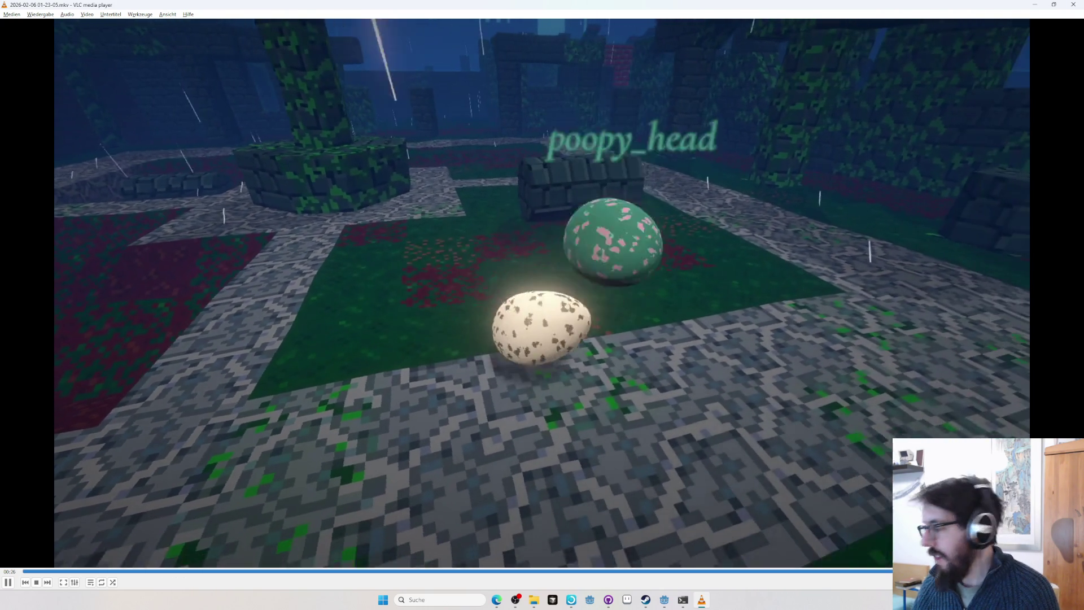
key("alt+Tab")
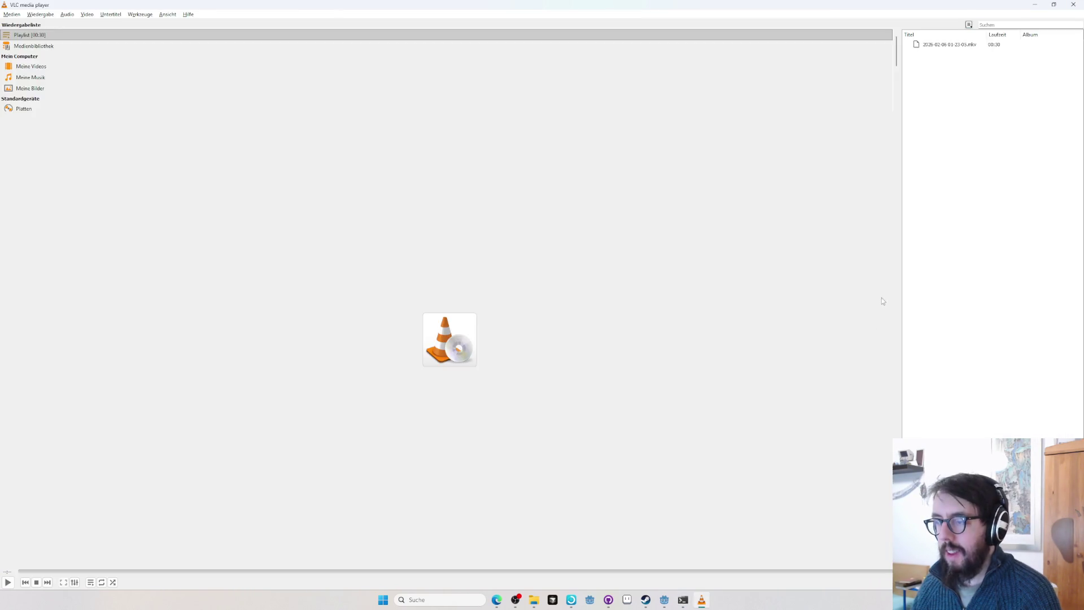
key("ctrl+q")
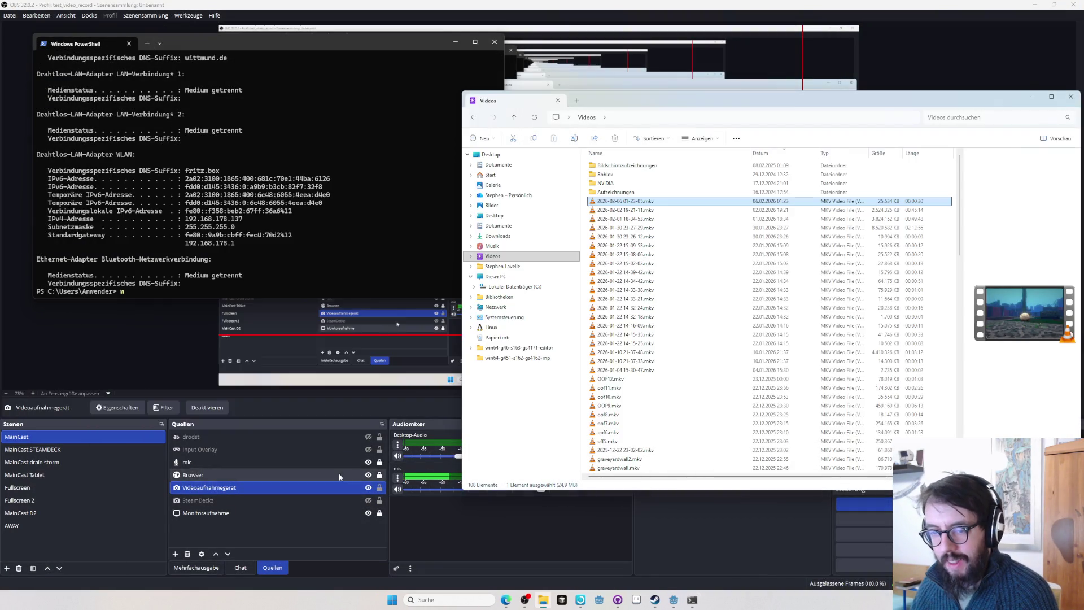
- Bring OBS forward, then switch to the Oeuf game's title menu
left_click(424, 519)
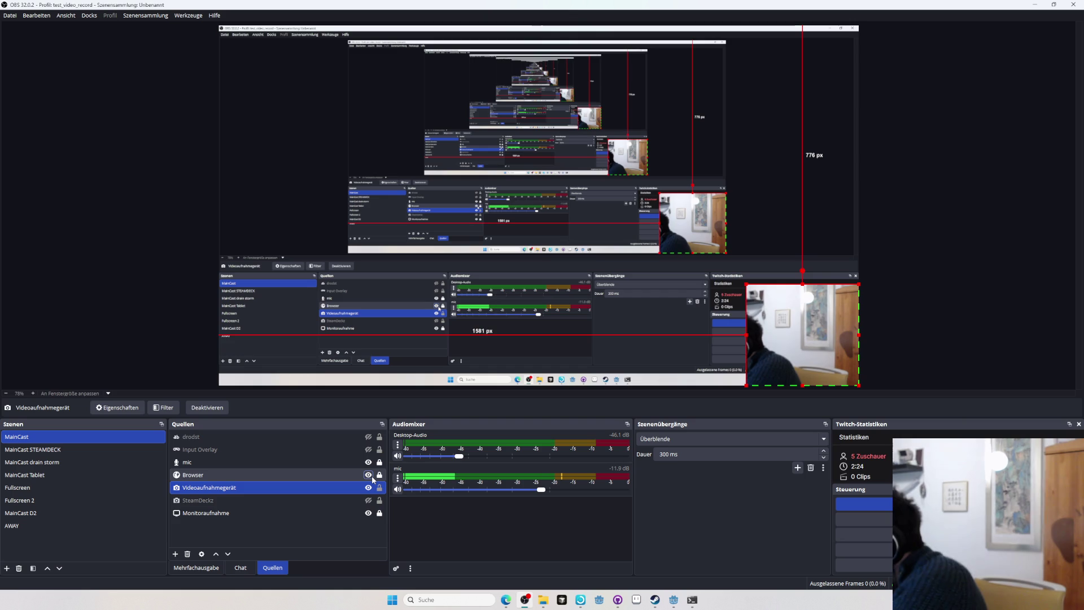
key("alt+Tab")
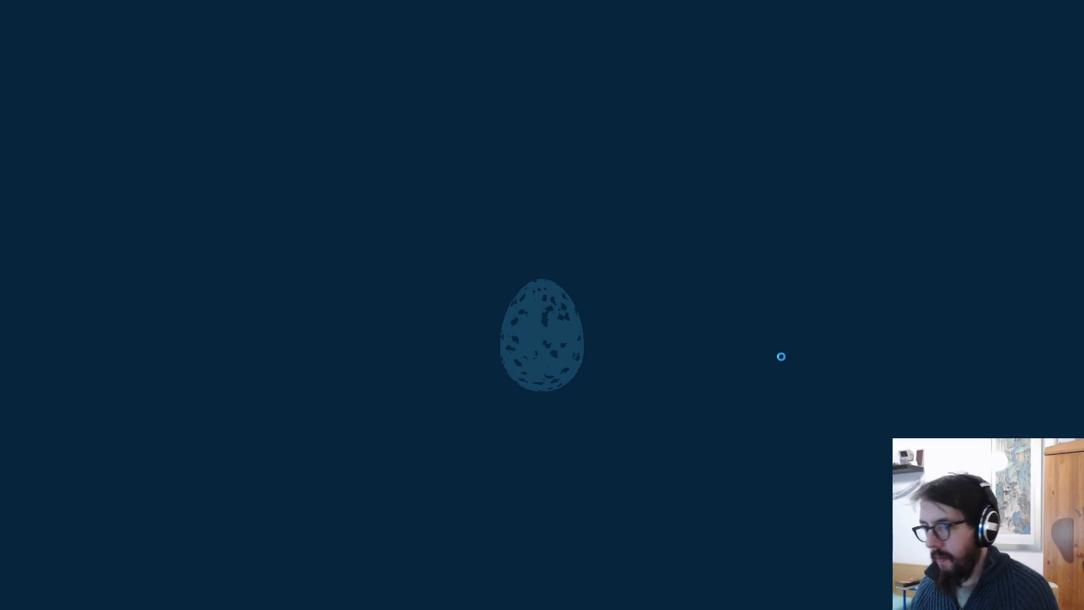
key("alt+Tab")
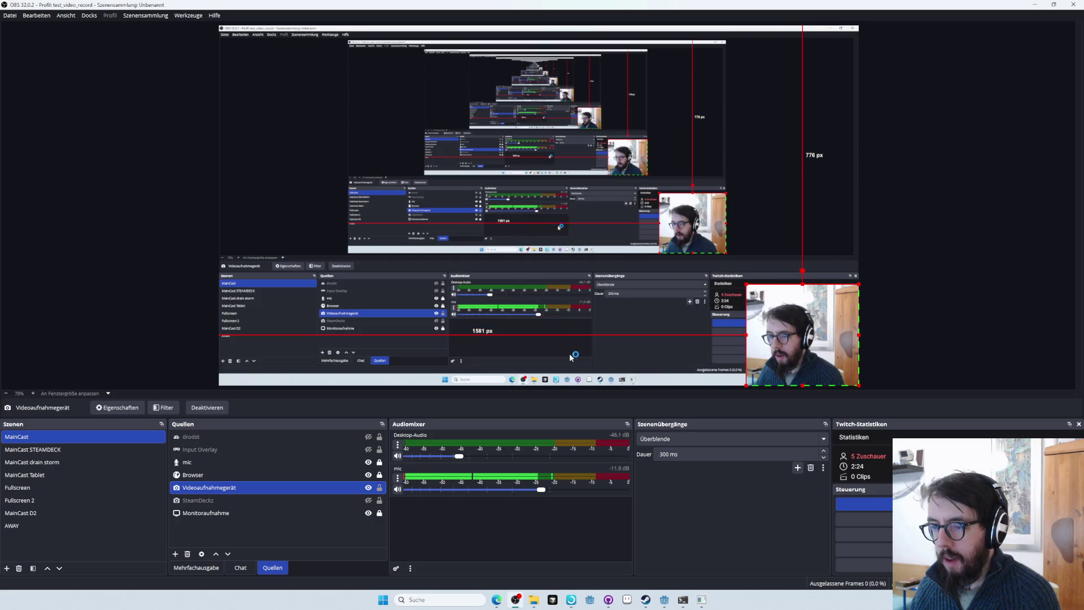
key("alt+Tab")
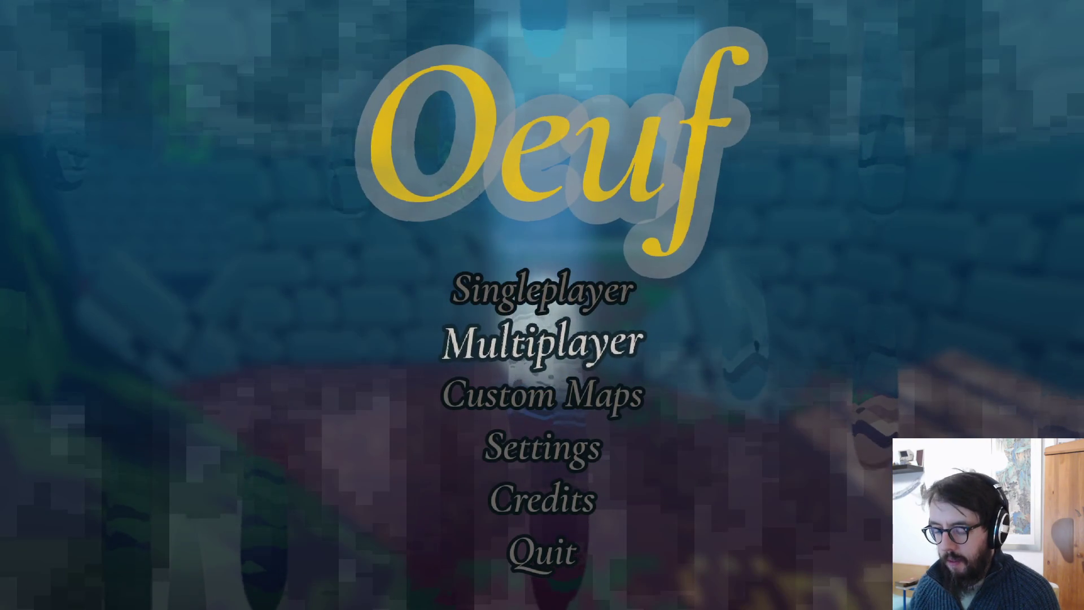
- Host an internet game on port 34197 with the eggworld map and start it
left_click(565, 337)
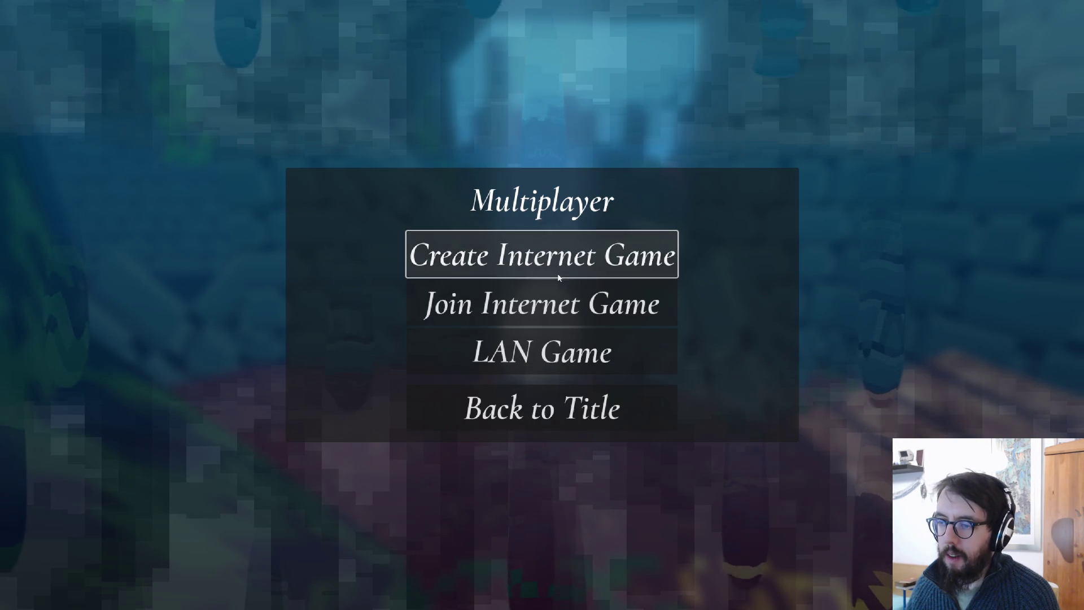
left_click(567, 352)
left_click(272, 264)
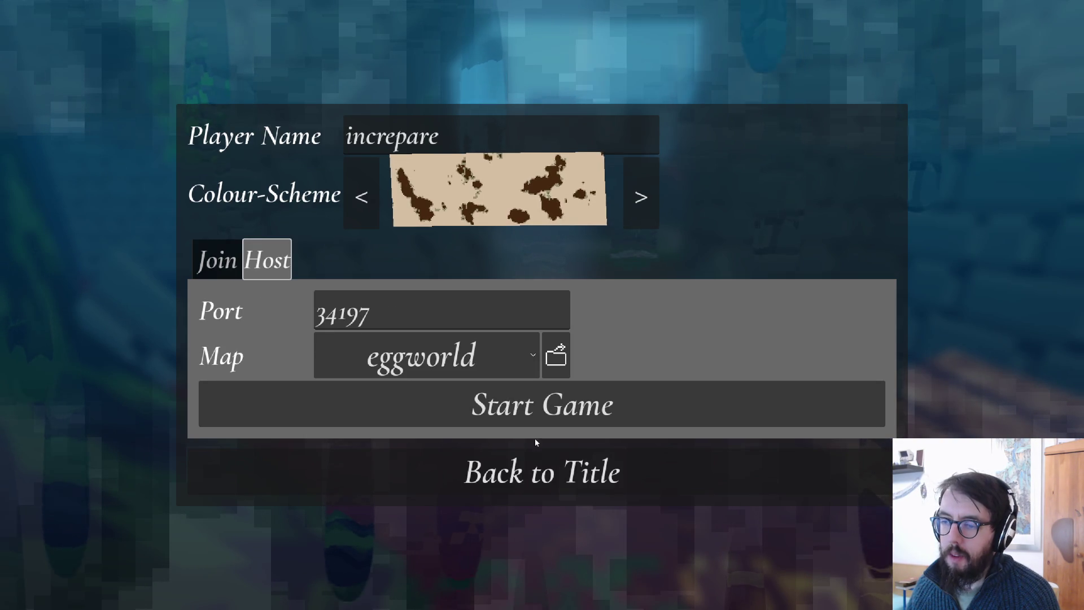
left_click(521, 400)
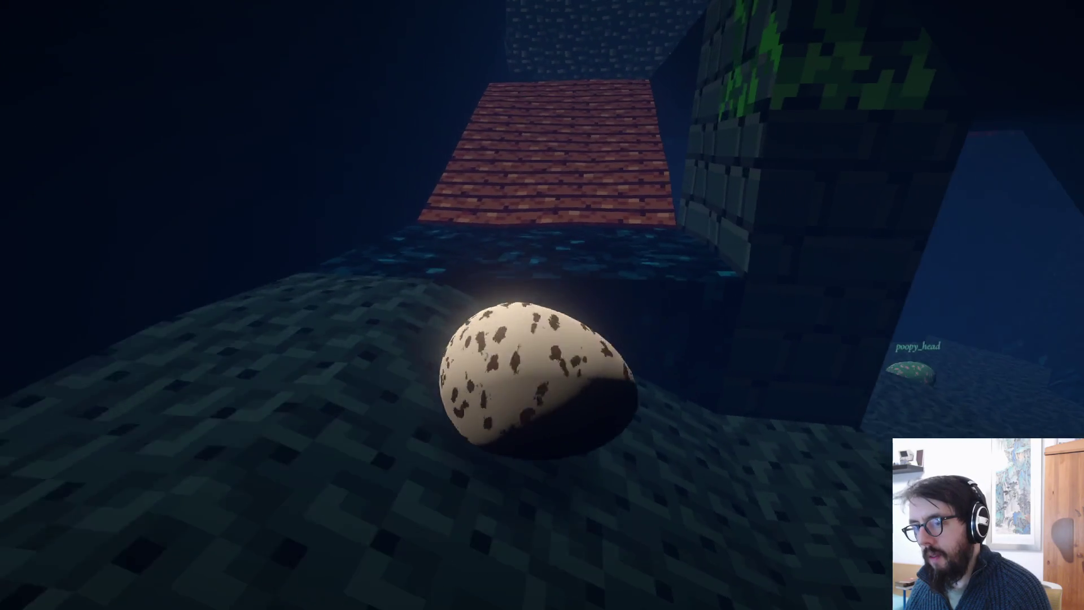
- Roll the egg up the brick ramp onto the Groundsman's Hut stone path, then pause
key("w")
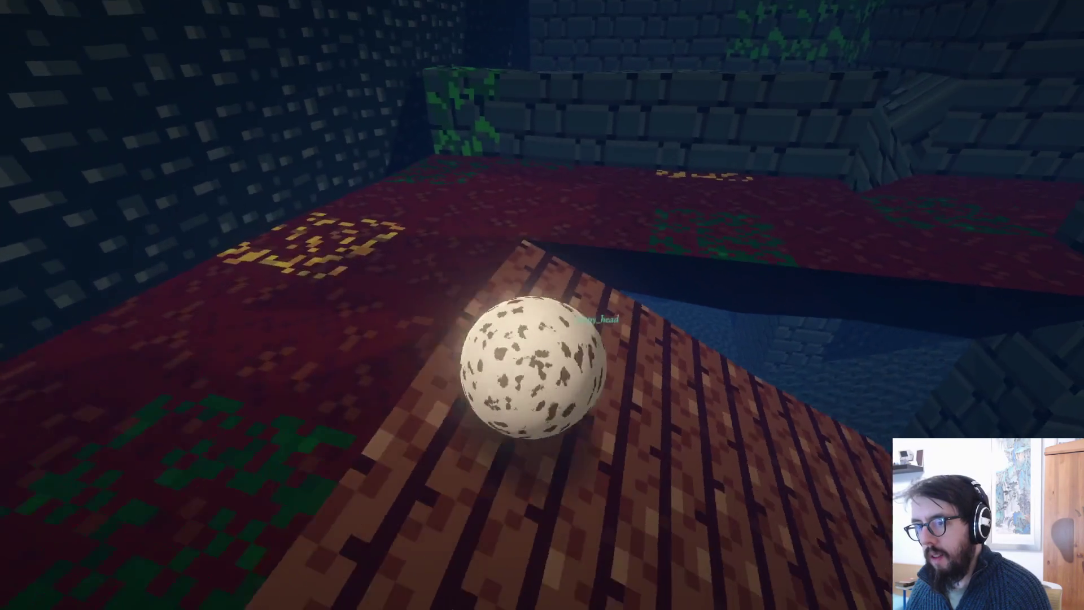
key("alt+Tab")
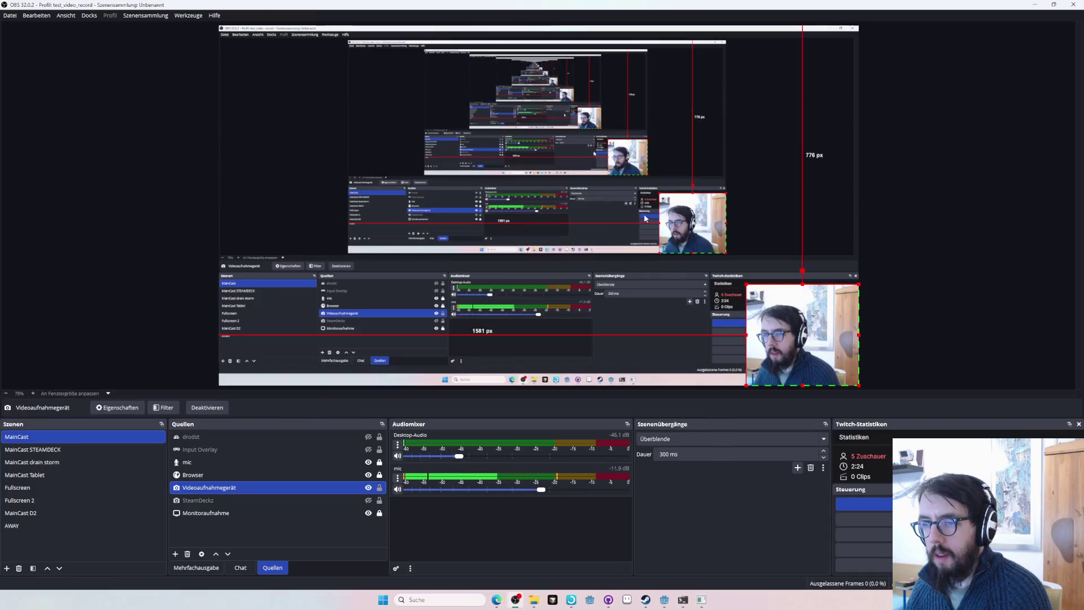
key("alt+Tab")
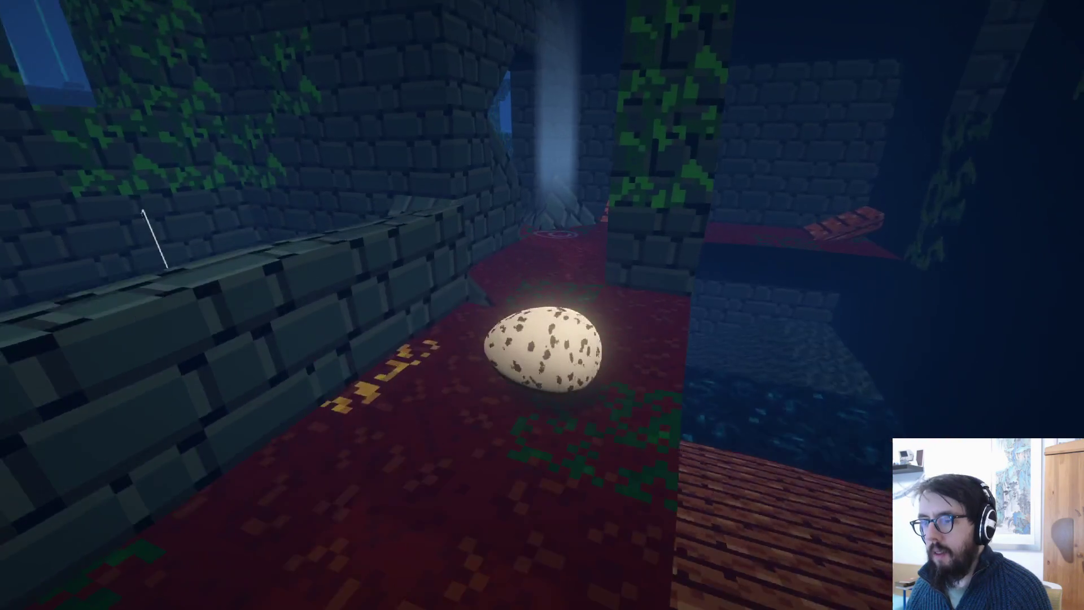
key("w")
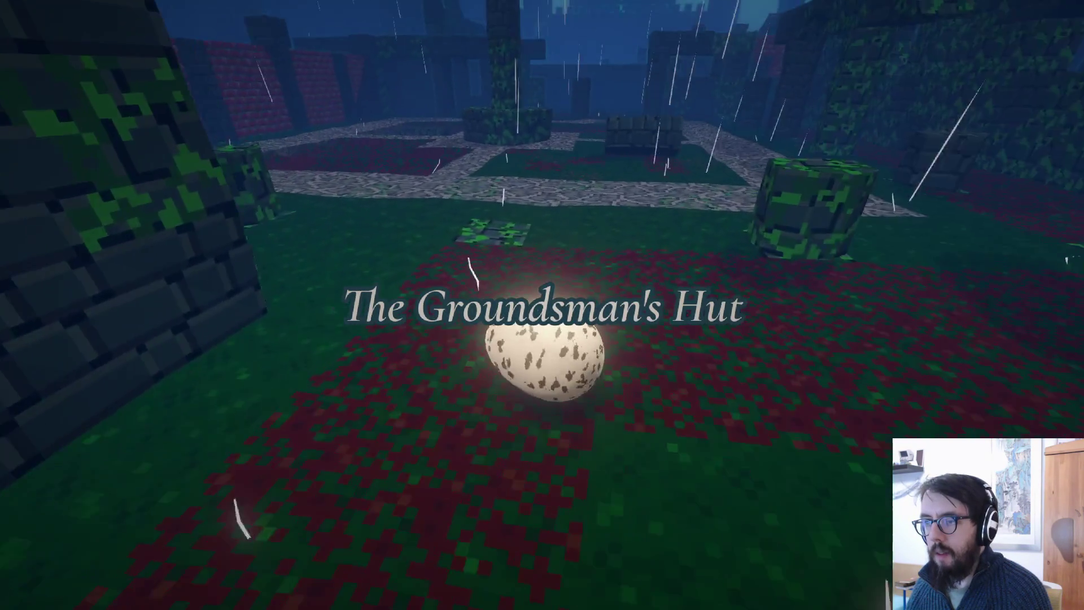
key("w")
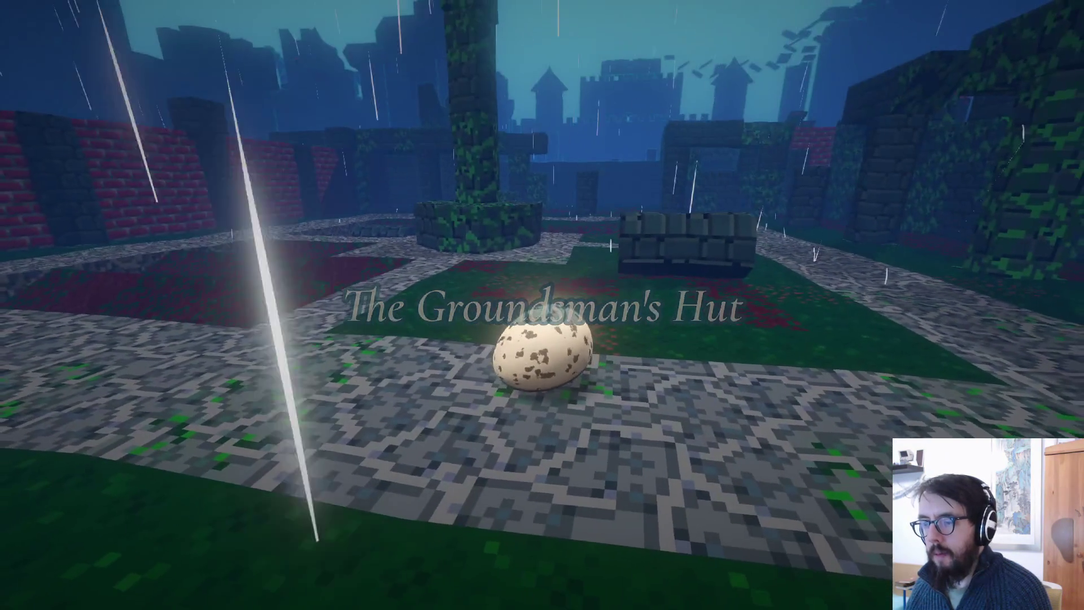
key("Escape")
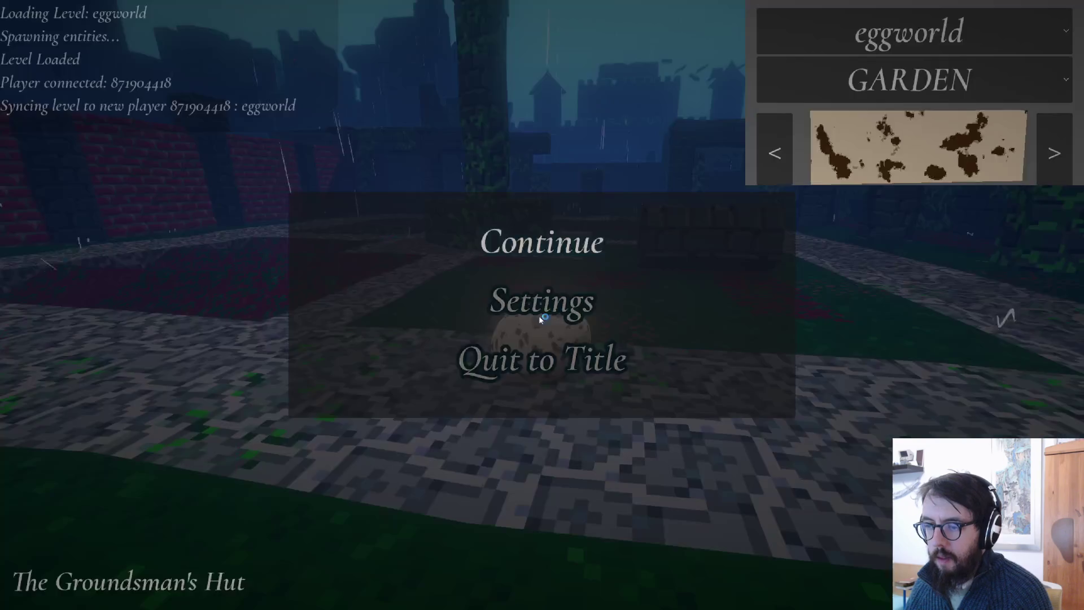
- Check Sound settings (SFX Vol. 10, Music/Environment Vol. 3, Jump SFX Drop) and resume
left_click(525, 313)
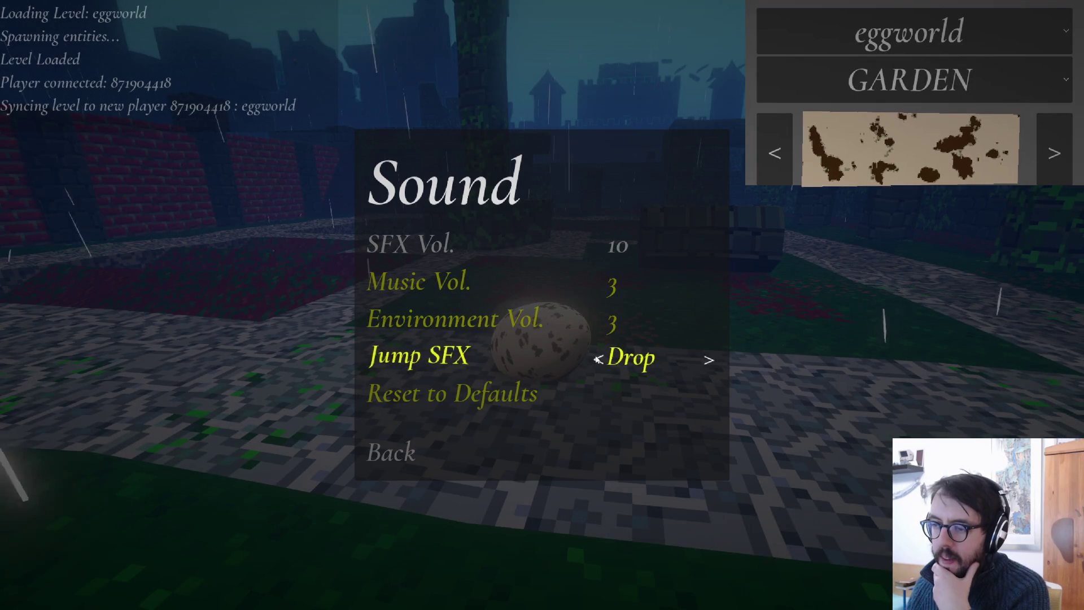
key("Escape")
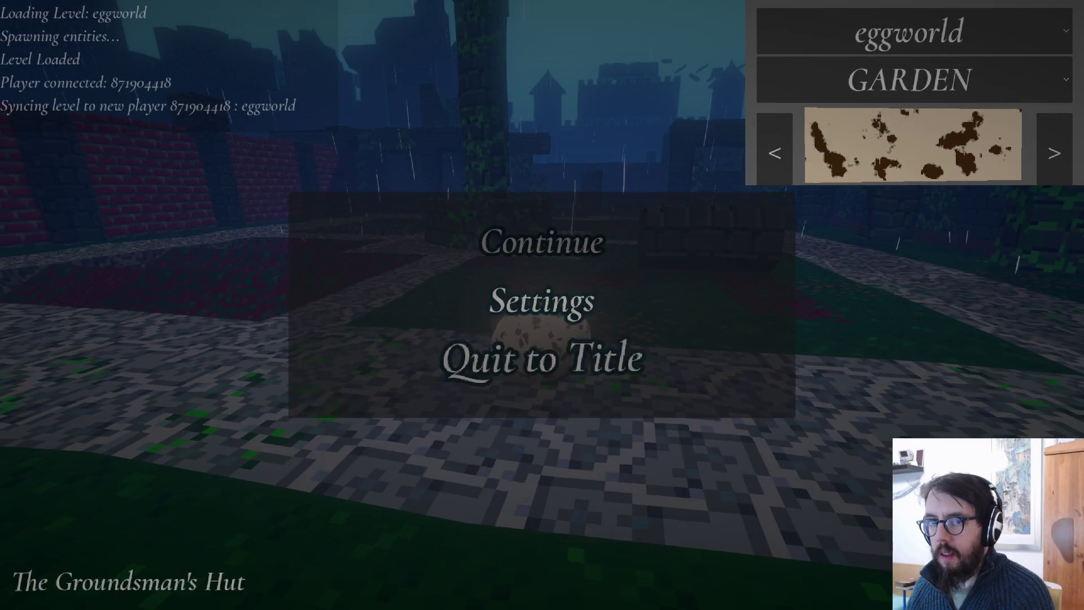
key("Escape")
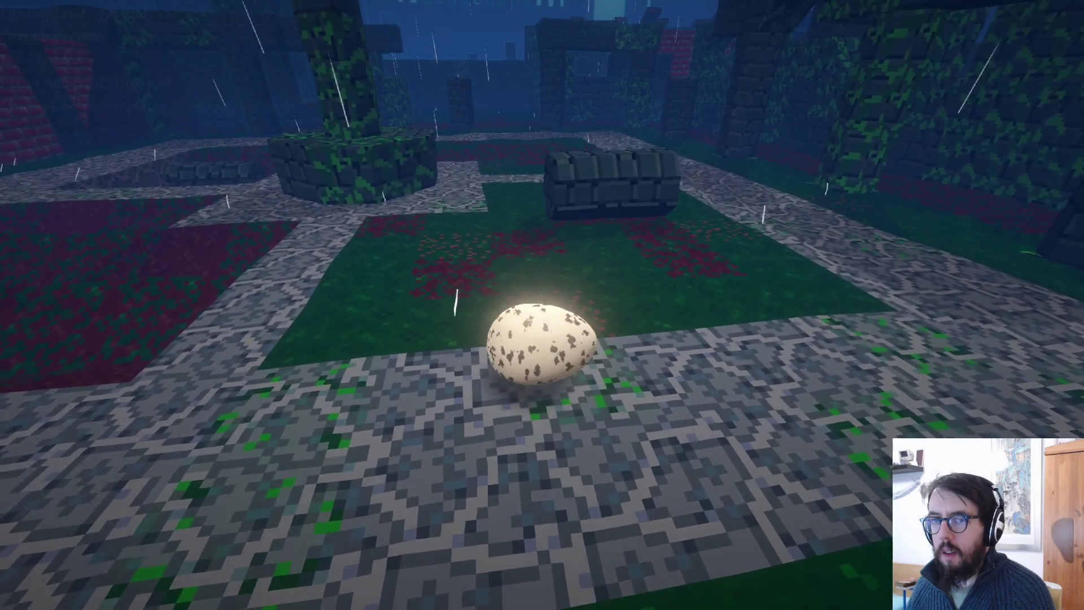
- Pause the game and raise the desktop audio level in OBS
key("Escape")
key("Escape")
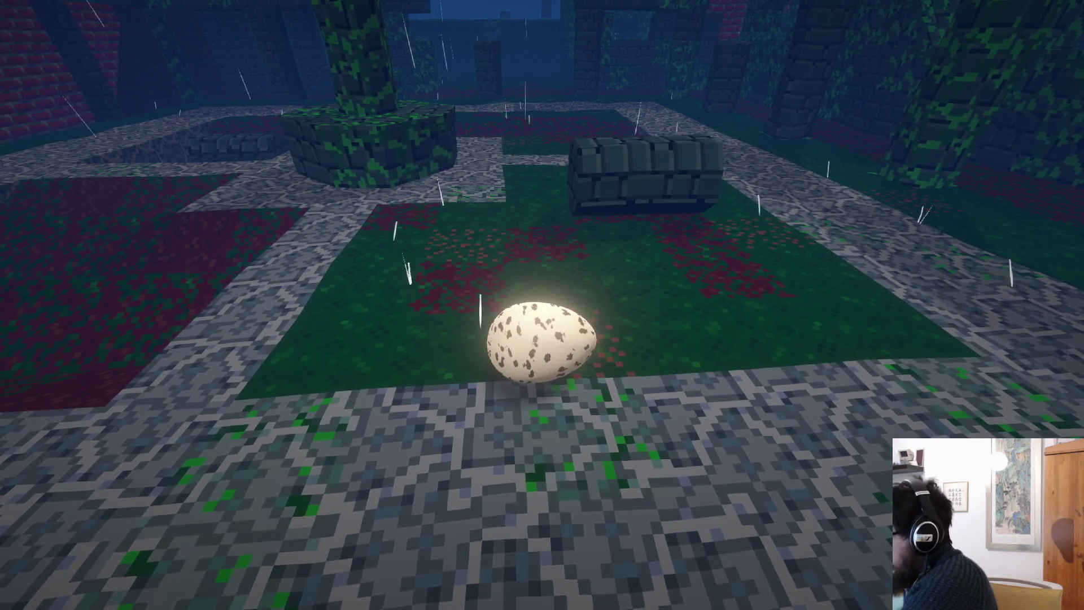
key("alt+Tab")
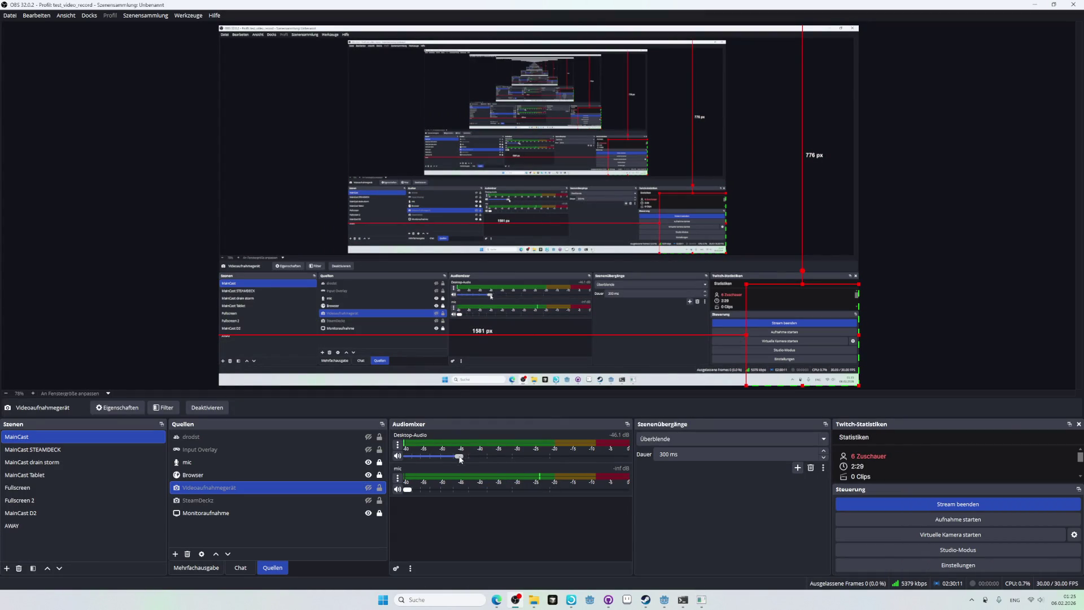
key("alt+Tab")
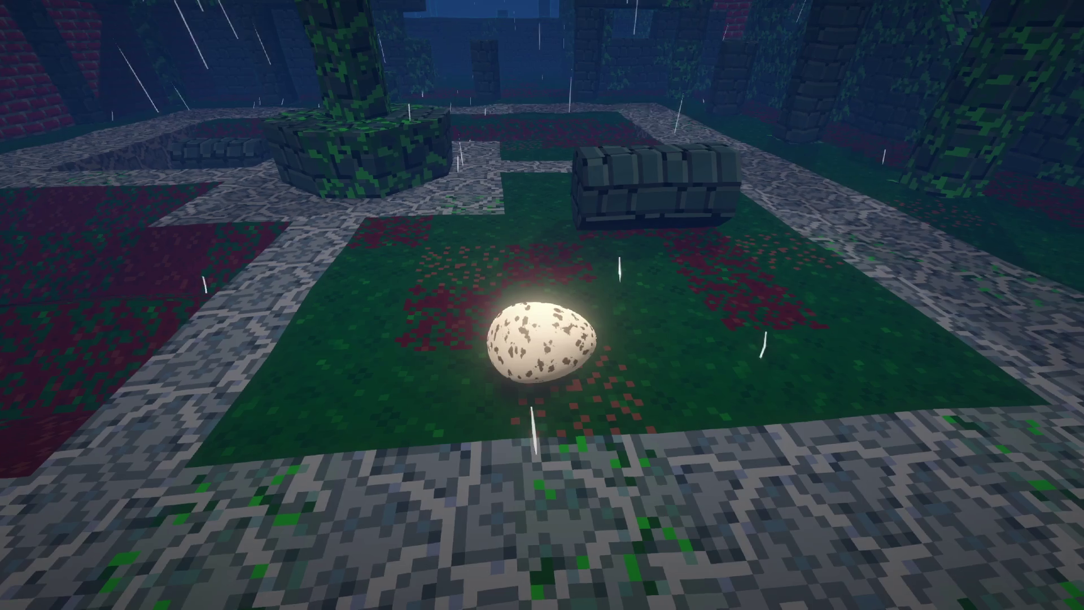
key("alt+Tab")
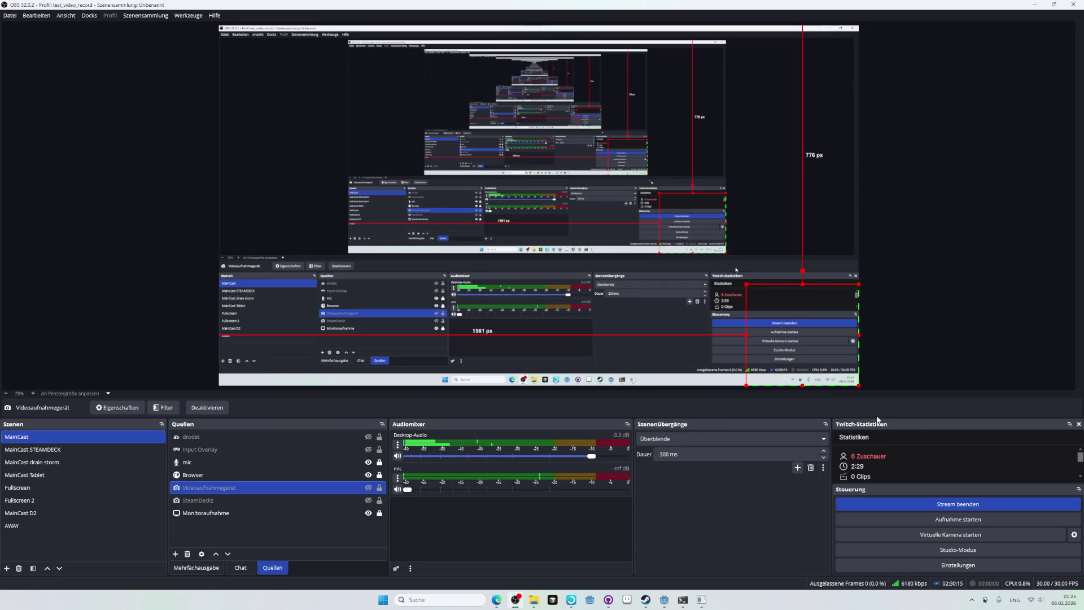
key("alt+Tab")
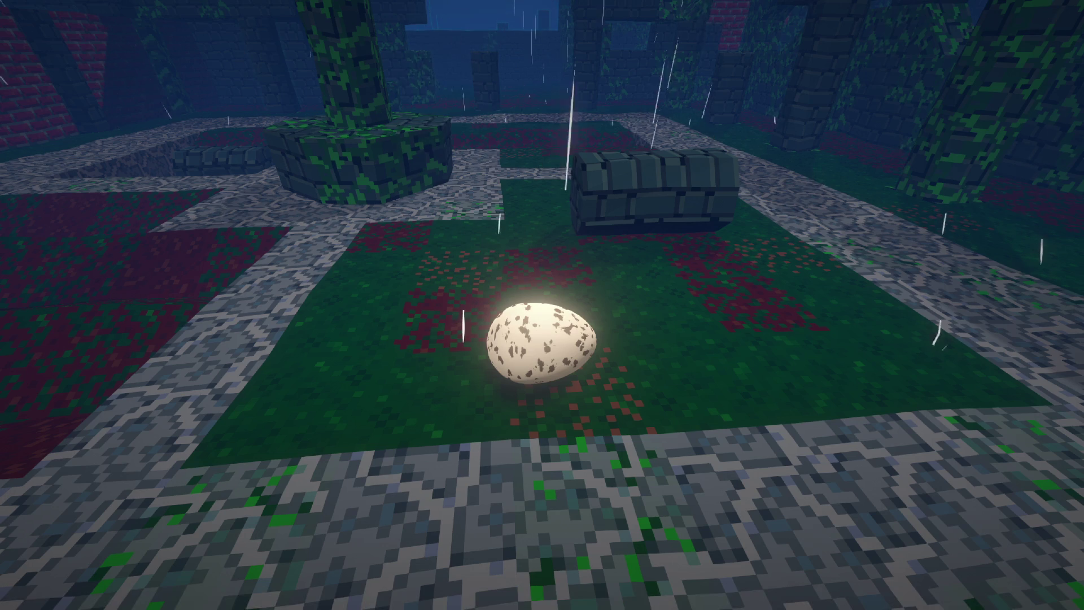
- Hop the egg across the grass to the stone log and pause again
key("w")
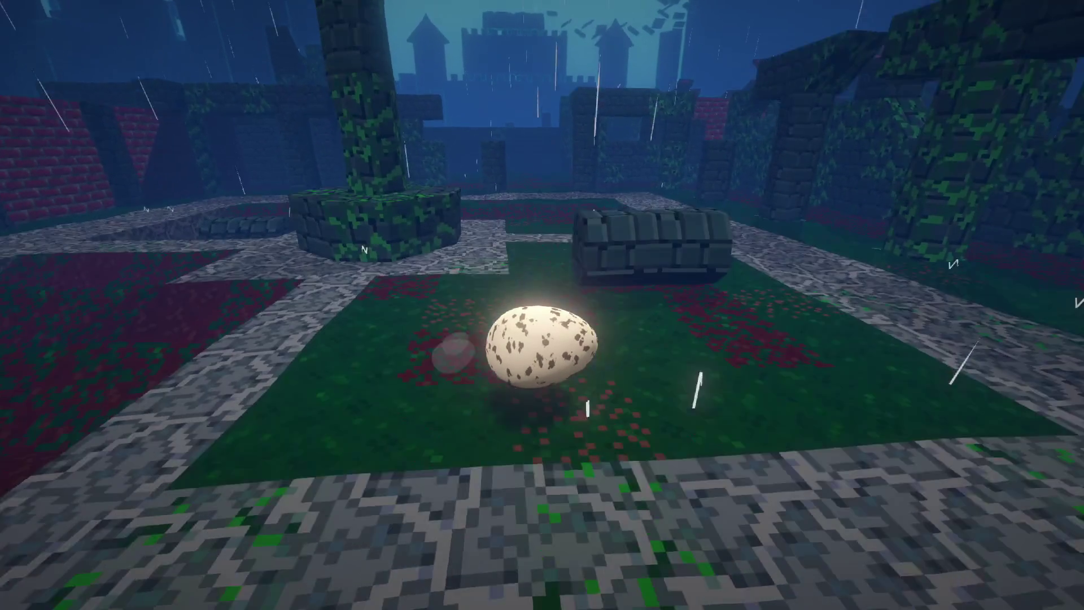
key("w")
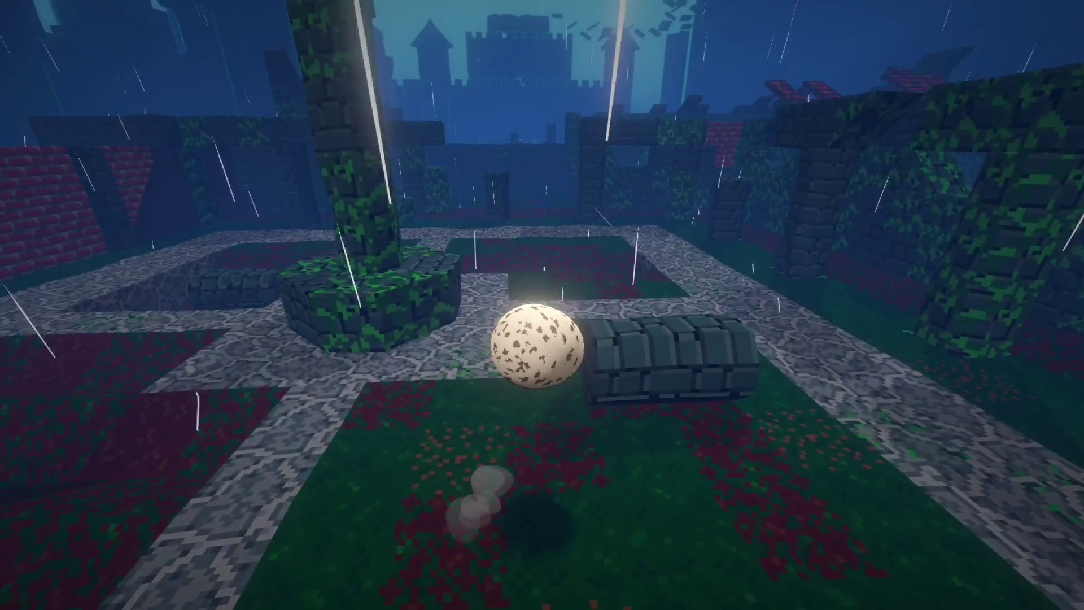
key("Escape")
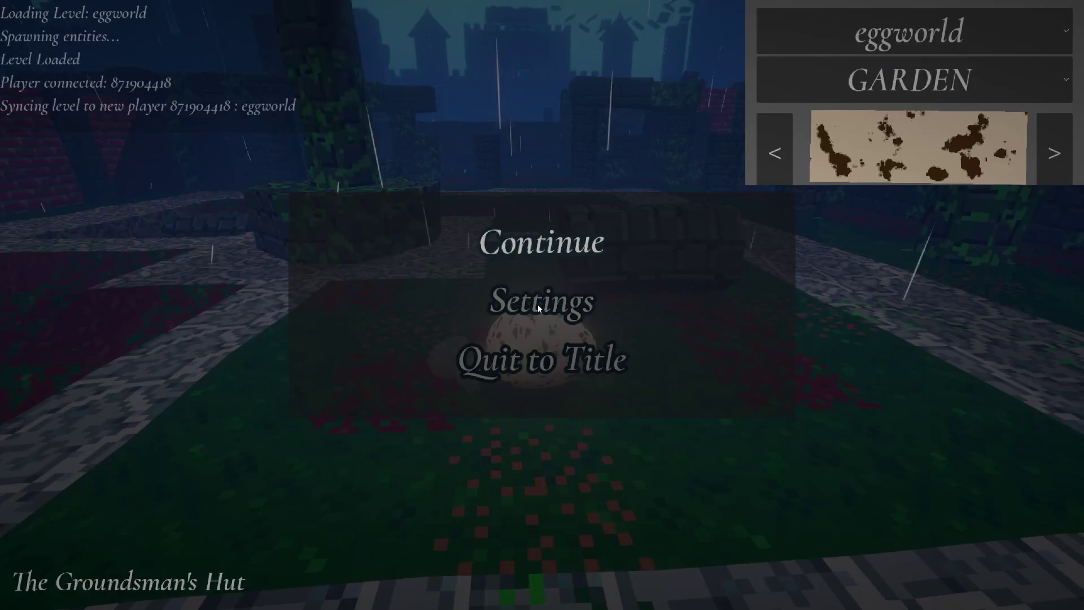
- Cycle the Jump SFX to Mouse in Sound settings and resume play
left_click(714, 357)
key("Escape")
key("Escape")
key("w")
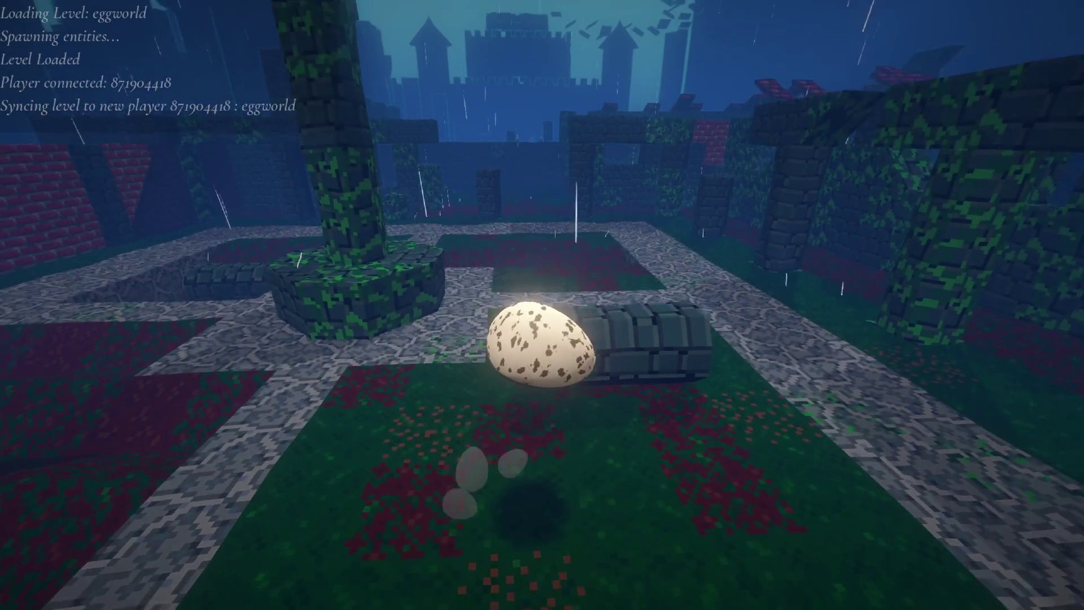
key("Escape")
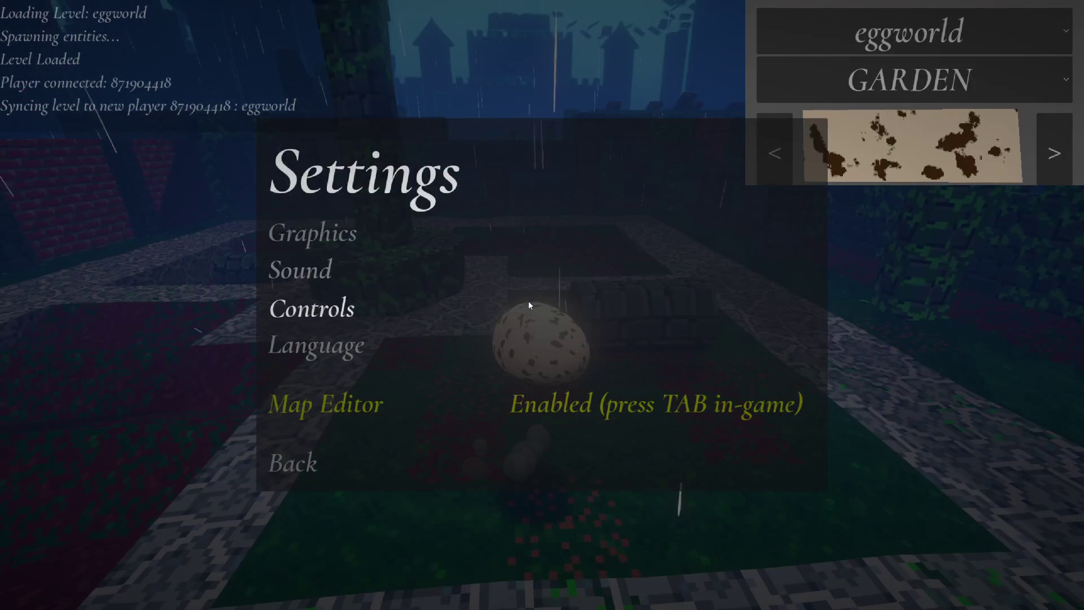
left_click(502, 278)
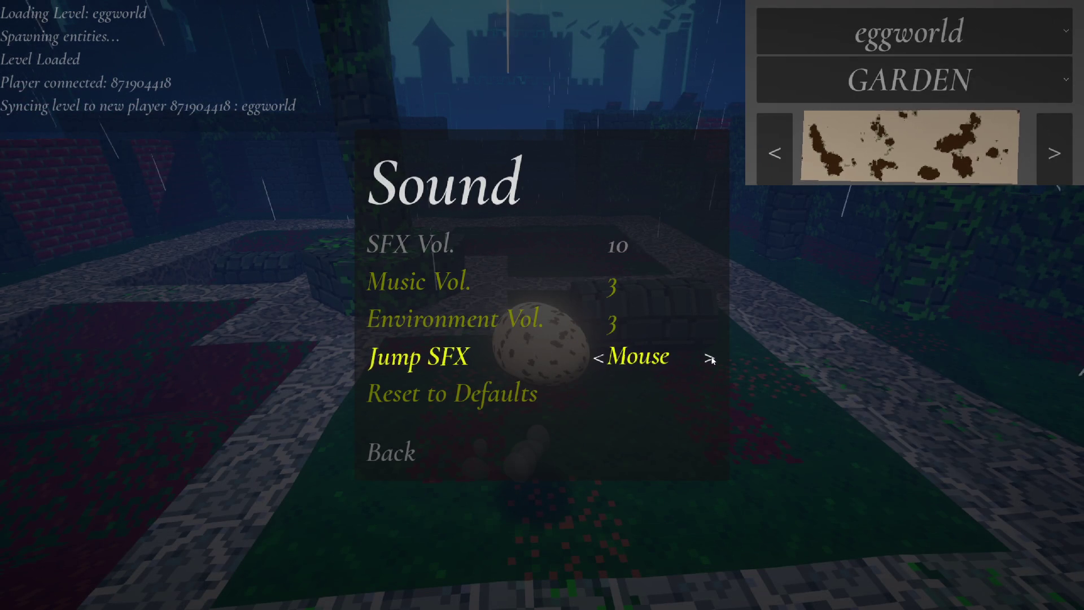
key("Escape")
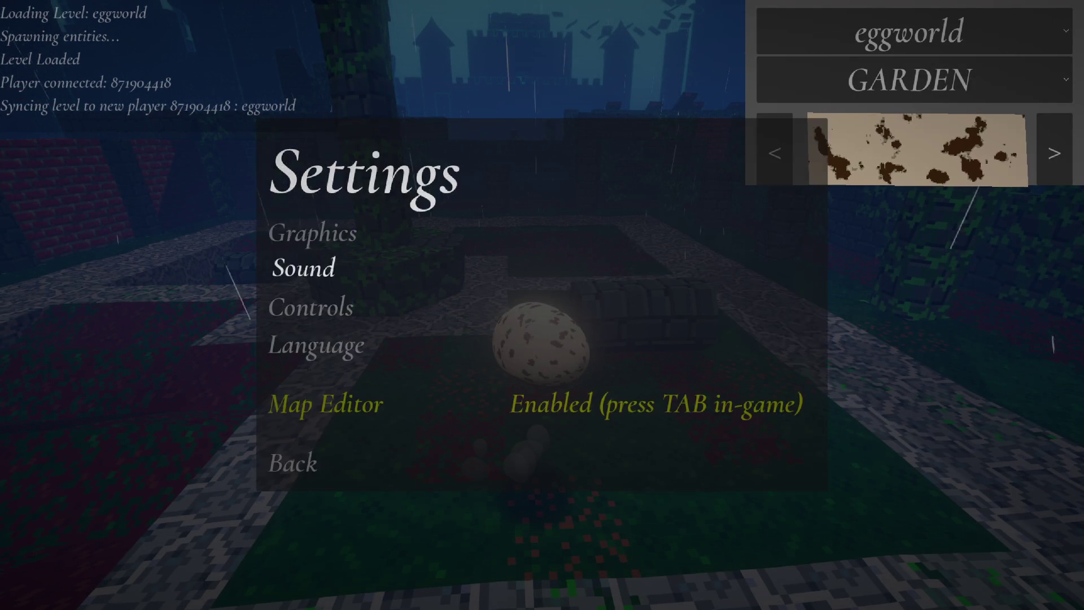
key("Escape")
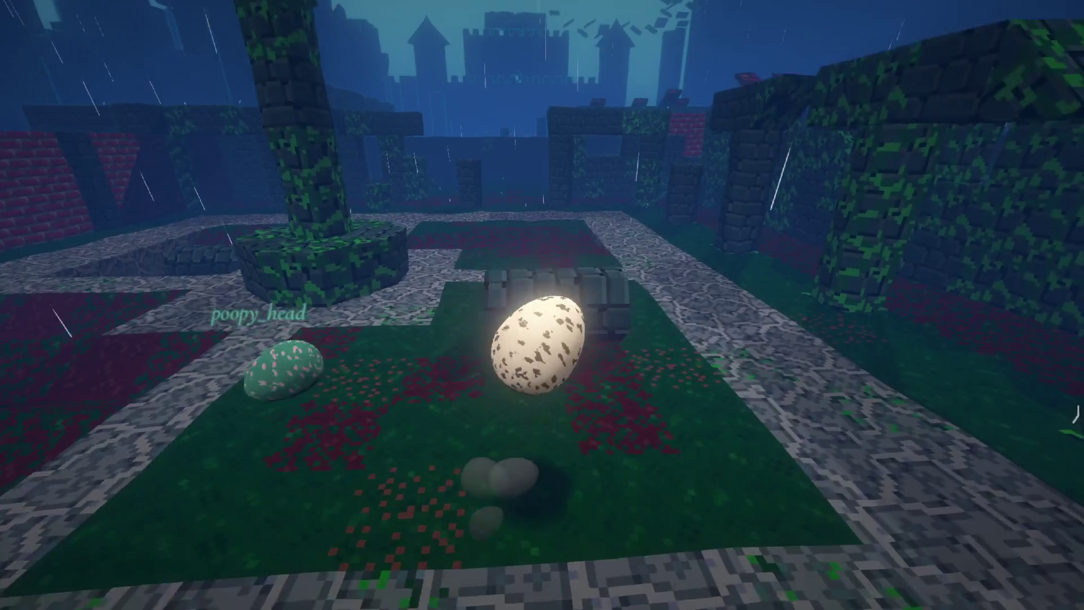
- Hop and roll the egg past the other player's green egg, then pause and open Settings
key("space")
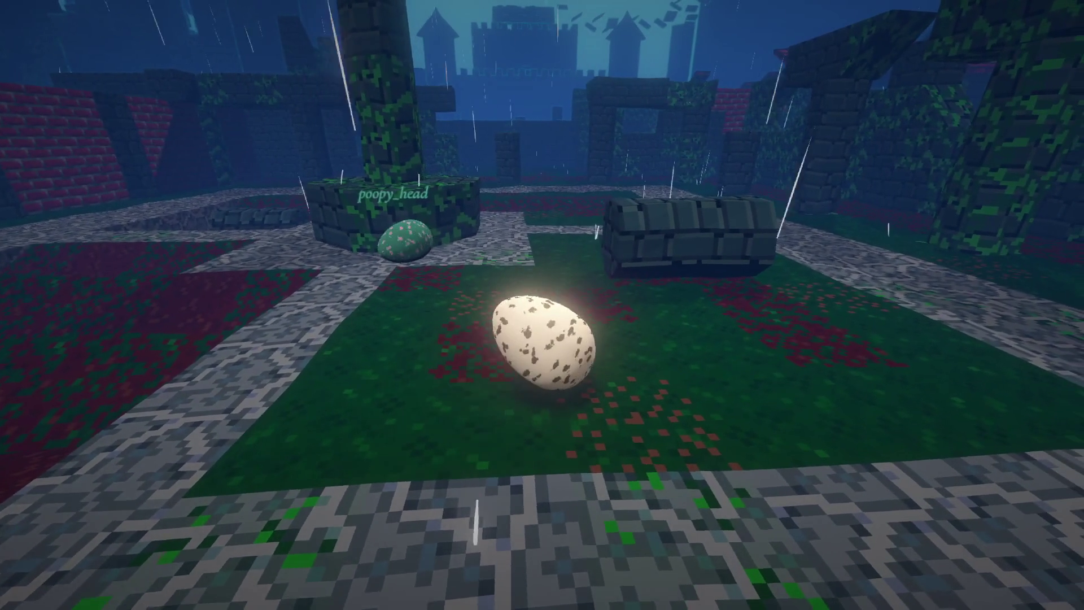
key("w")
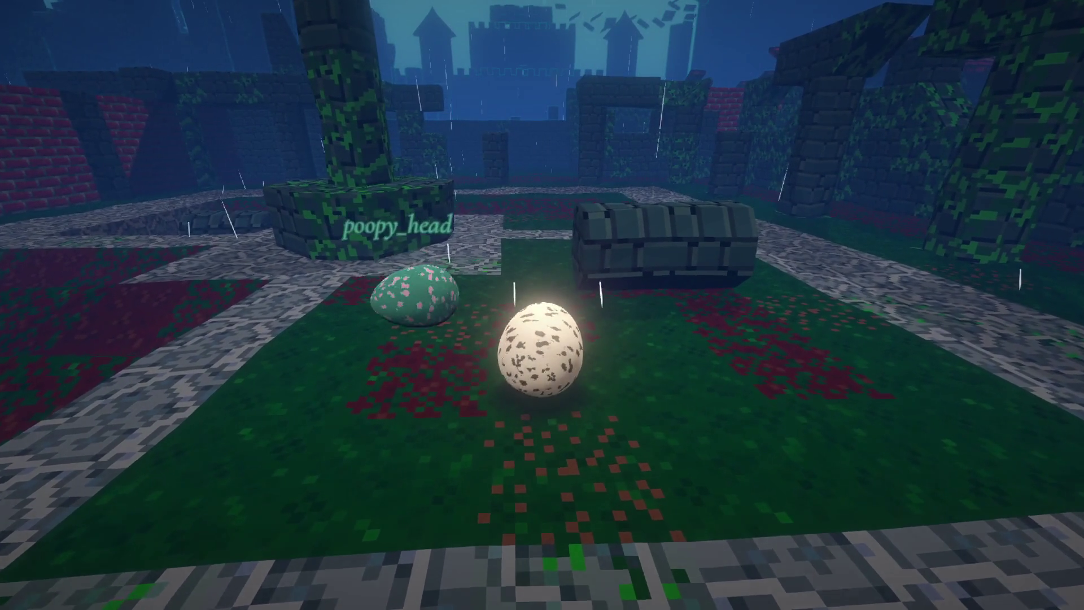
key("w")
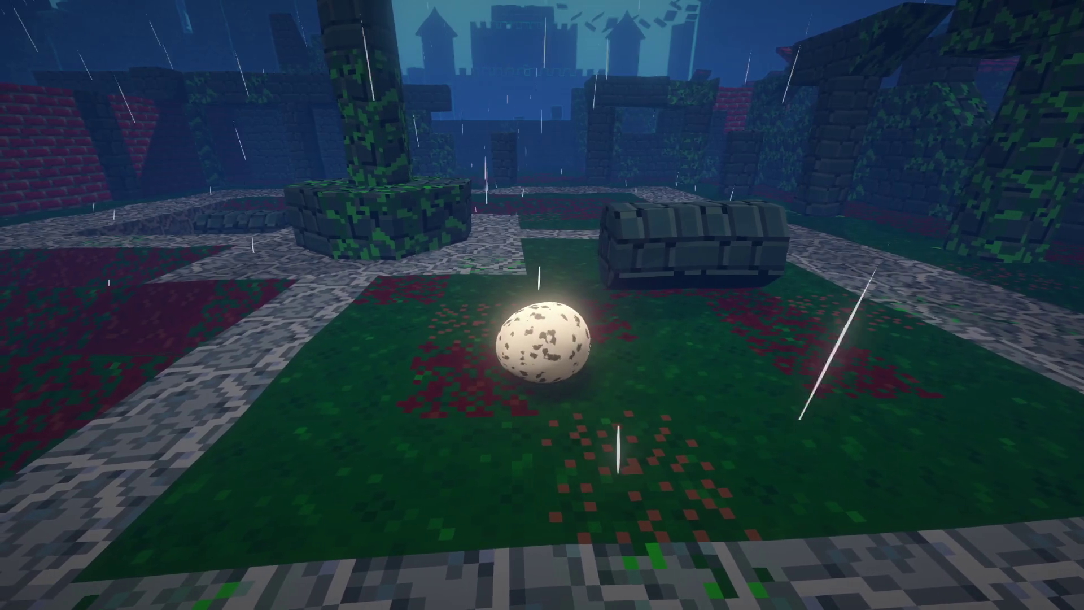
key("Escape")
left_click(484, 301)
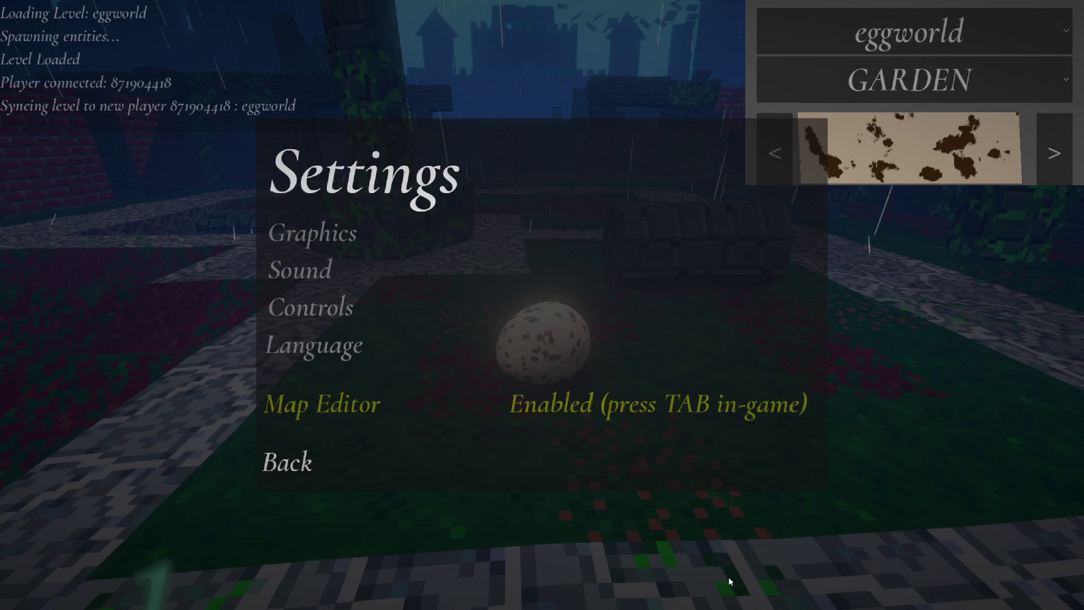
- Set the Jump SFX to Egg in Sound settings and resume play
key("alt+Tab")
left_click(410, 258)
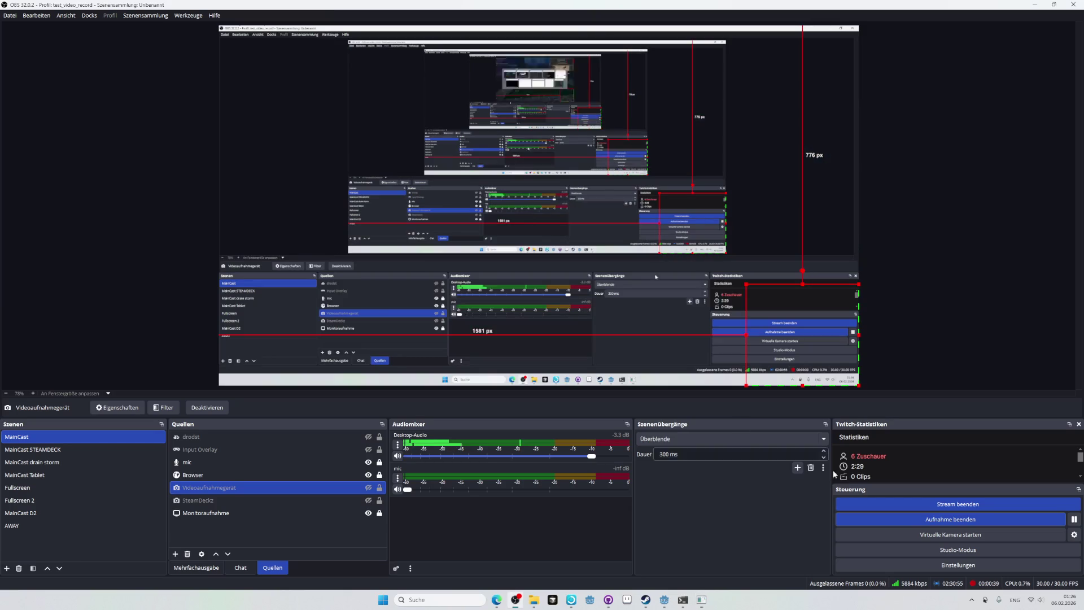
key("alt+Tab")
left_click(303, 272)
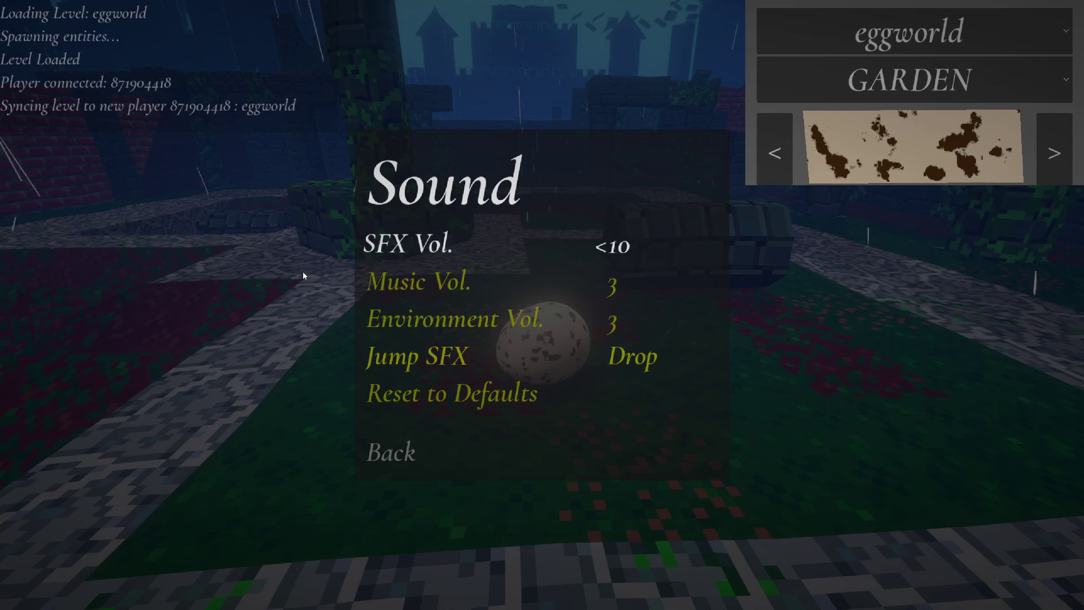
left_click(597, 362)
key("Escape")
key("Escape")
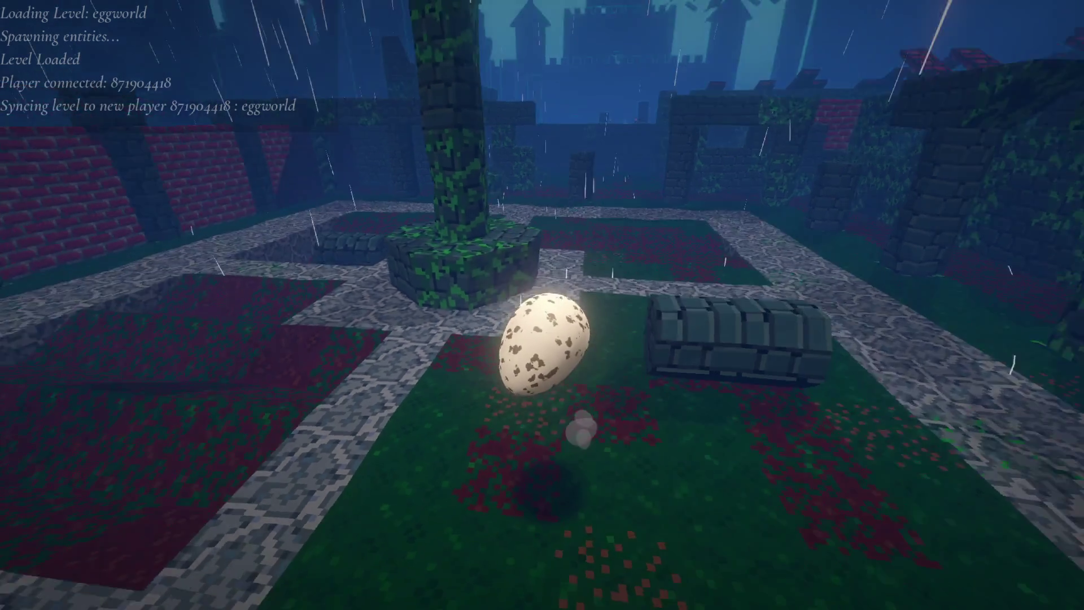
- Jump three times to hear the Egg sound, recheck Sound settings, and resume
key("space")
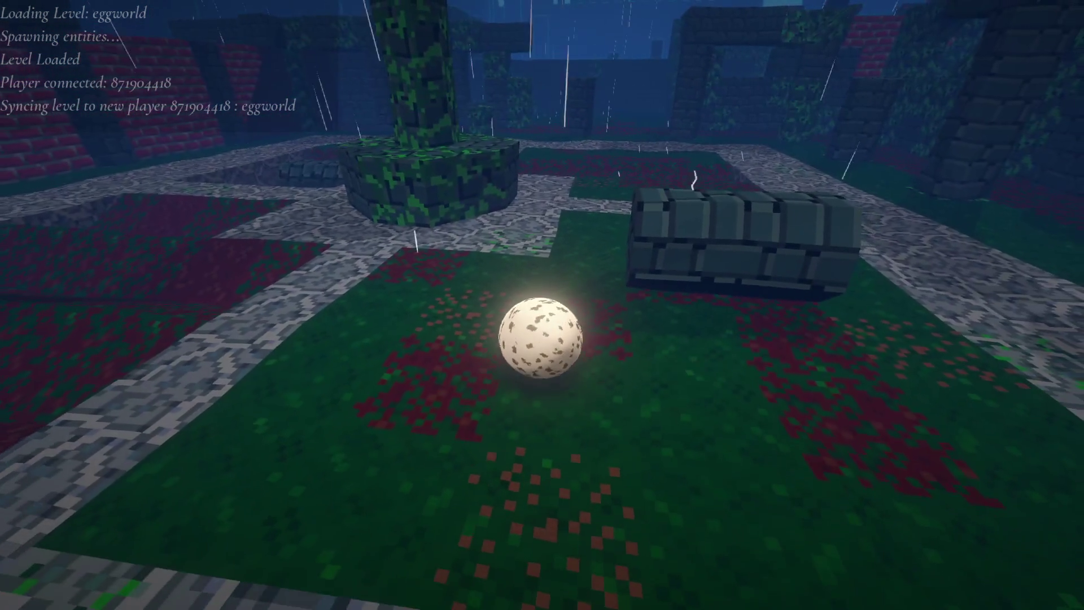
key("space")
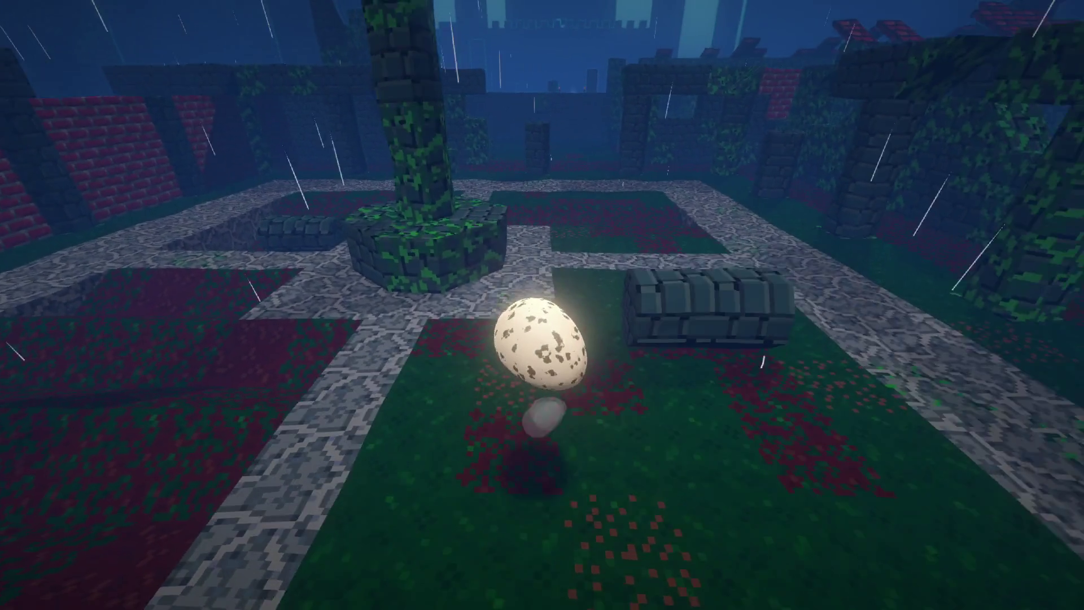
key("space")
key("Escape")
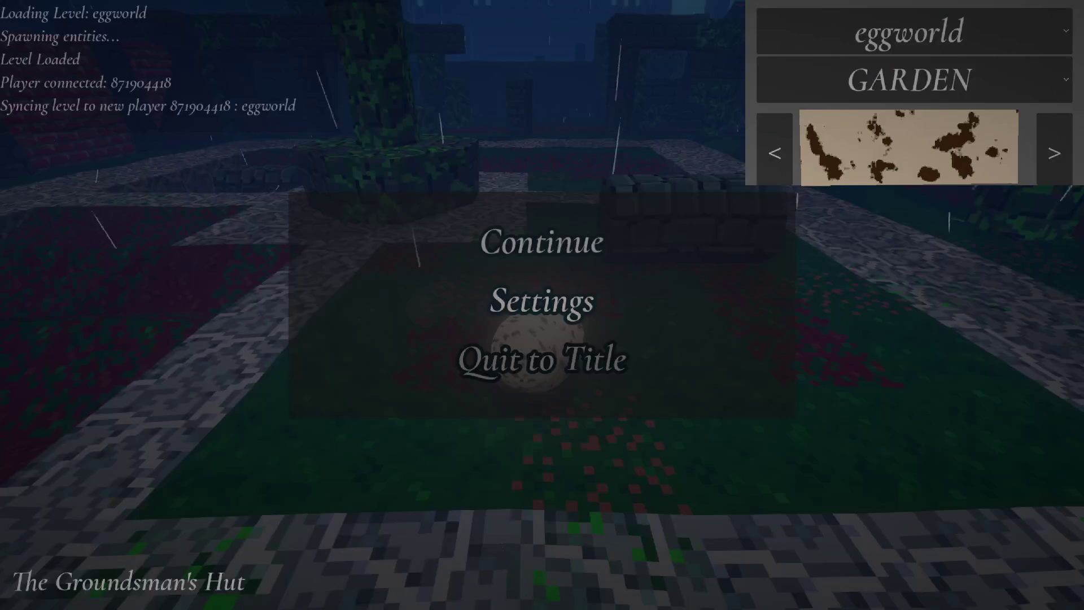
left_click(542, 308)
left_click(455, 282)
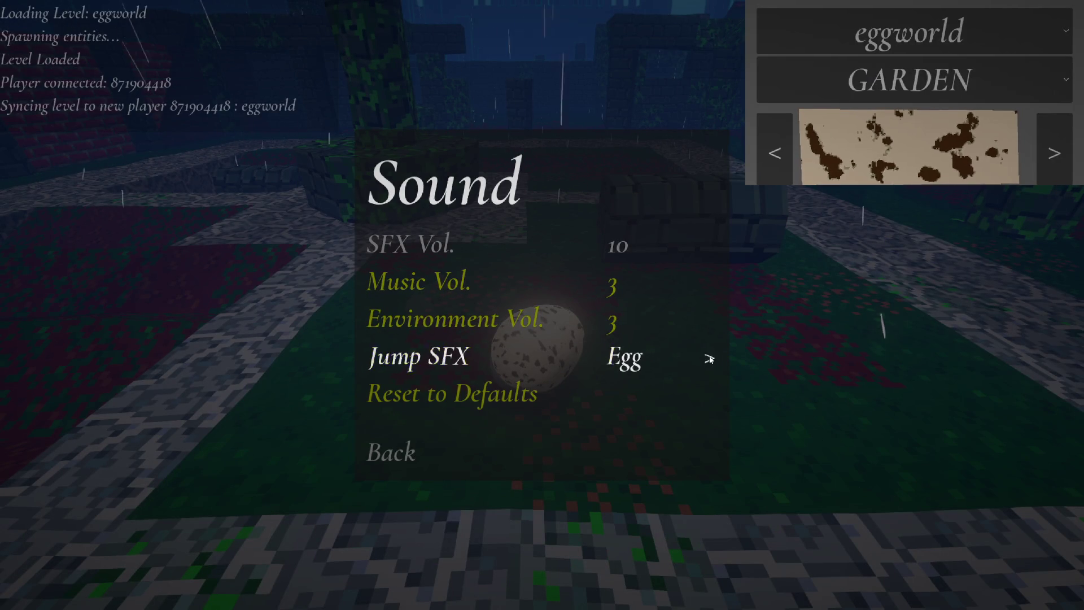
key("Escape")
key("Escape")
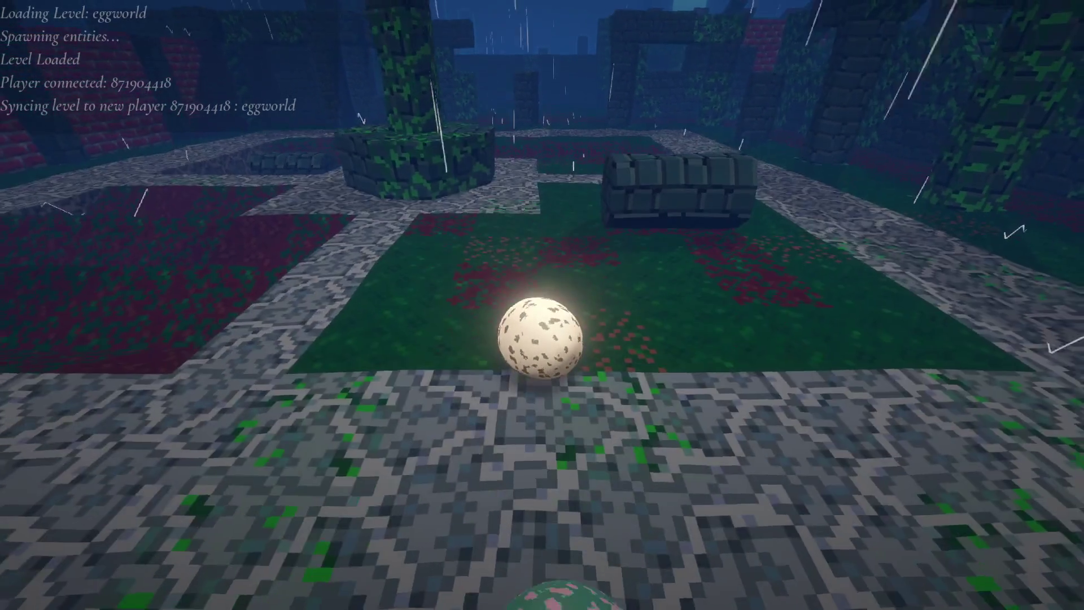
key("space")
- Roll the egg toward the pillar and wall, hop in place, then switch to OBS
key("w")
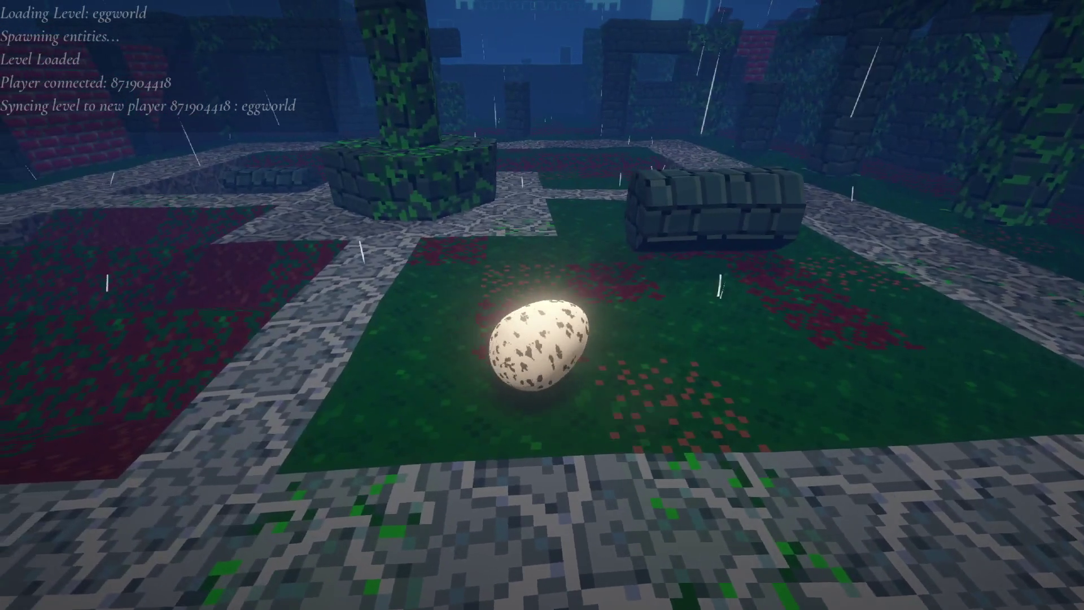
key("space")
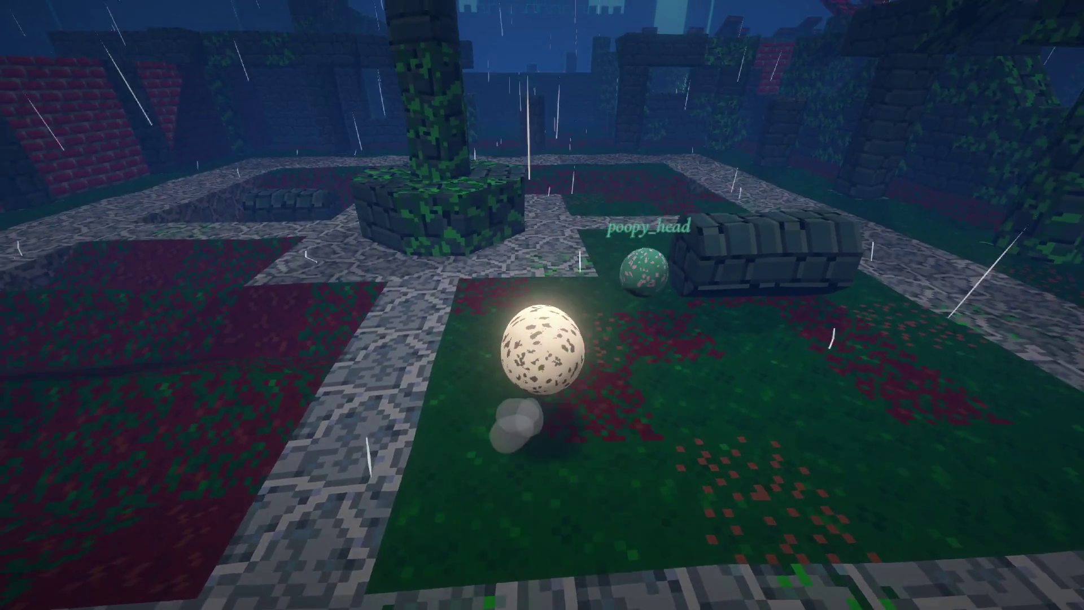
key("space")
key("space")
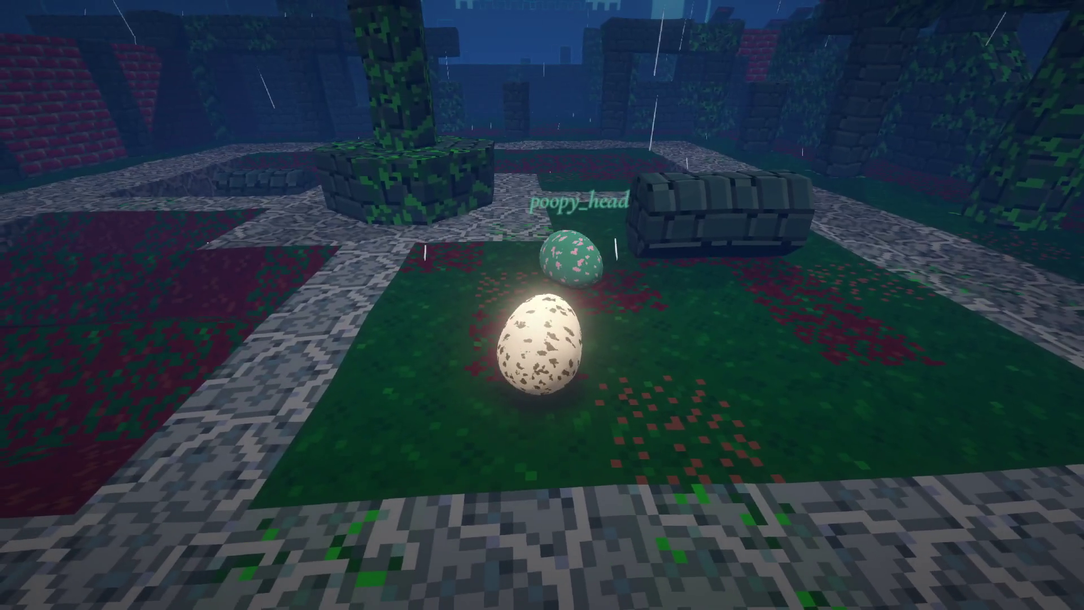
key("alt+Tab")
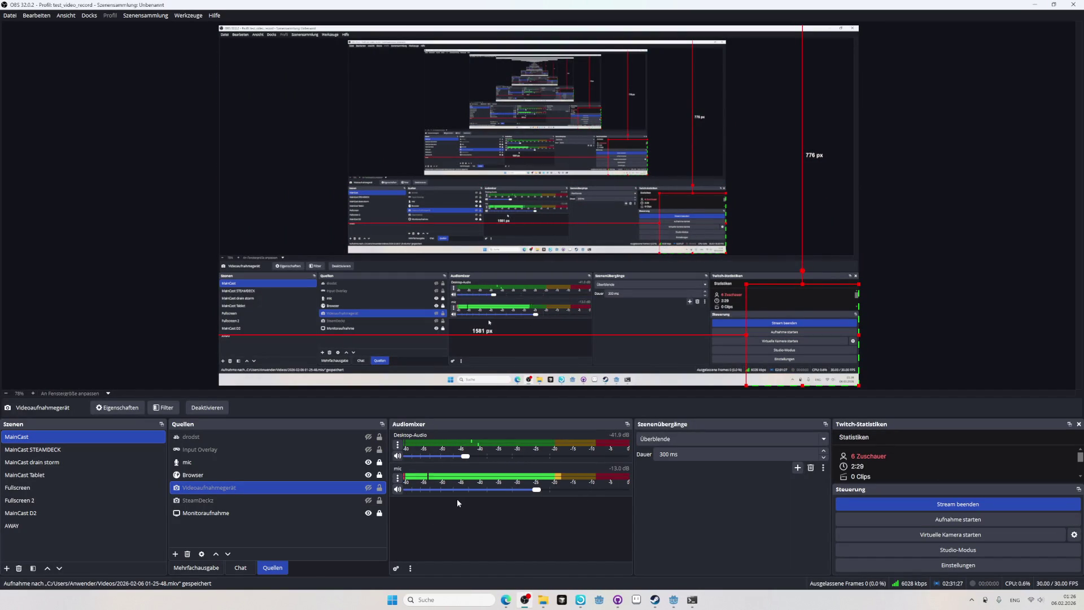
left_click(370, 488)
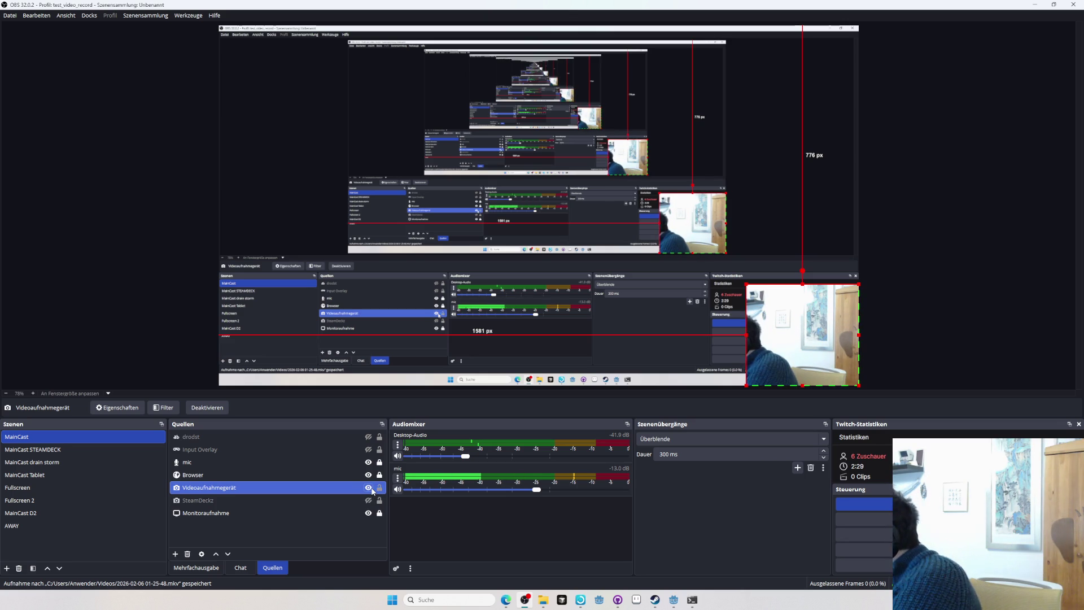
key("alt+Tab")
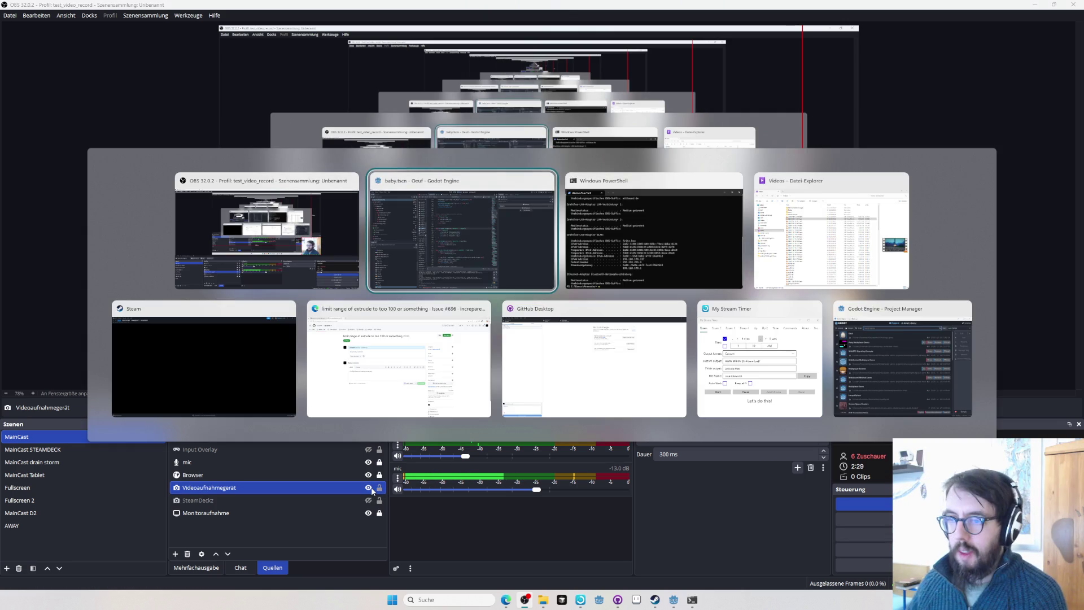
key("alt+Tab")
key("alt+Tab")
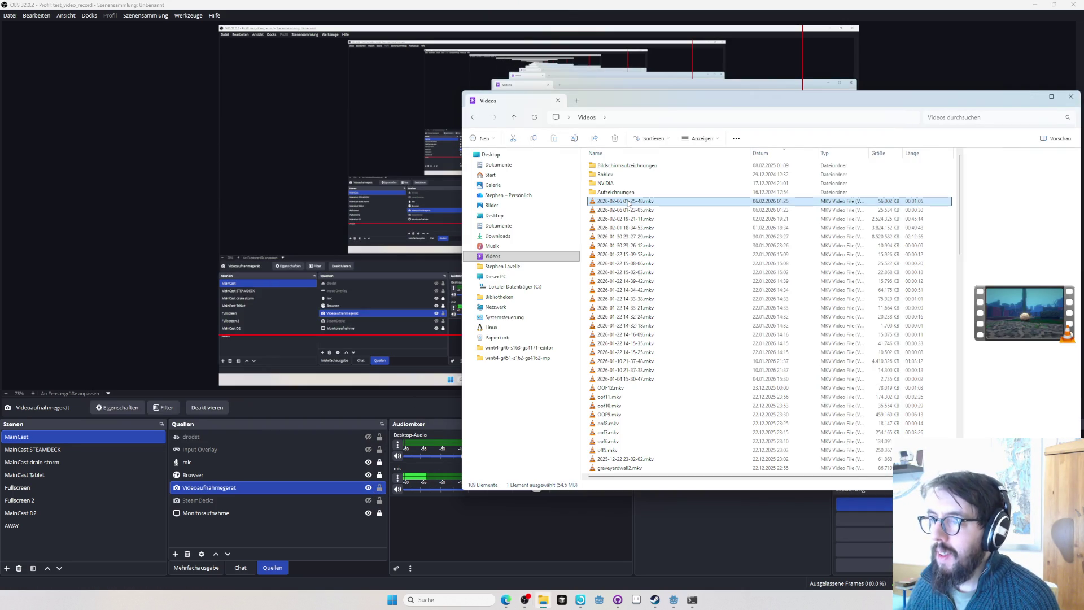
- Open the newest MKV recording in Microsoft Clipchamp, then close Clipchamp again
right_click(629, 203)
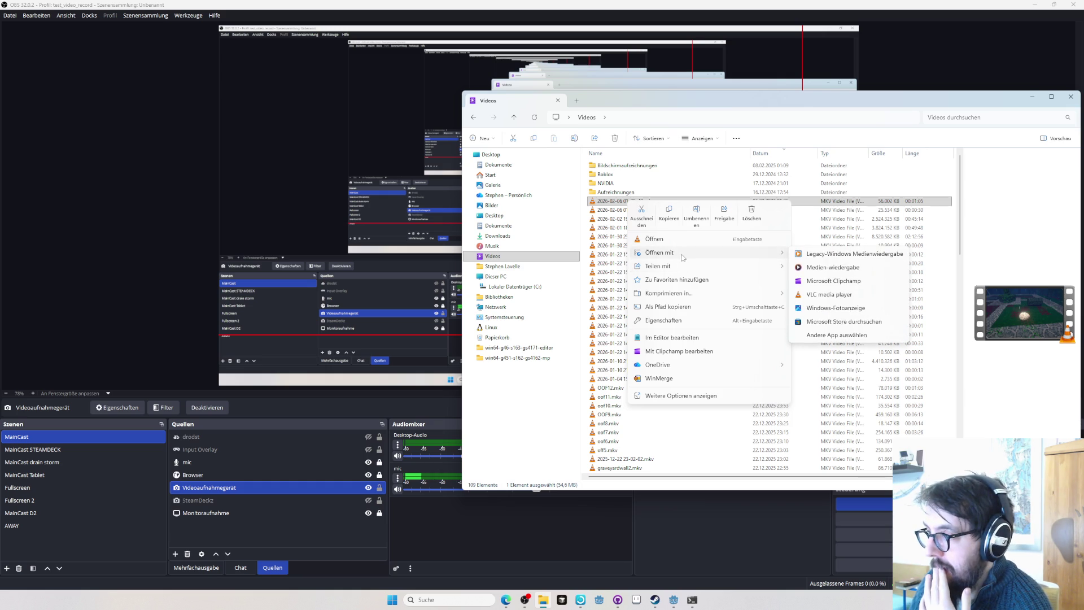
left_click(832, 283)
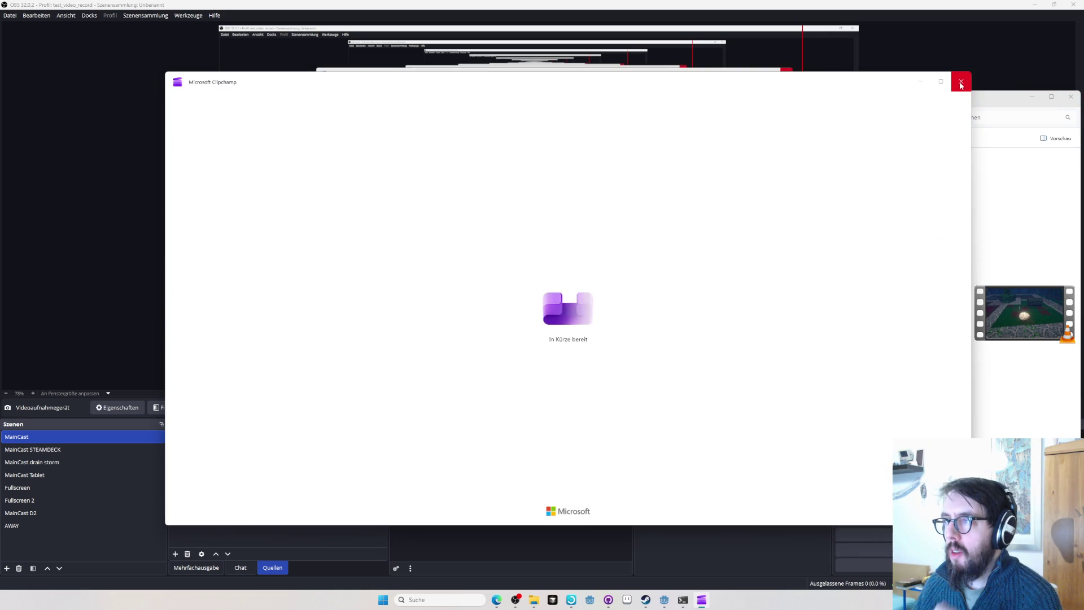
left_click(961, 83)
- Dismiss the recording's context menu and bring up Windows search
right_click(645, 204)
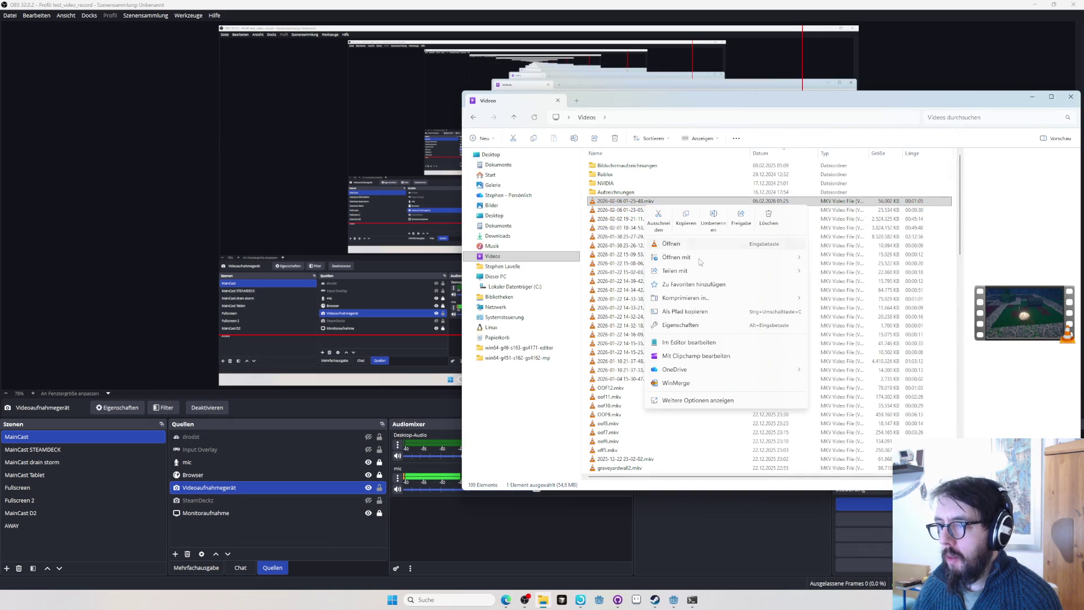
mouse_move(703, 259)
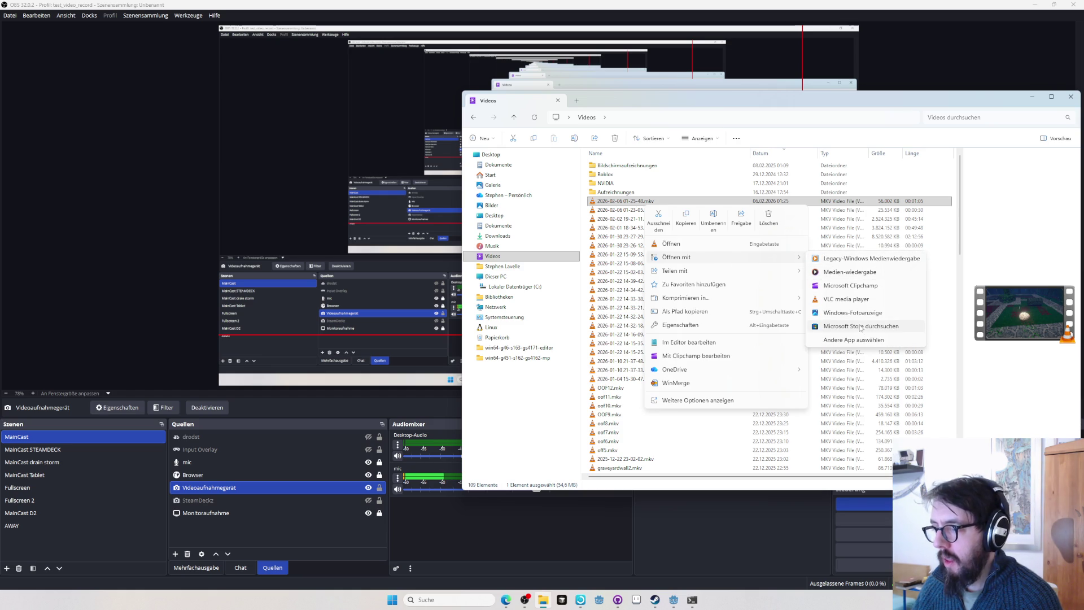
key("Escape")
key("super+s")
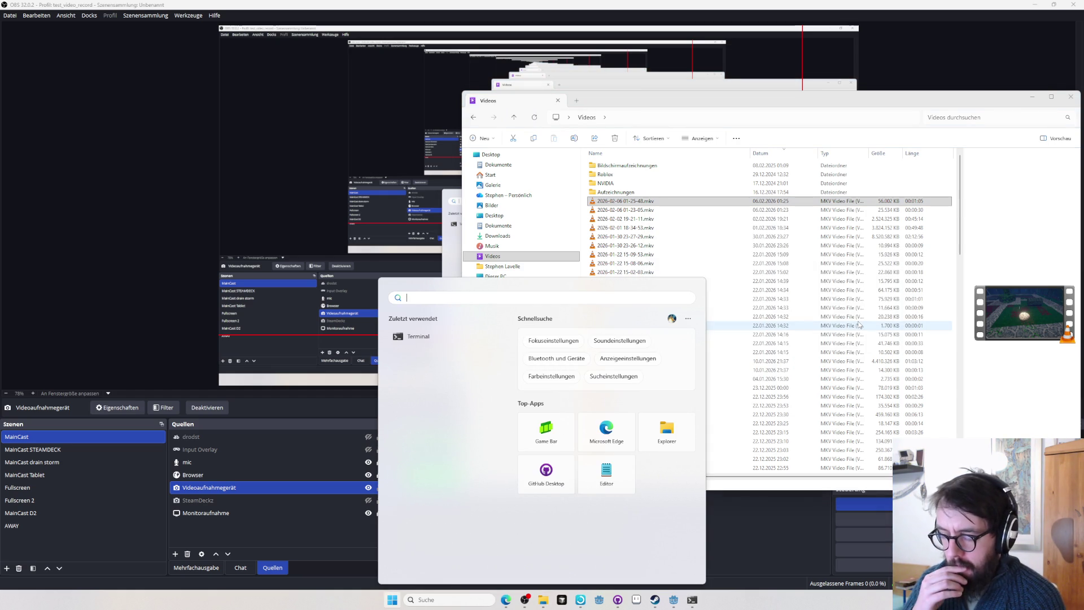
type("vdeo")
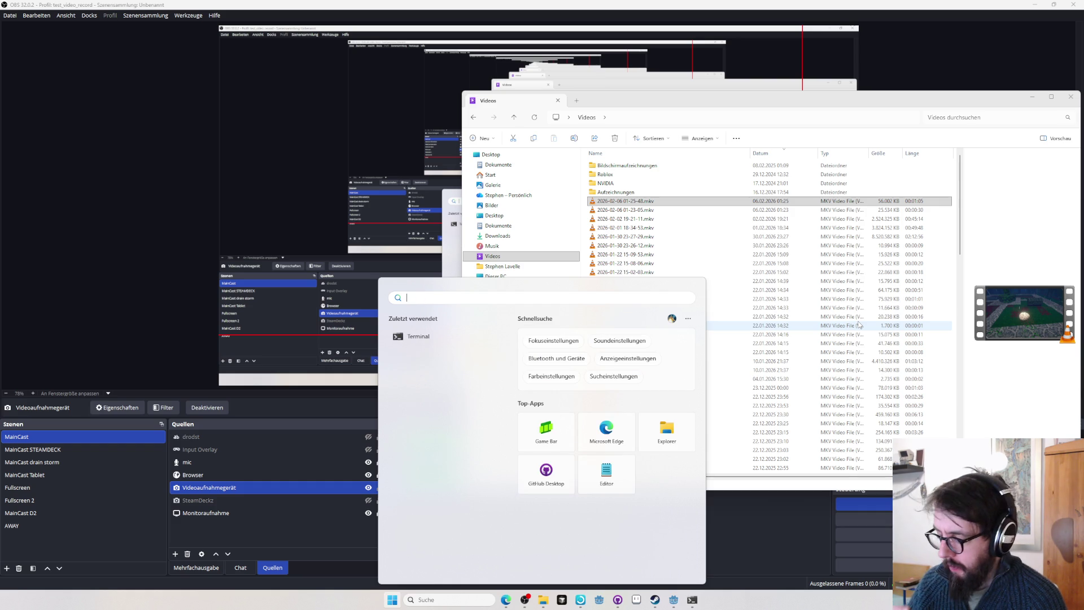
type("clip")
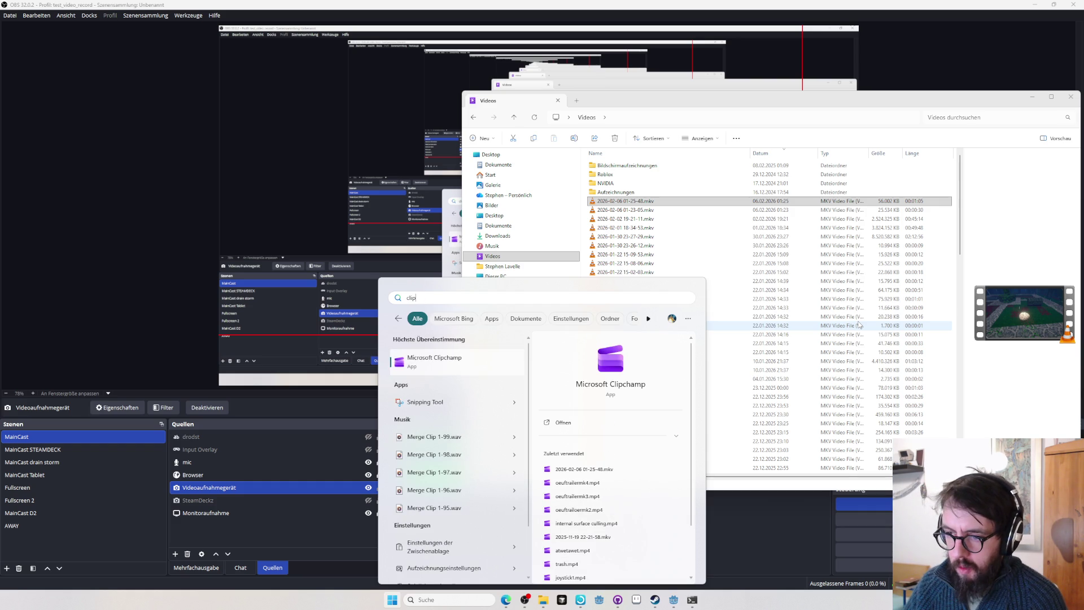
key("BackSpace")
key("BackSpace")
key("BackSpace")
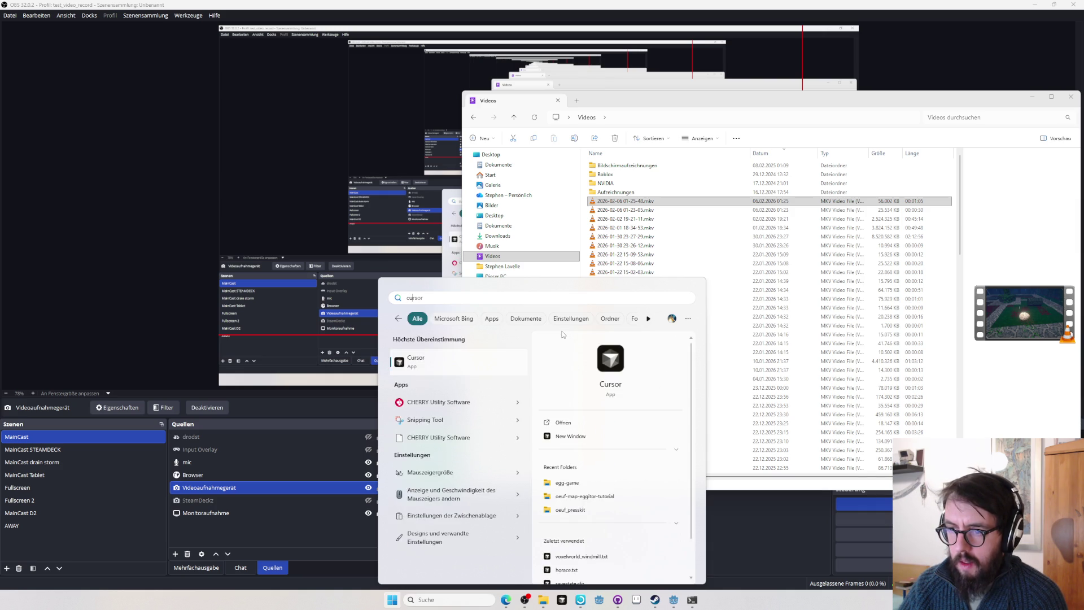
key("Escape")
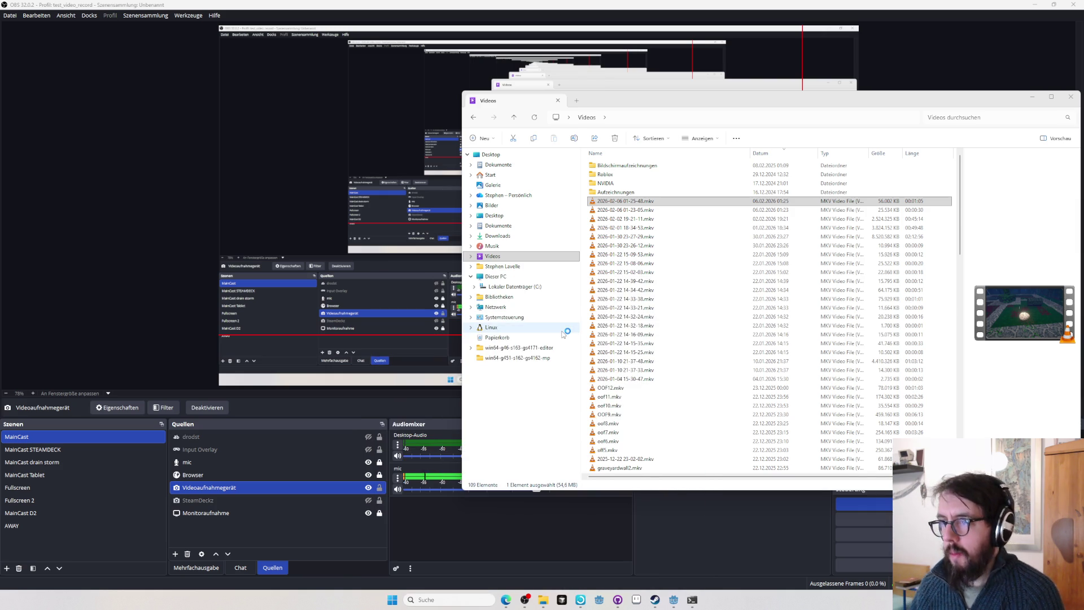
left_click(630, 202)
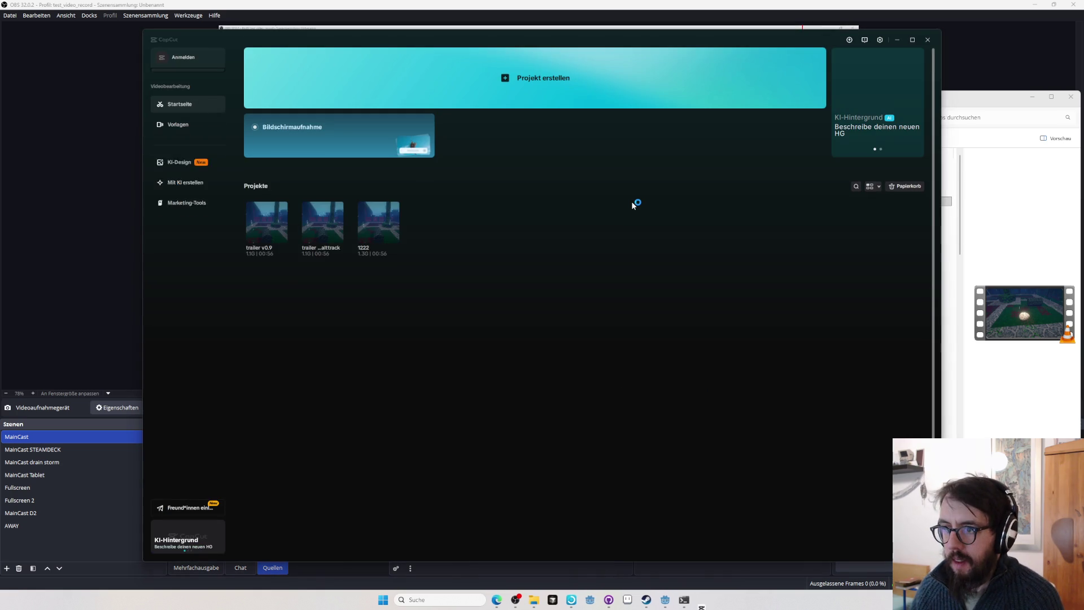
- Launch CapCut from Windows search, then return to the Videos folder
key("alt+Tab")
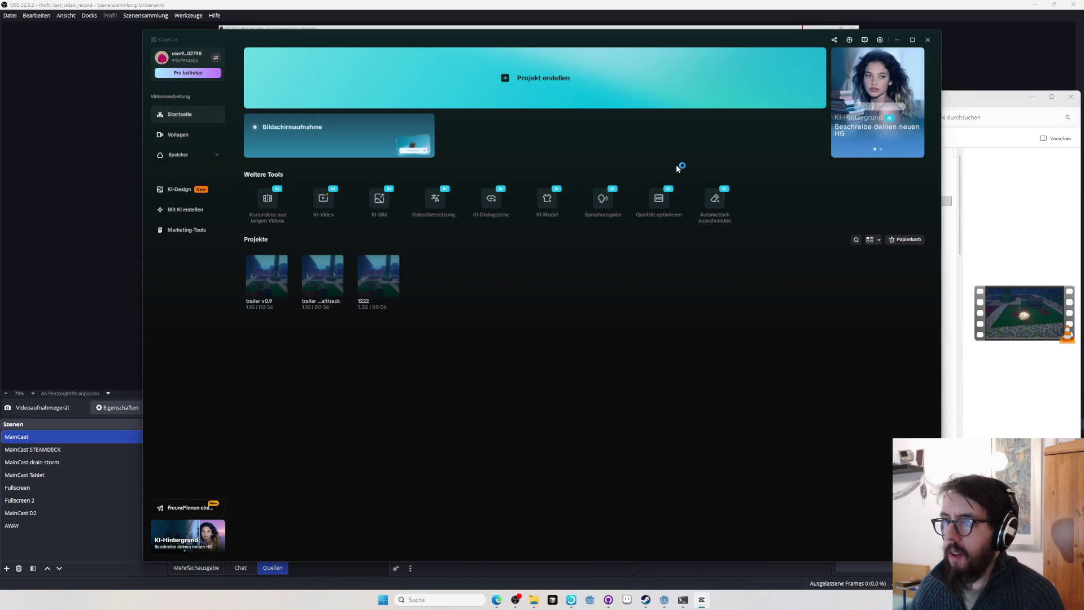
key("super")
type("capcut")
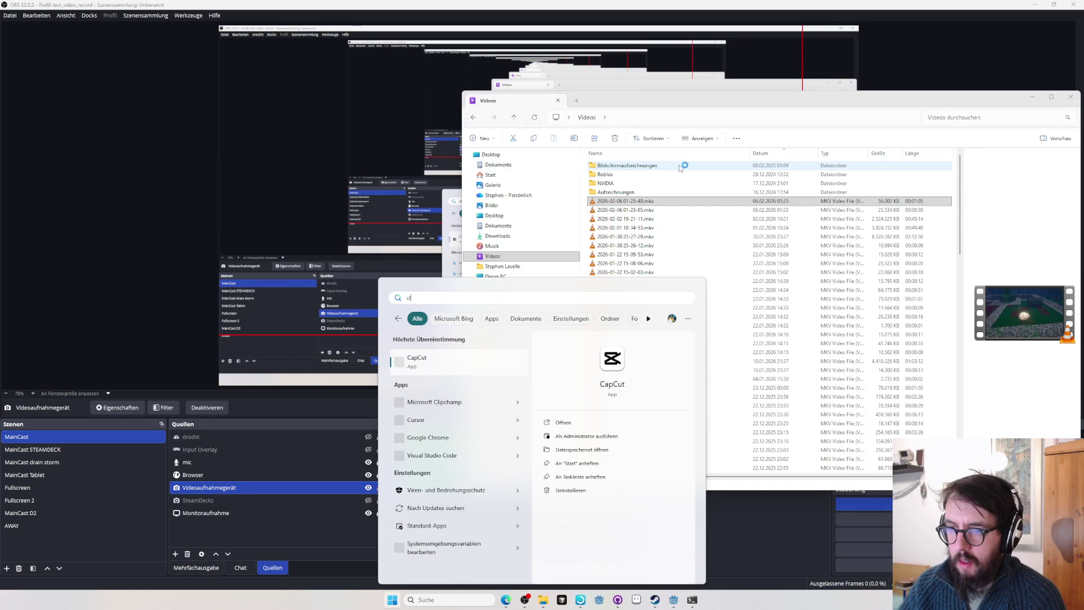
type("ip")
key("Return")
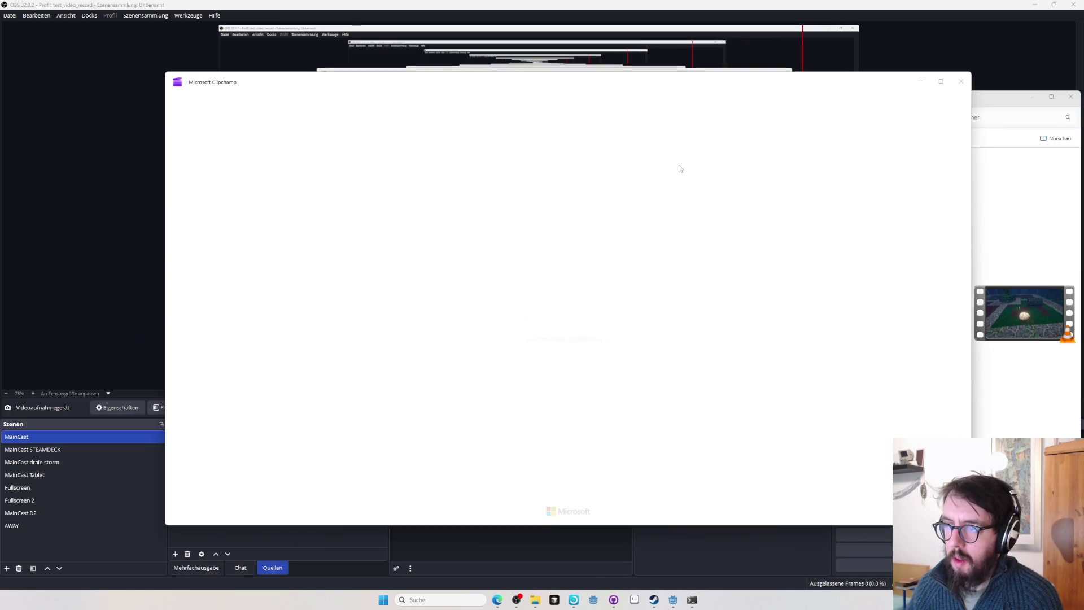
key("alt+Tab")
- Open the newest mkv recording with Microsoft Clipchamp
right_click(647, 201)
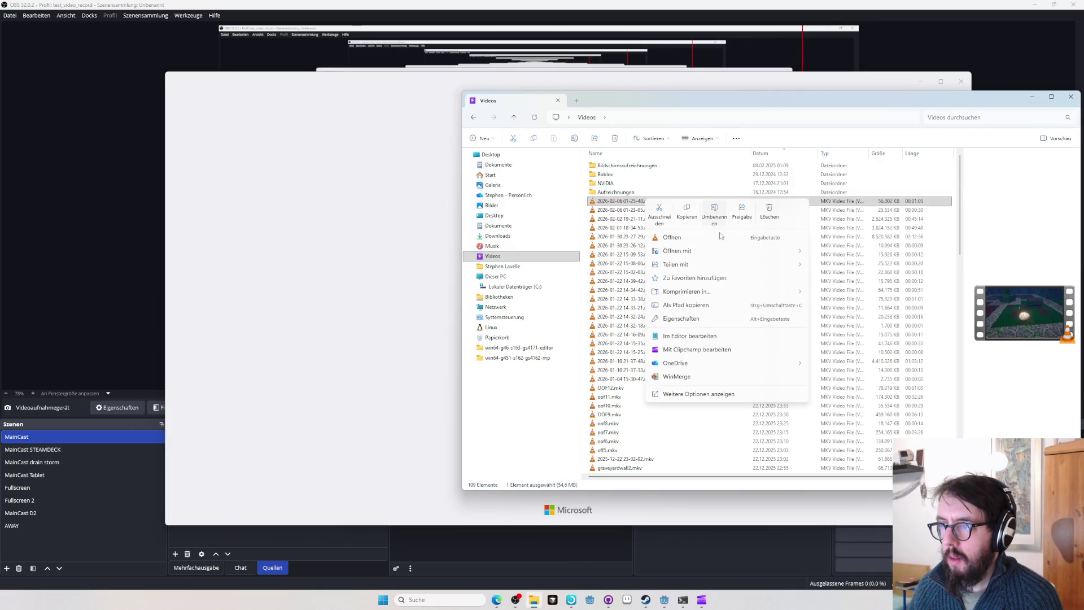
mouse_move(726, 255)
left_click(890, 279)
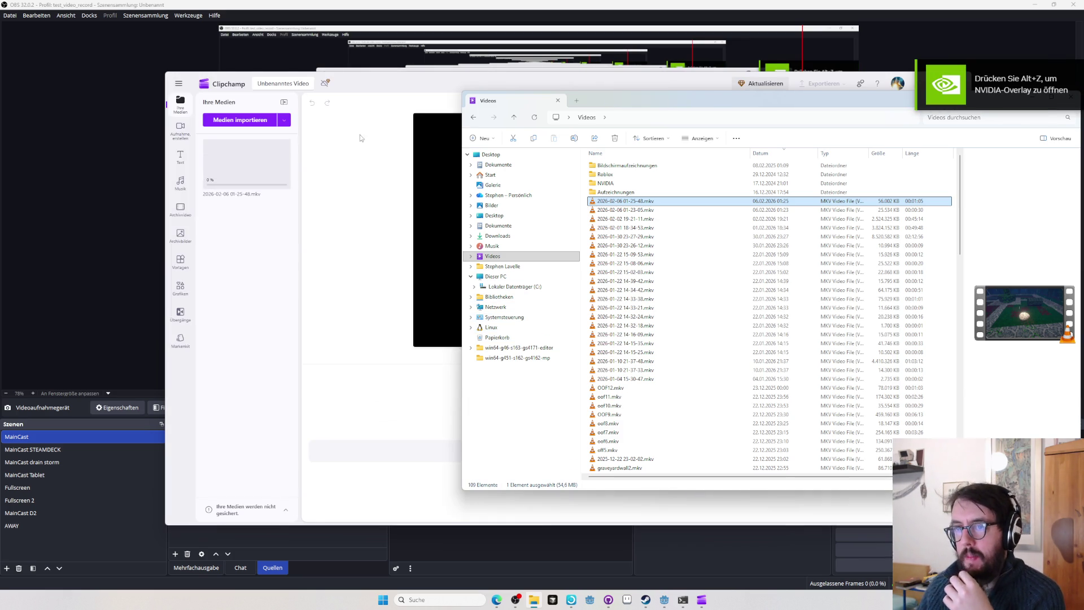
- Play the recording on Clipchamp's timeline and trim its start so it runs 1:00
left_click(287, 260)
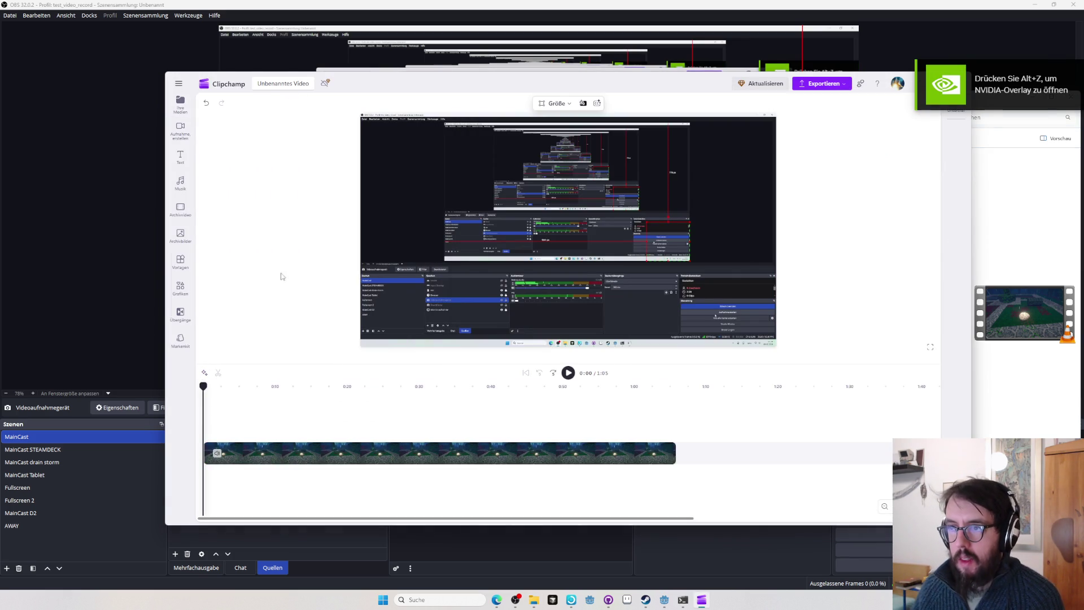
left_click(231, 445)
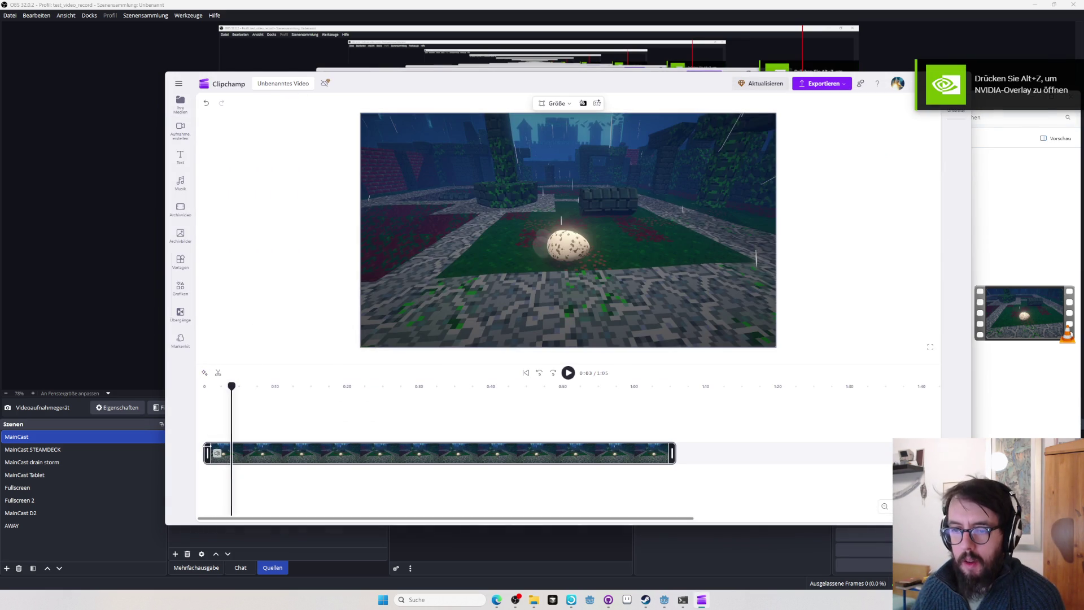
key("space")
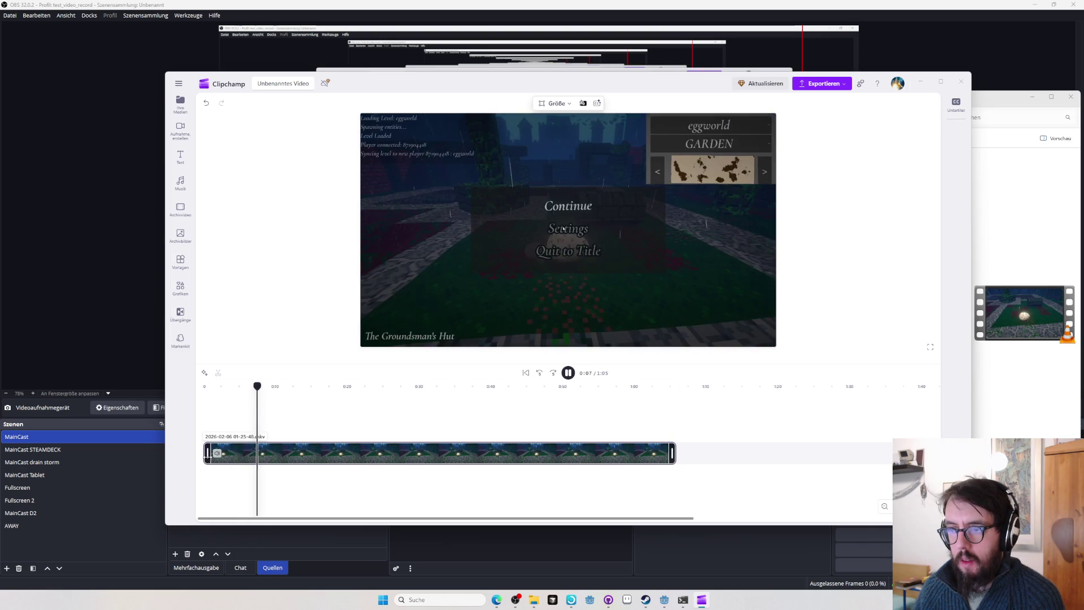
left_click_drag(207, 453, 248, 453)
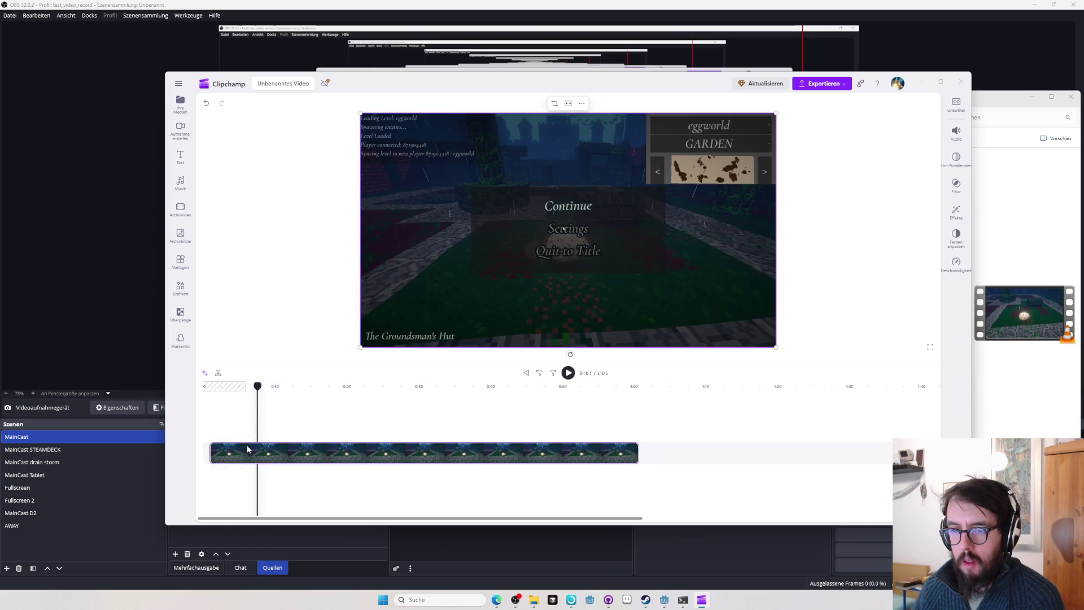
key("space")
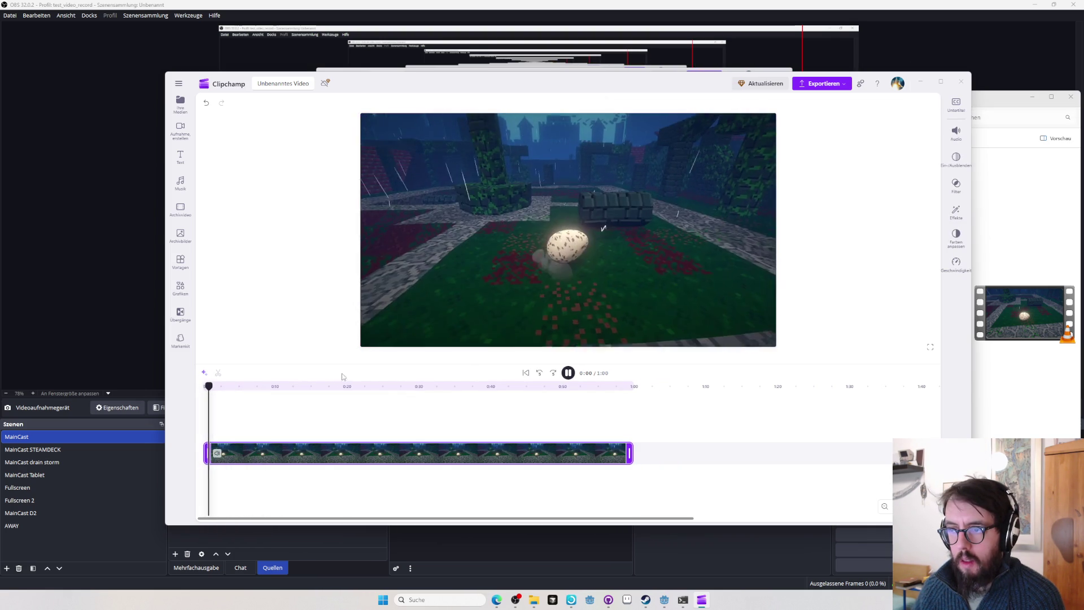
- Undo the accidental clip move and earlier trim, then replay the clip from the start
left_click_drag(324, 452, 338, 450)
key("ctrl+z")
key("ctrl+z")
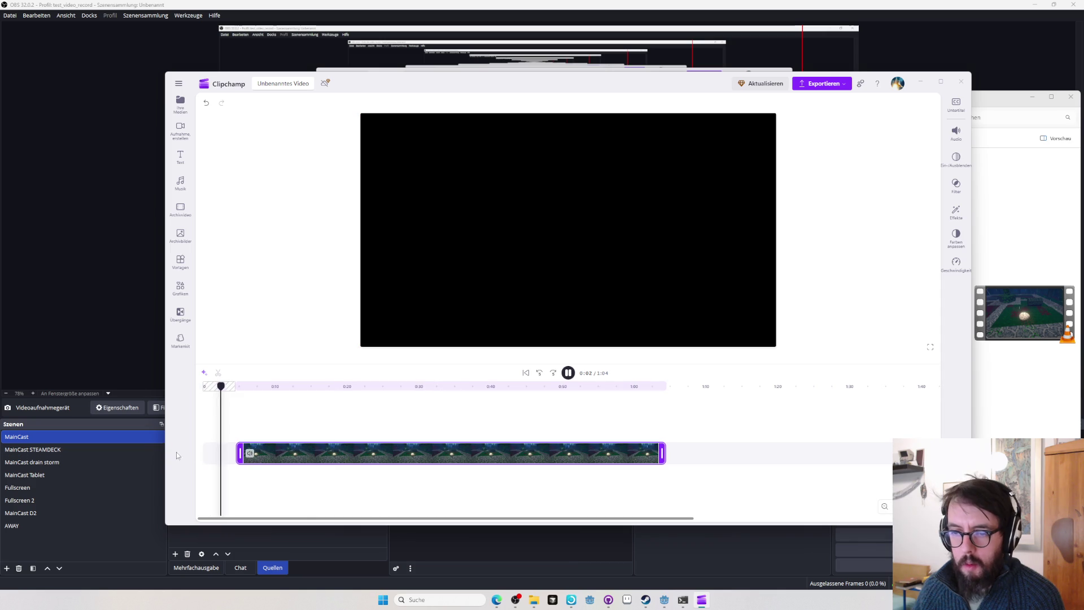
key("ctrl+z")
left_click(206, 387)
key("space")
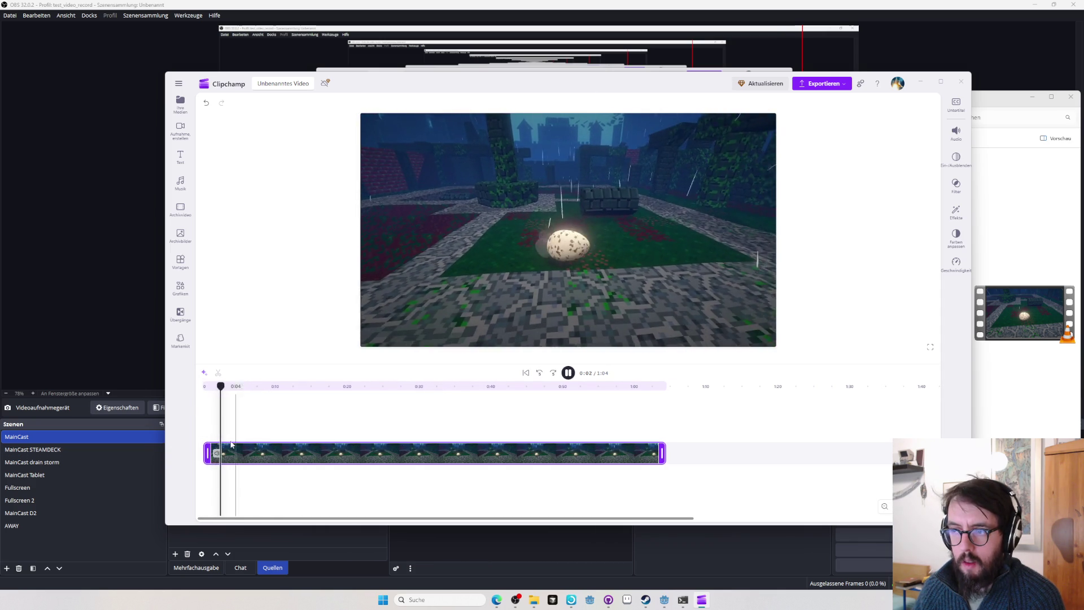
- Trim two seconds off the start and cut the ending back to about 0:23
left_click_drag(205, 457, 218, 455)
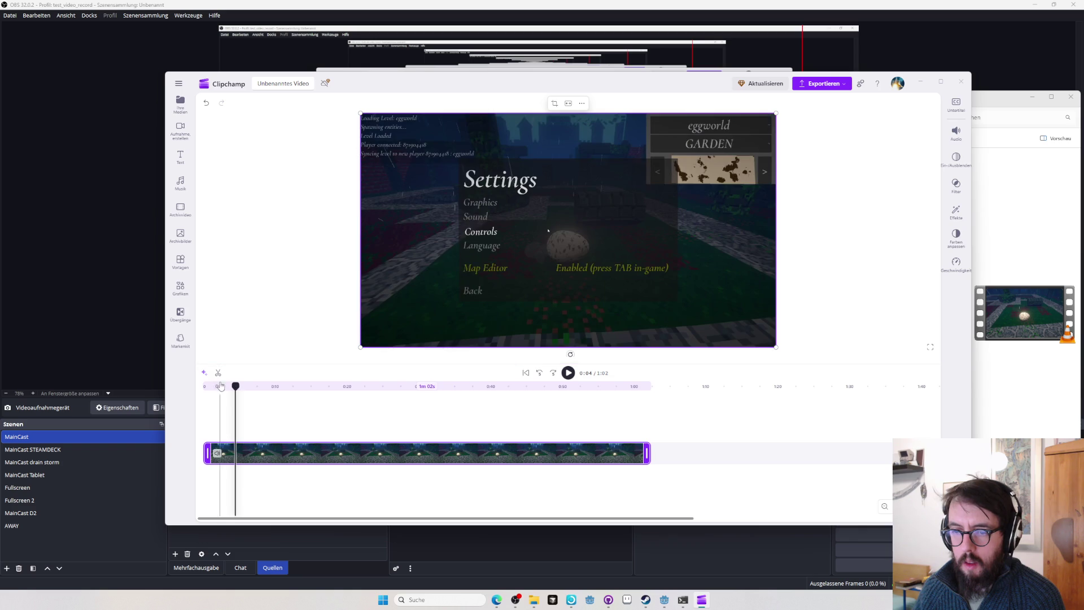
key("Home")
key("space")
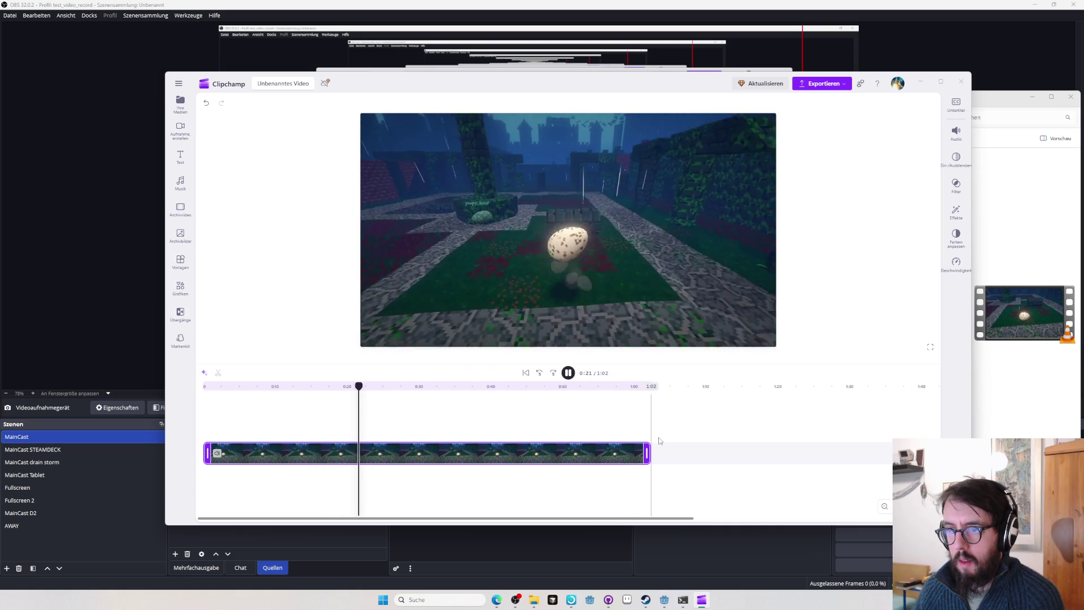
left_click_drag(650, 450, 376, 458)
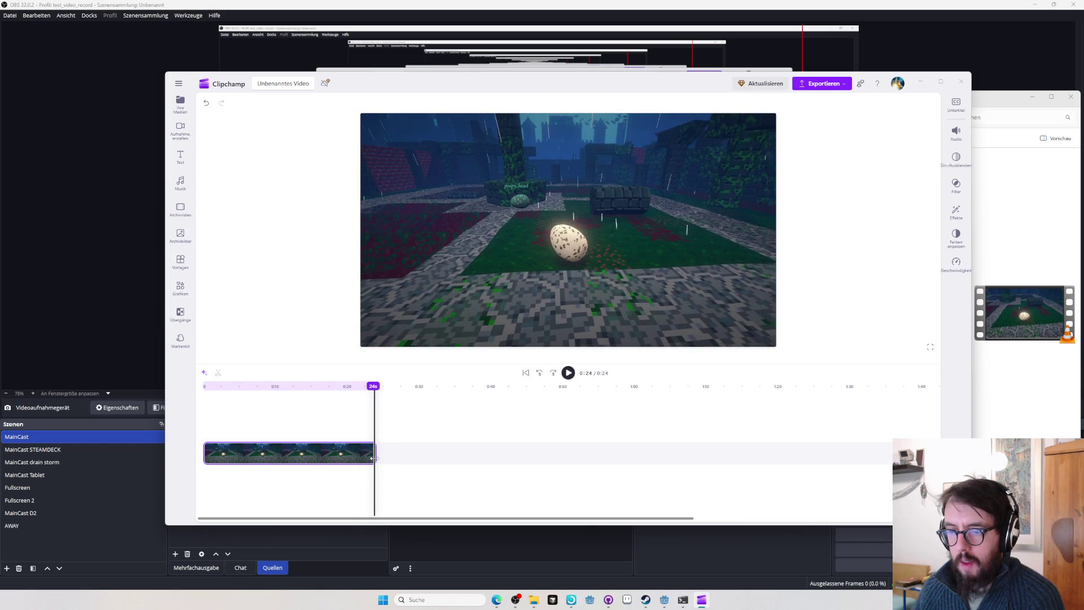
key("space")
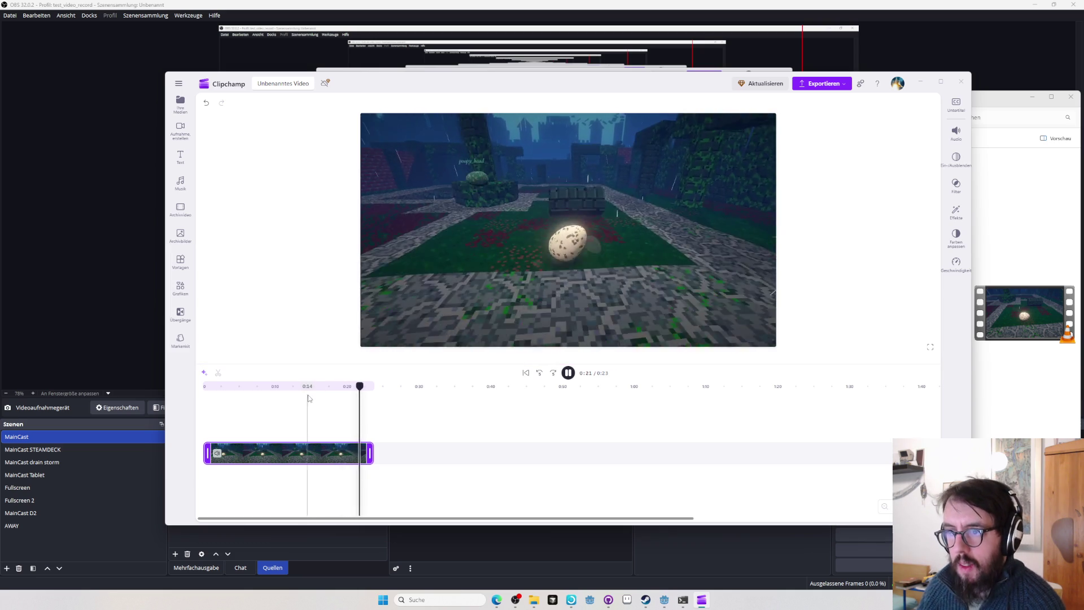
- Export the clip from Clipchamp at 720p
left_click(391, 299)
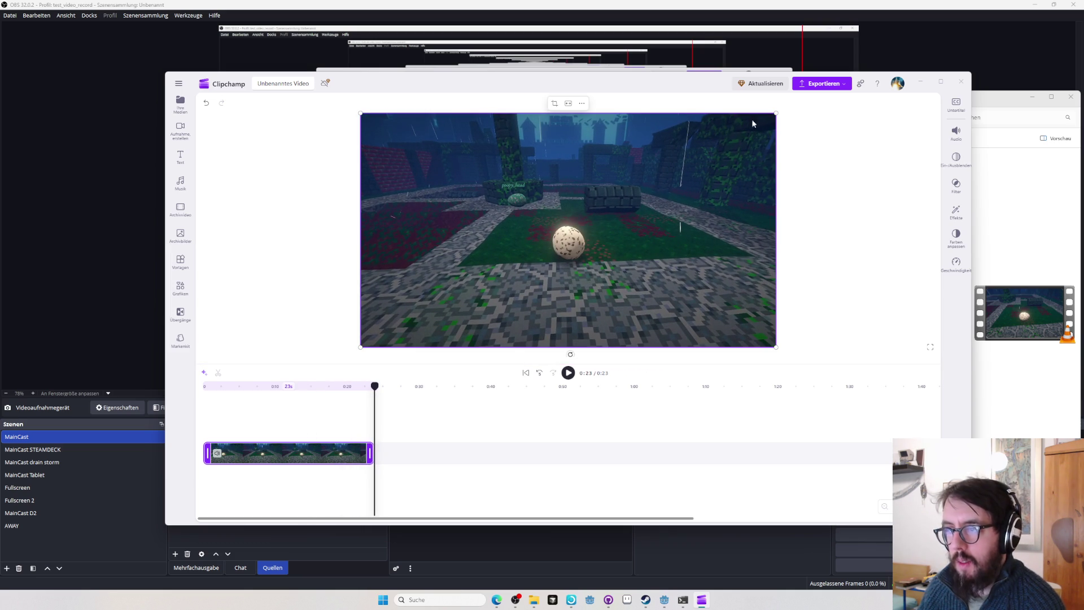
left_click(811, 86)
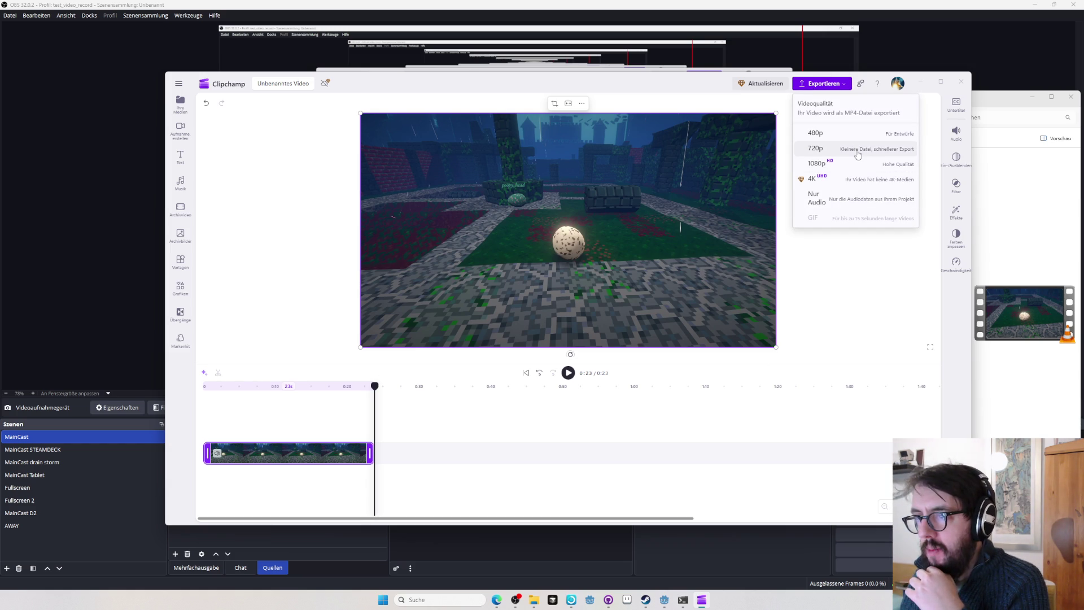
left_click(857, 151)
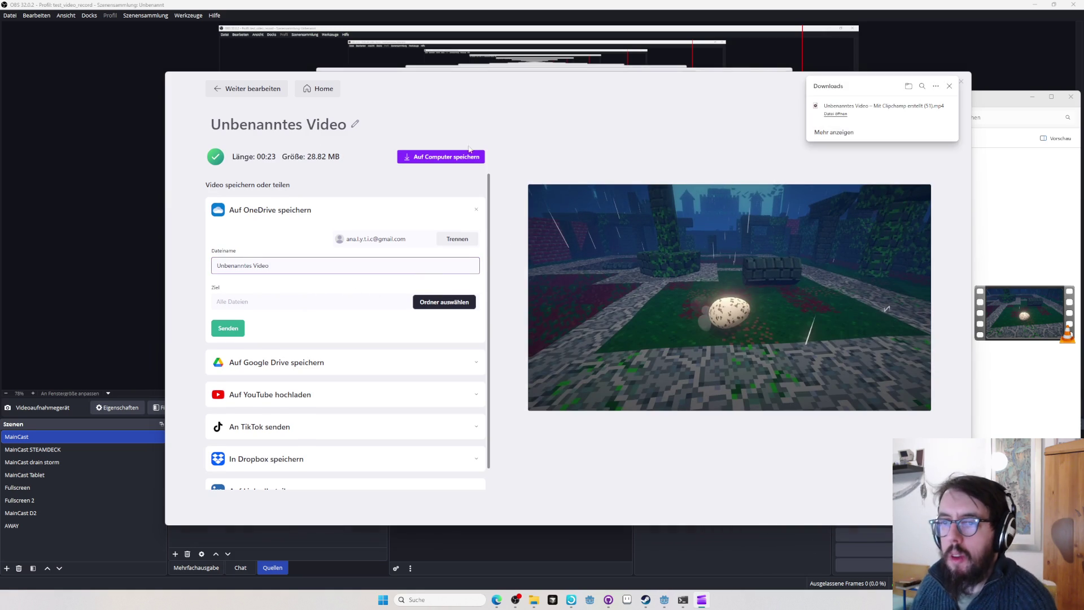
- Save the export to the computer, declining overwrite and renaming it to jumpsounds
left_click(443, 156)
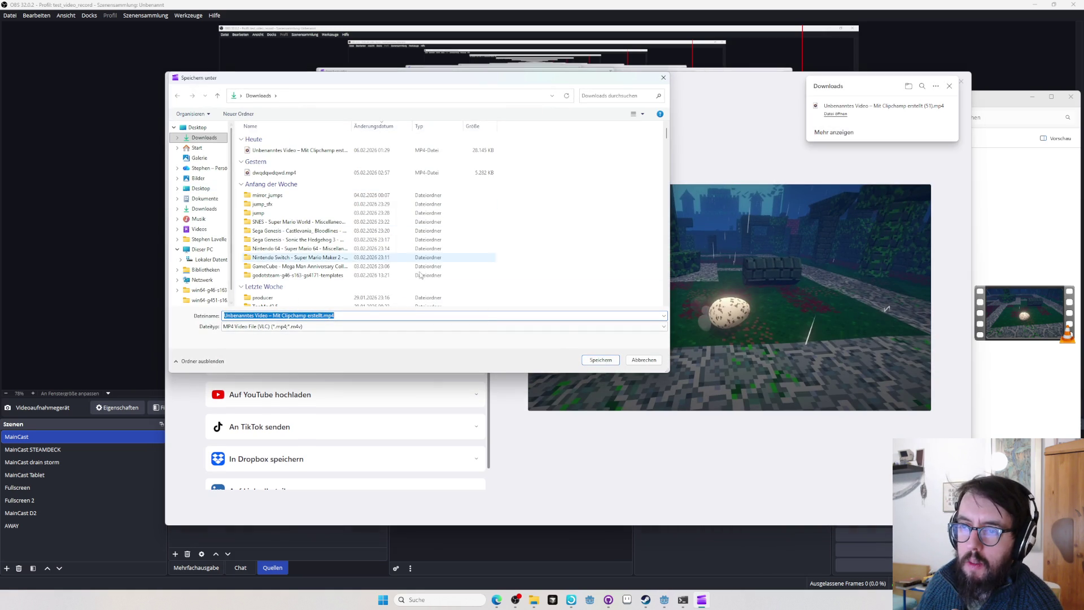
left_click(587, 362)
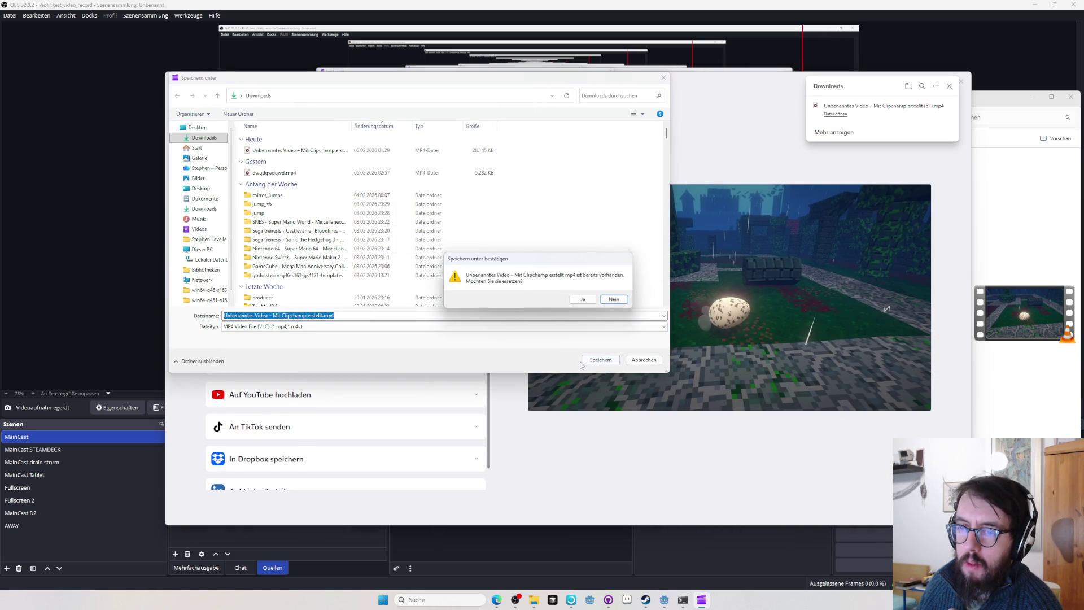
left_click(614, 299)
triple_click(319, 314)
type("jumpsoun")
key("Return")
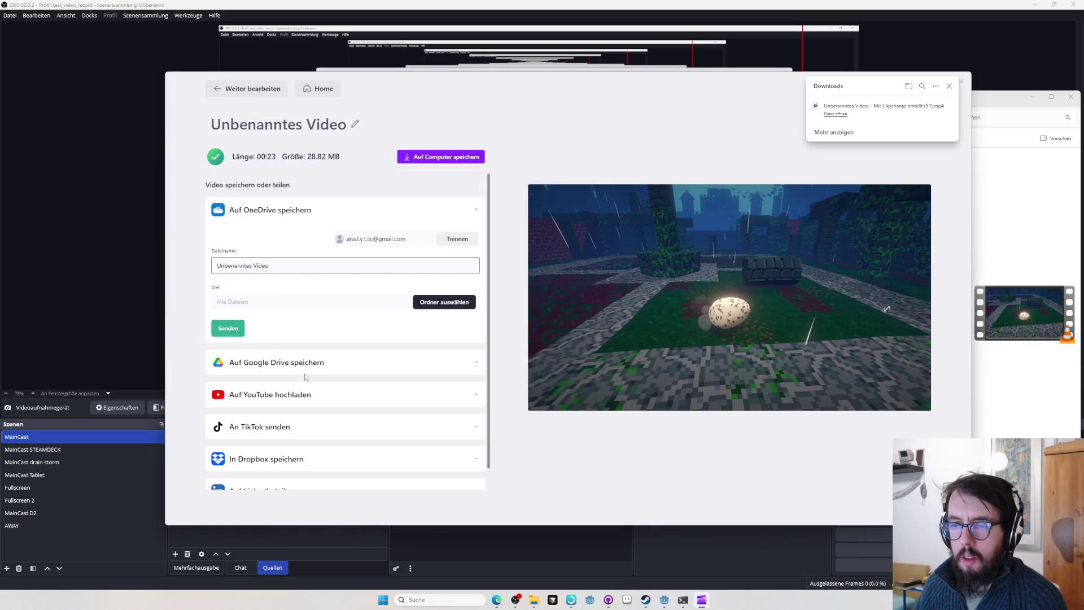
- Expand the TikTok and OneDrive sharing options on the export page
left_click(328, 433)
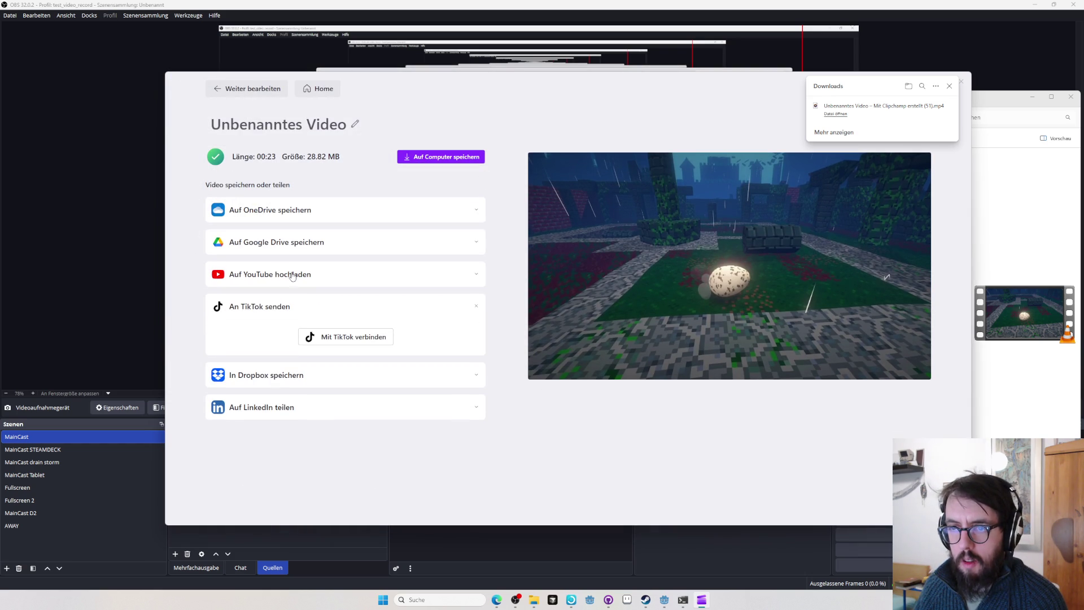
left_click(324, 211)
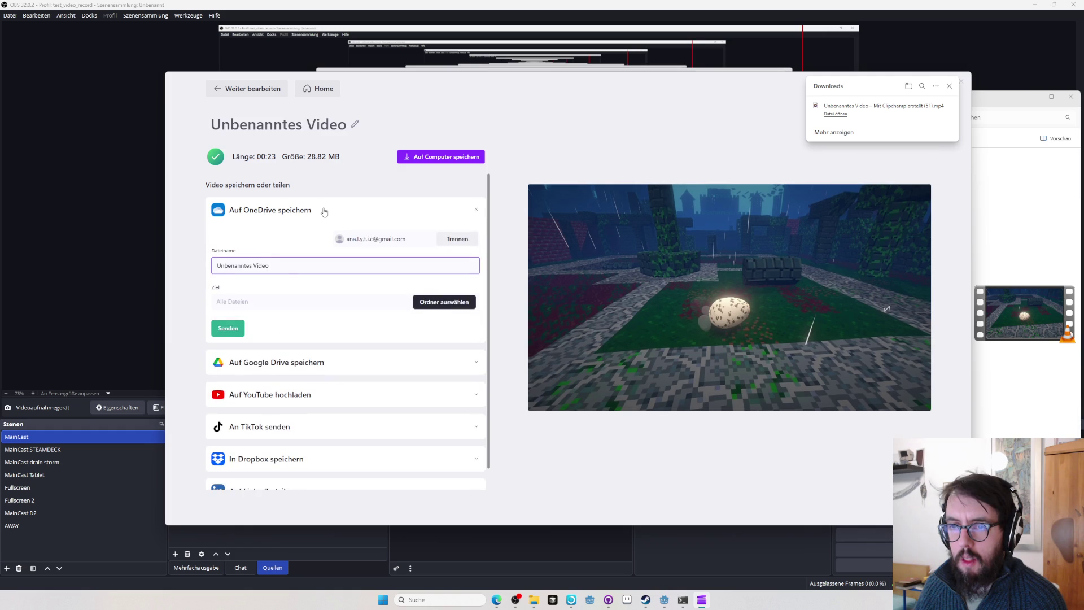
scroll(334, 374, "down", 1)
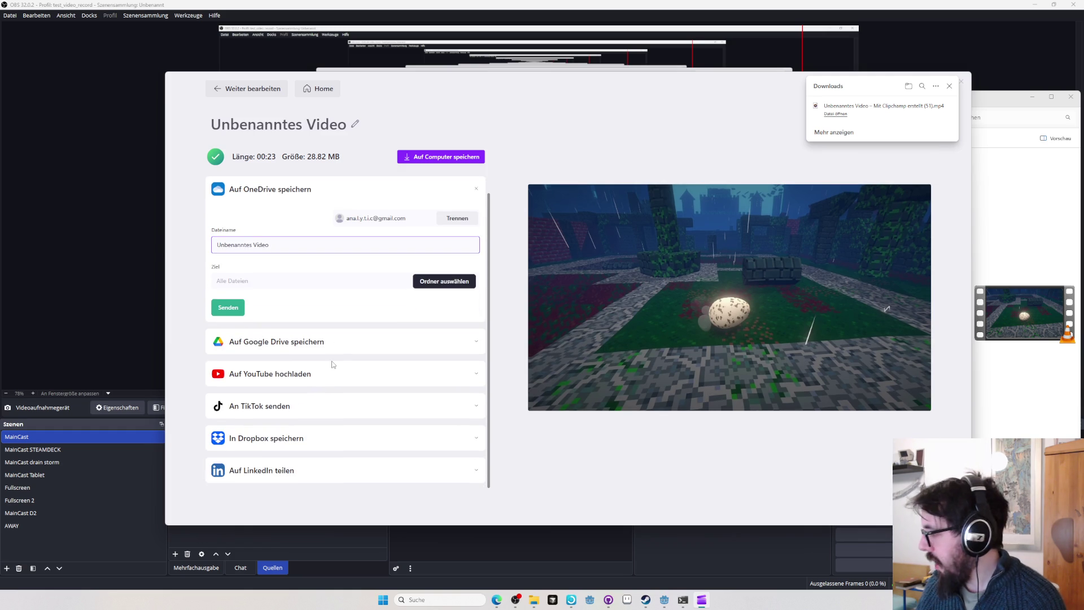
mouse_move(916, 111)
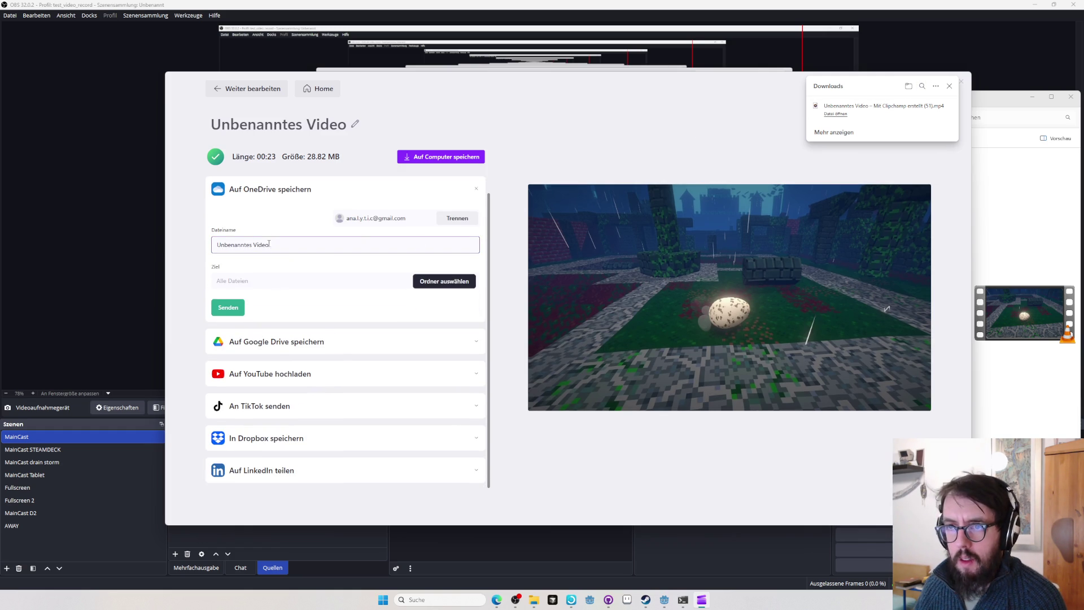
- Return to editing, check the crop and more-options menus unchanged, then export the video again
left_click(275, 91)
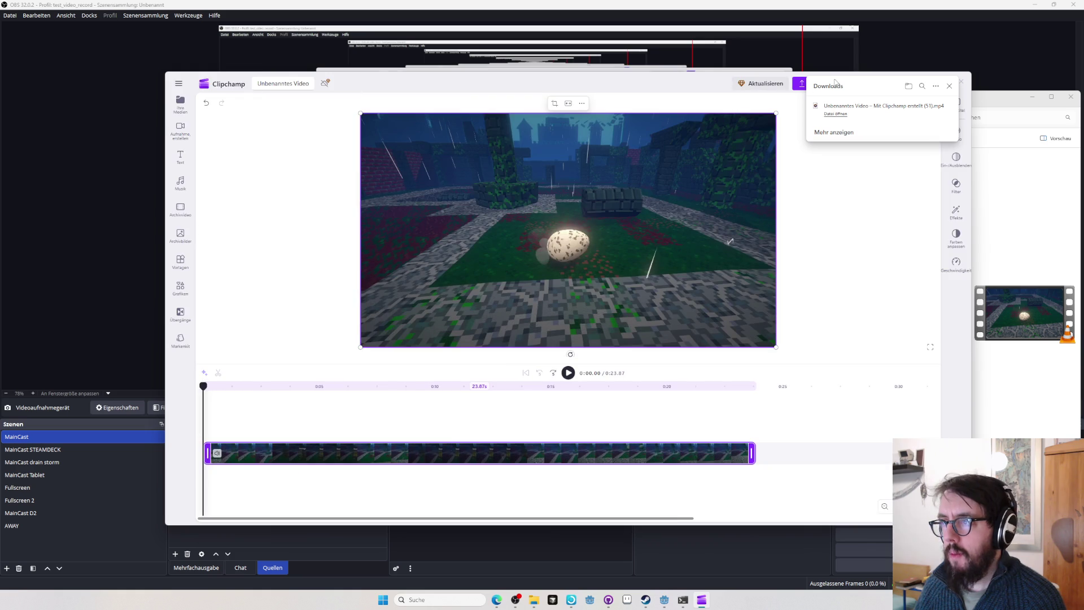
left_click(950, 86)
left_click(555, 103)
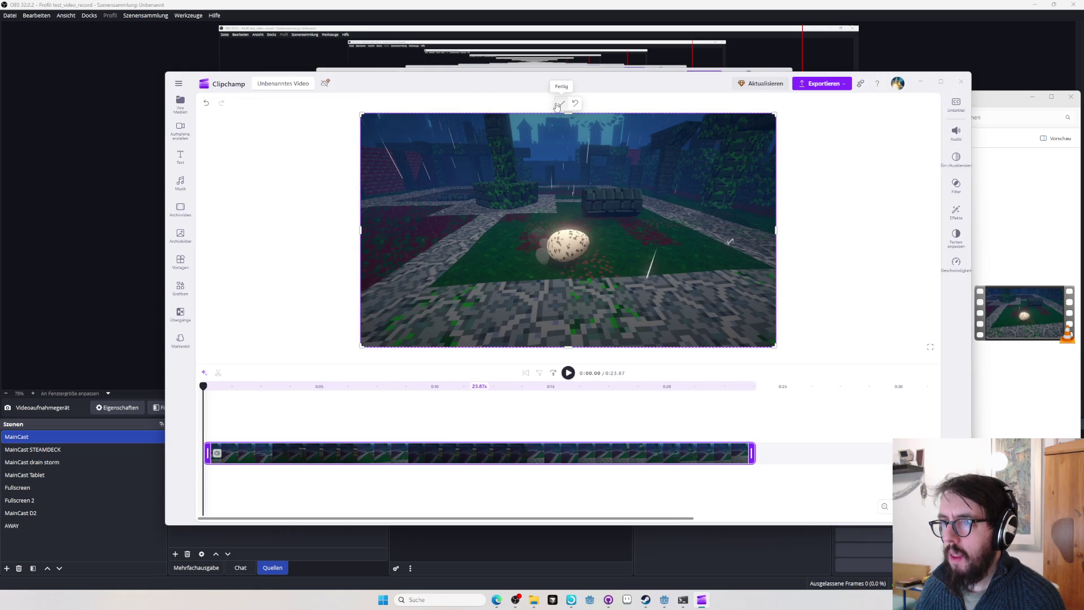
left_click(564, 108)
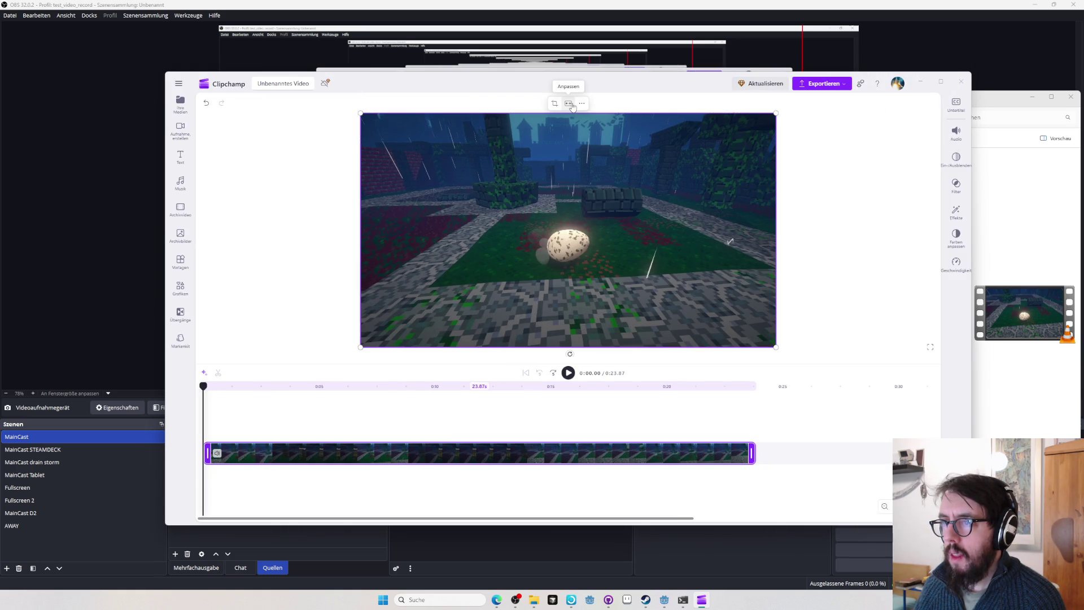
left_click(581, 104)
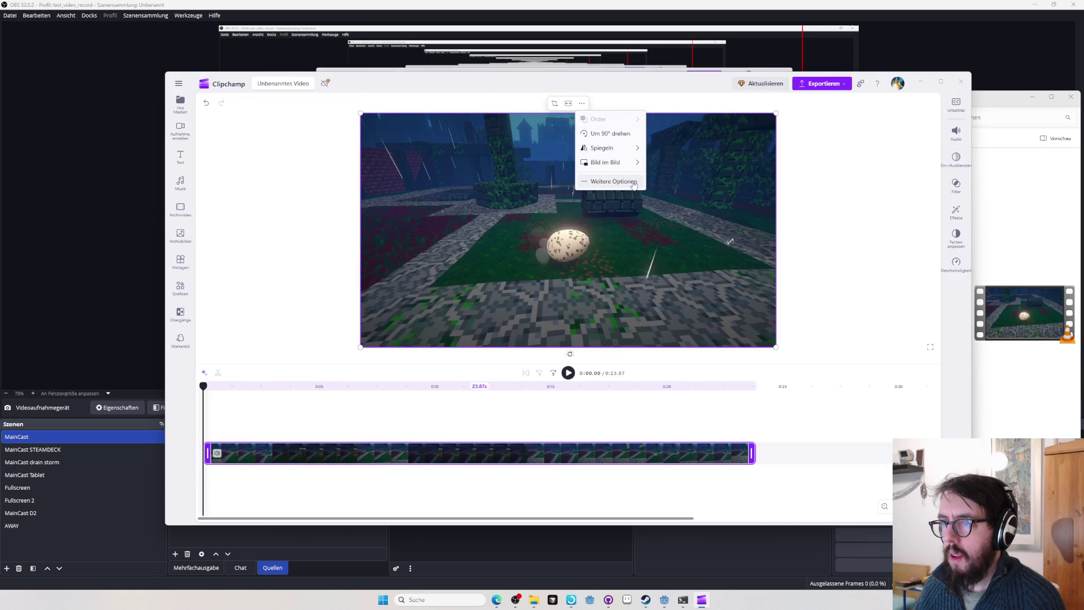
mouse_move(627, 168)
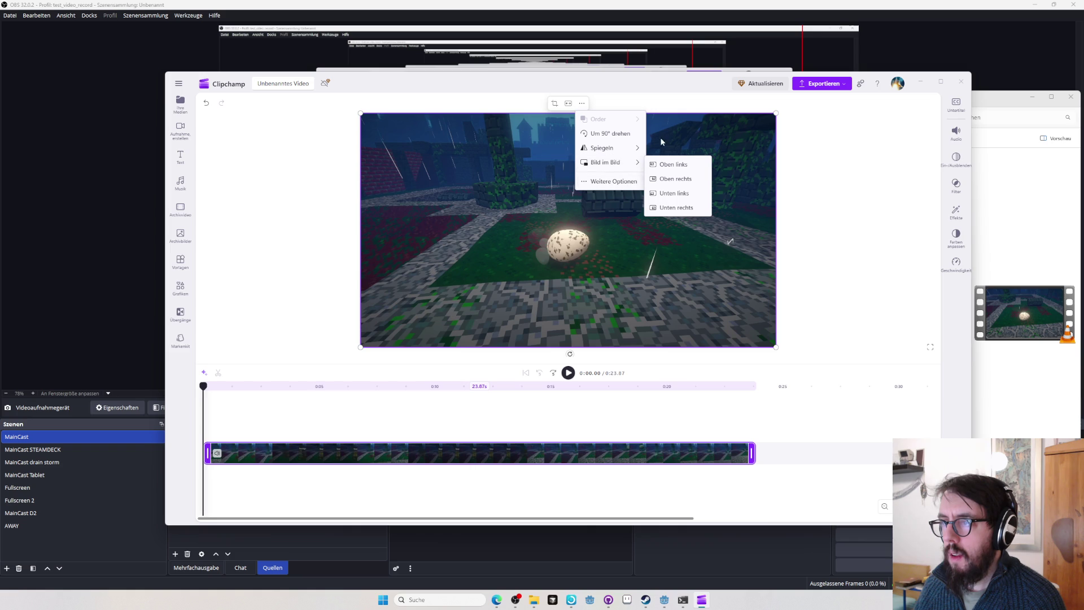
left_click(780, 99)
left_click(833, 86)
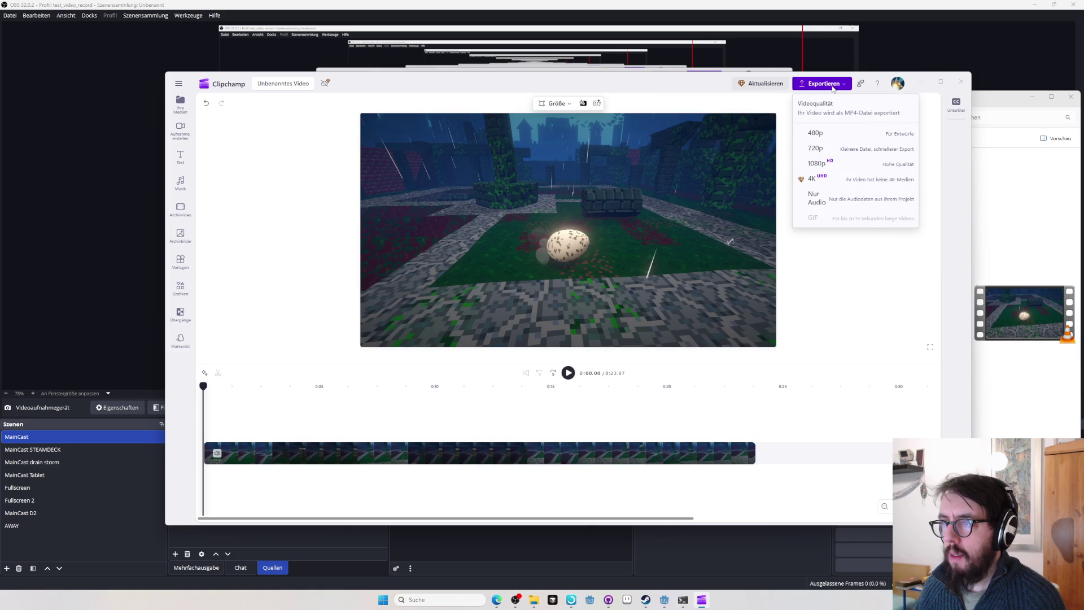
left_click(847, 154)
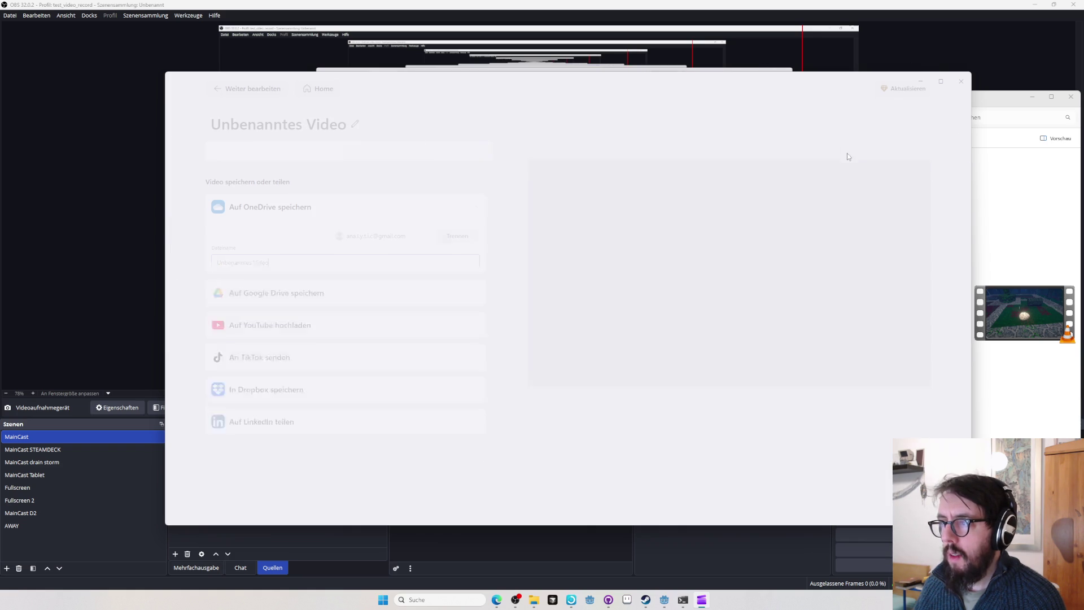
- Review the TikTok, YouTube and OneDrive share options, dismiss downloads, and close Clipchamp
scroll(294, 405, "down", 1)
left_click(308, 406)
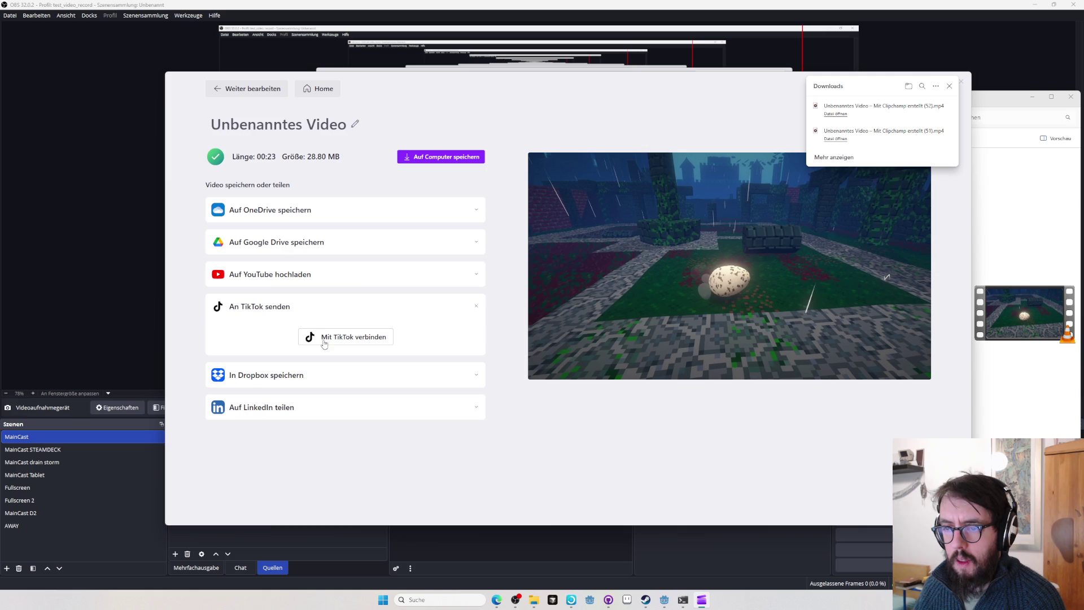
left_click(304, 278)
left_click(282, 211)
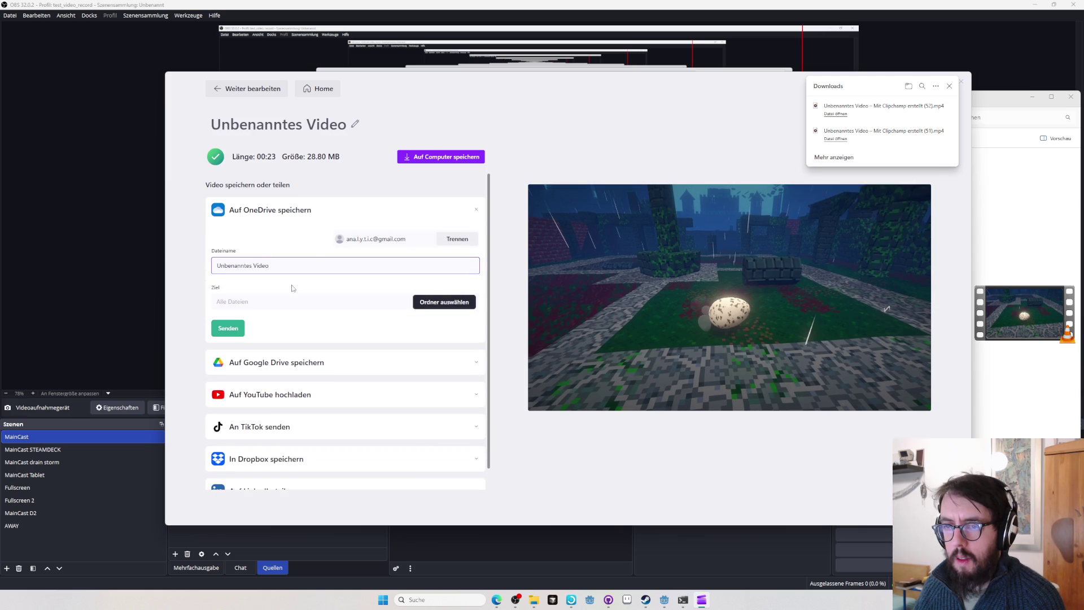
left_click(275, 361)
left_click(291, 376)
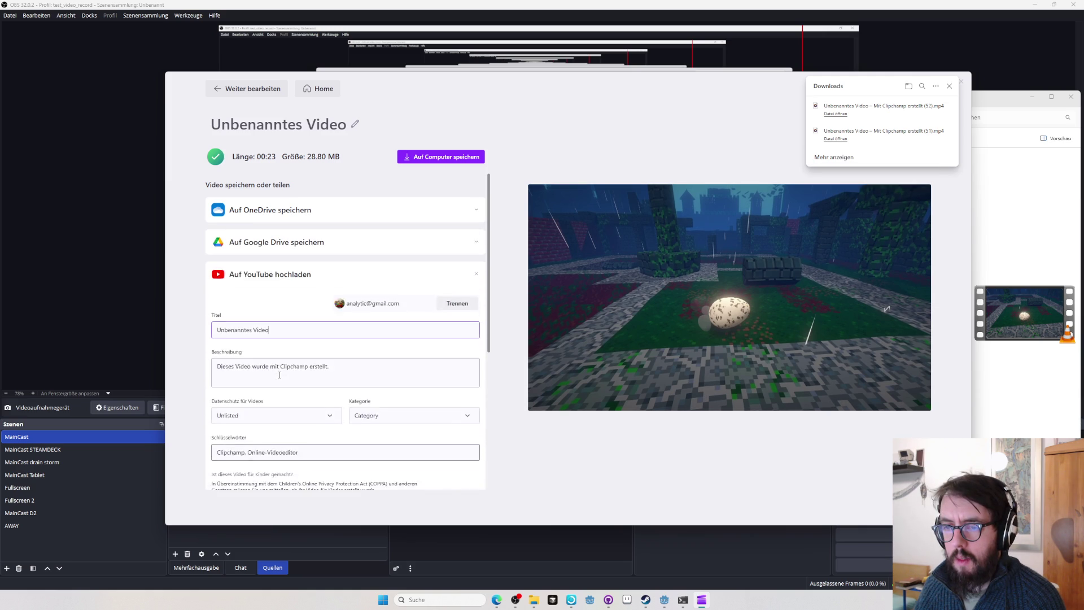
scroll(291, 378, "down", 4)
scroll(332, 418, "up", 5)
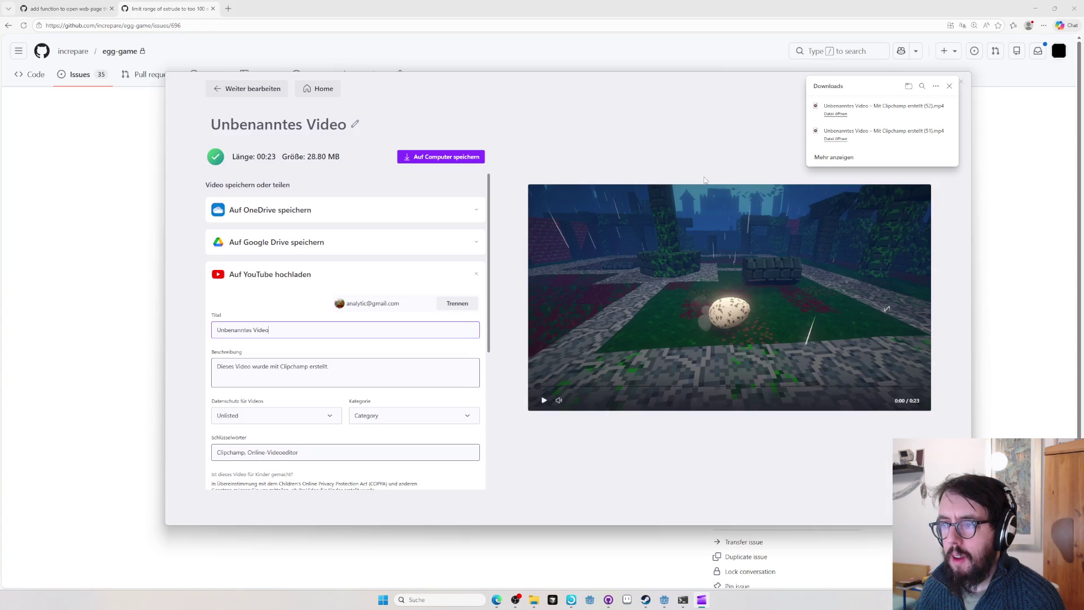
left_click(963, 87)
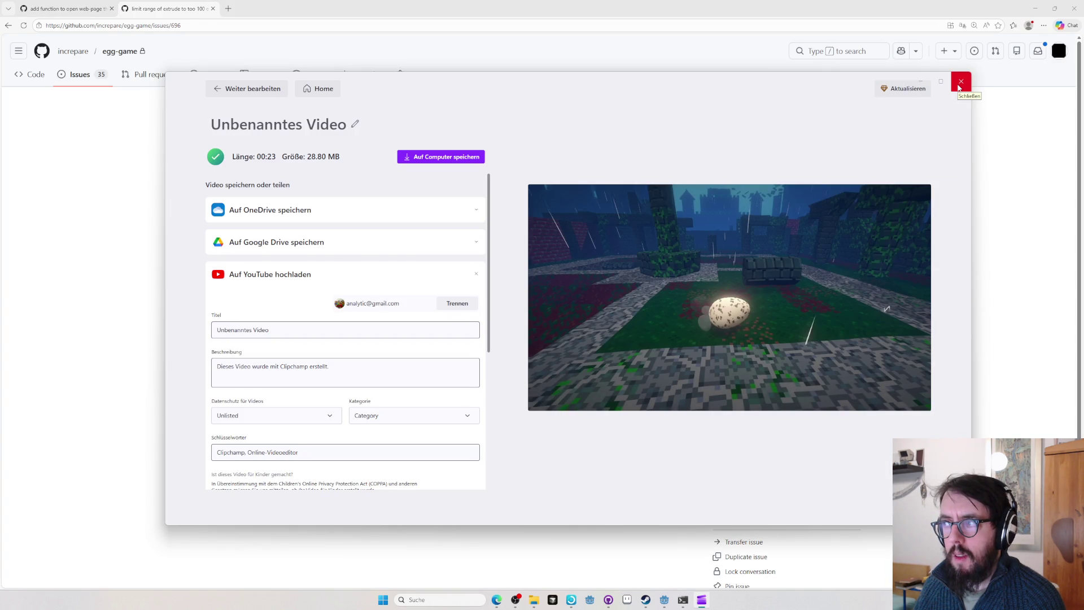
left_click(959, 88)
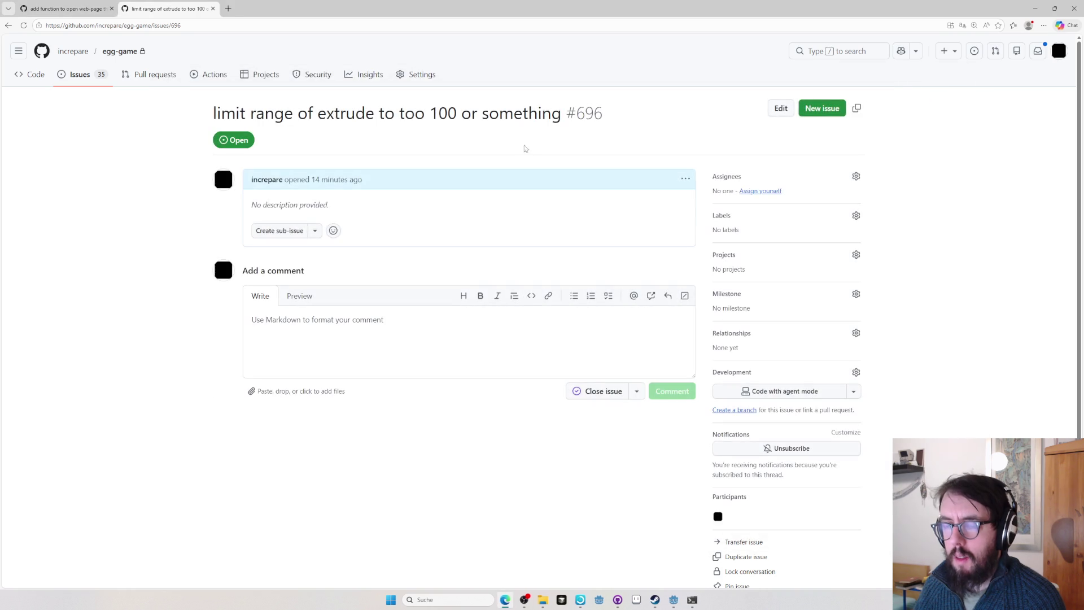
- Load the user's X profile page in a new browser tab
key("ctrl+t")
type("twit")
key("Return")
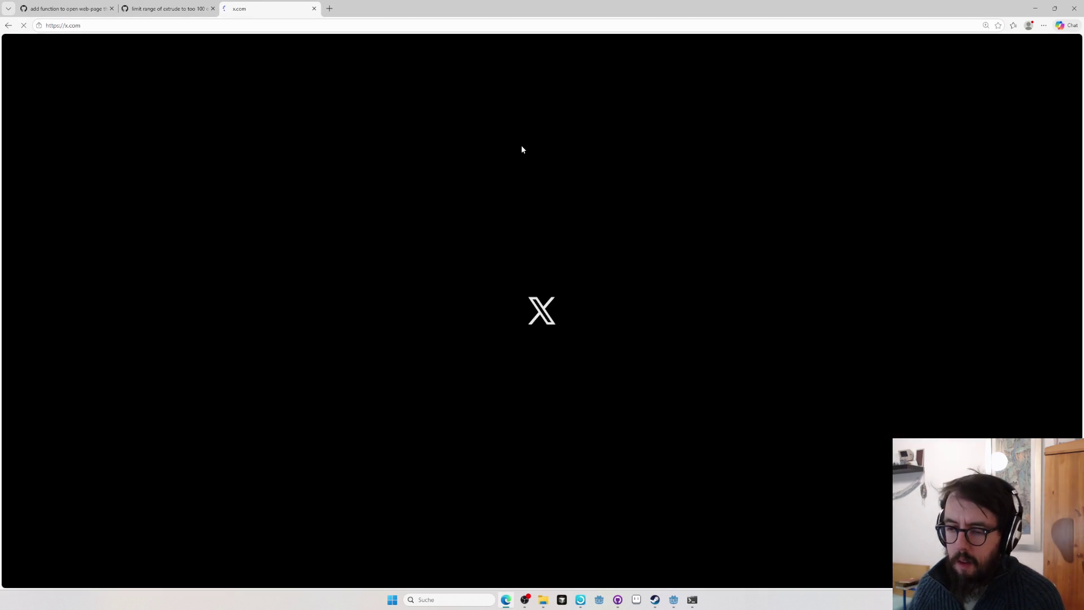
key("ctrl+t")
key("ctrl+w")
key("ctrl+w")
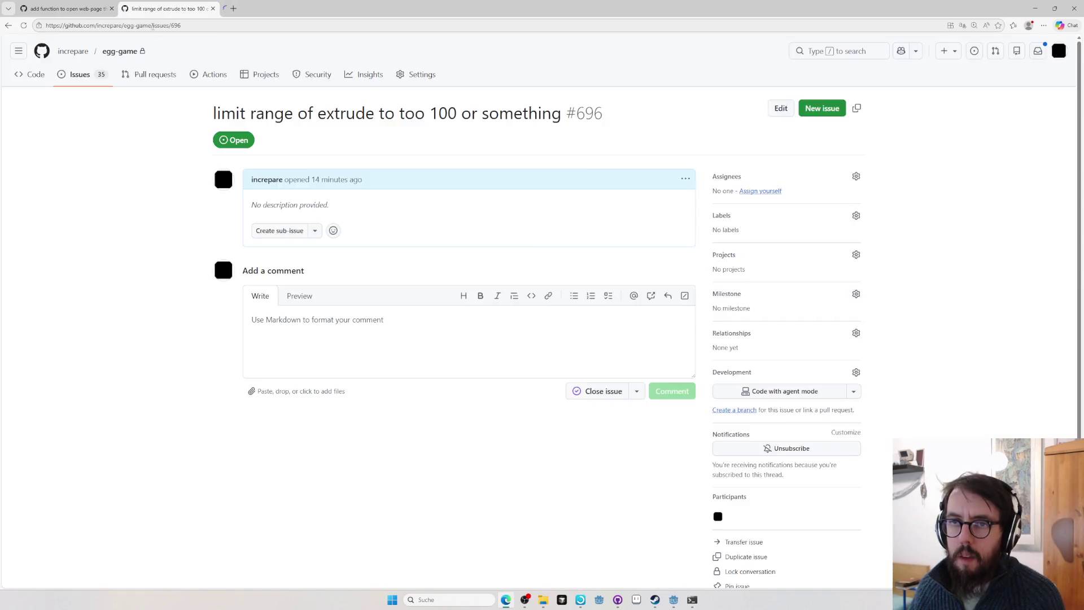
key("ctrl+t")
type("x.com/increpare")
key("Return")
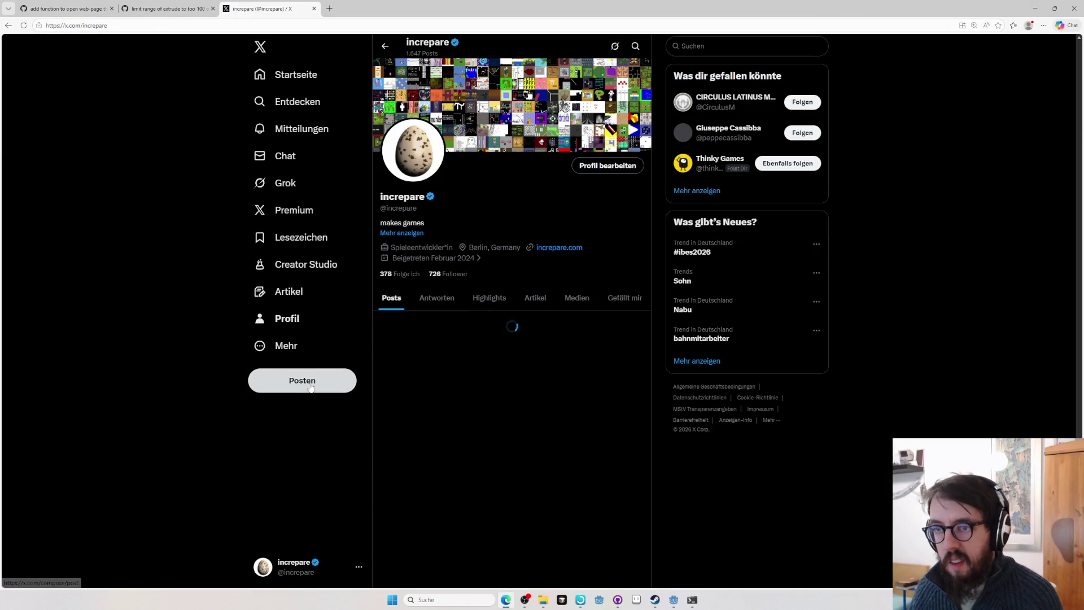
- Compose a new post reading 'By popular request #OeufGame'
left_click(302, 379)
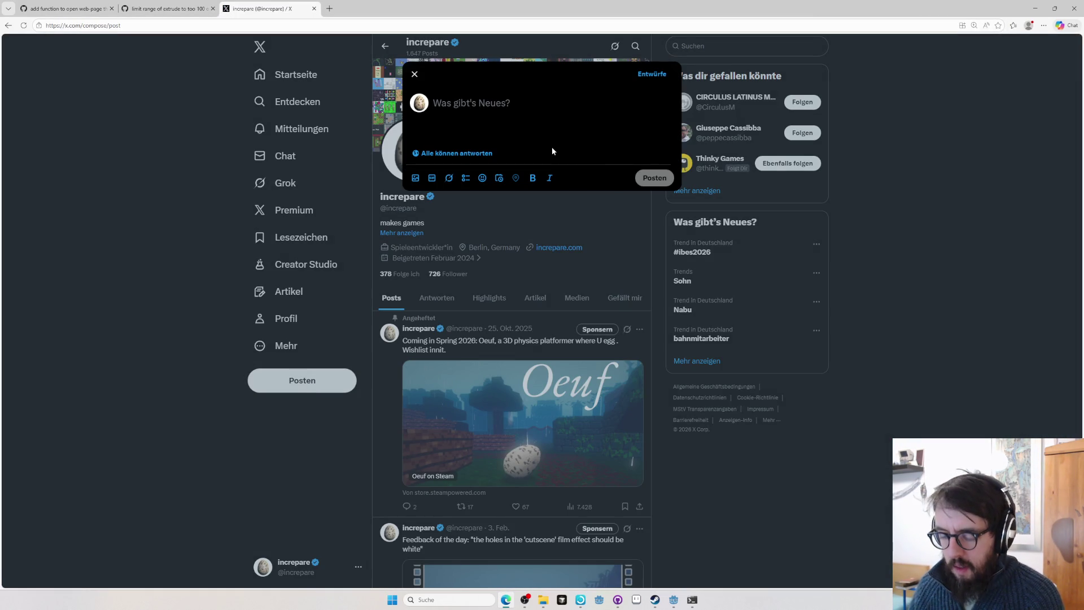
type("#OeufGame")
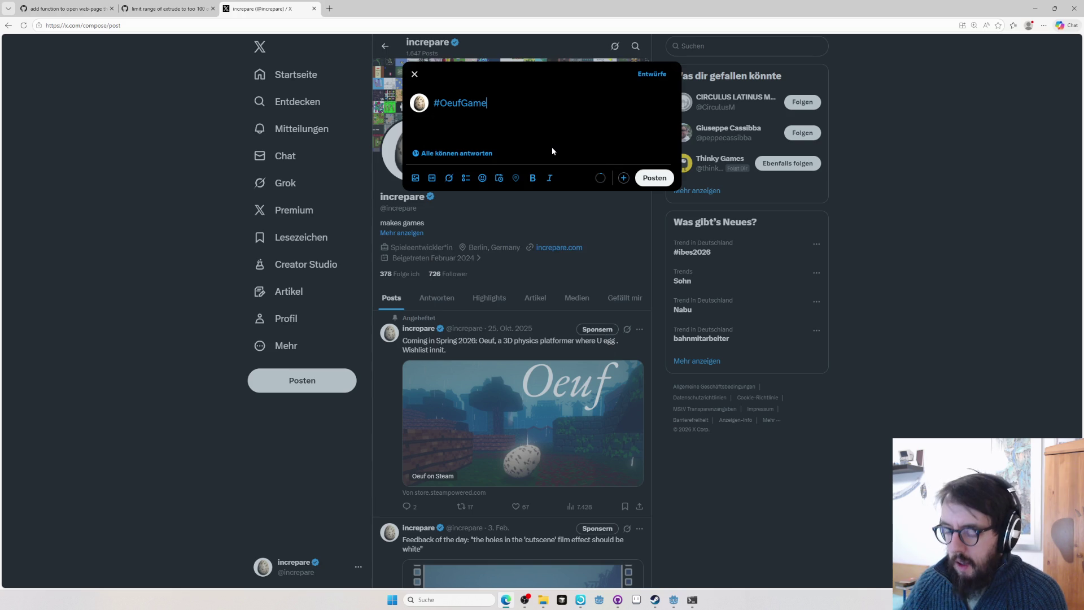
type("Byu")
key("BackSpace")
key("BackSpace")
key("BackSpace")
type("popular request")
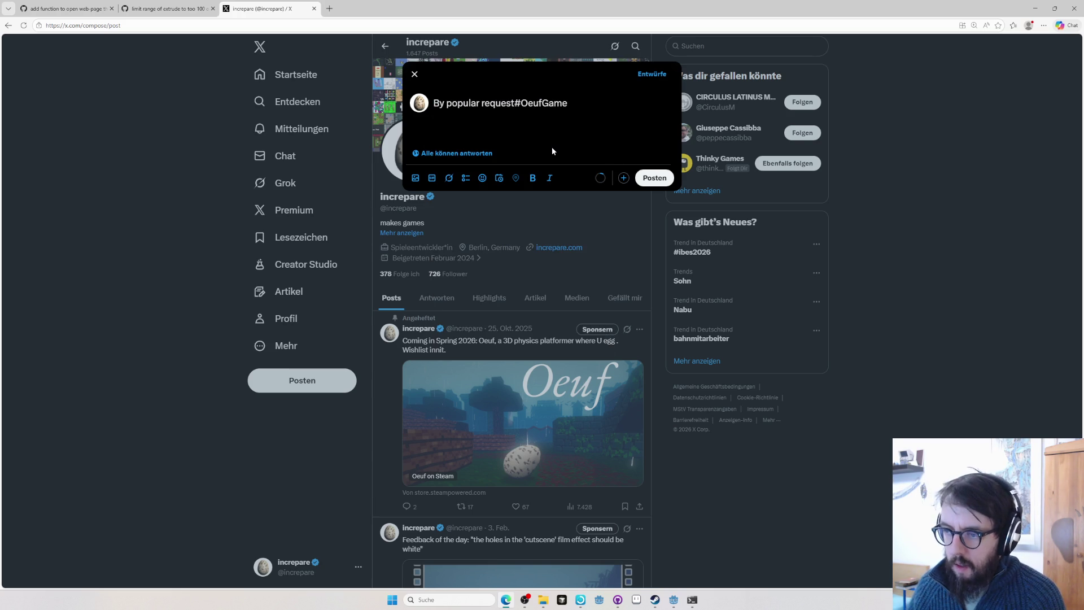
- Drag jumpsounds.mp4 from the Downloads folder into the post draft
left_click(544, 600)
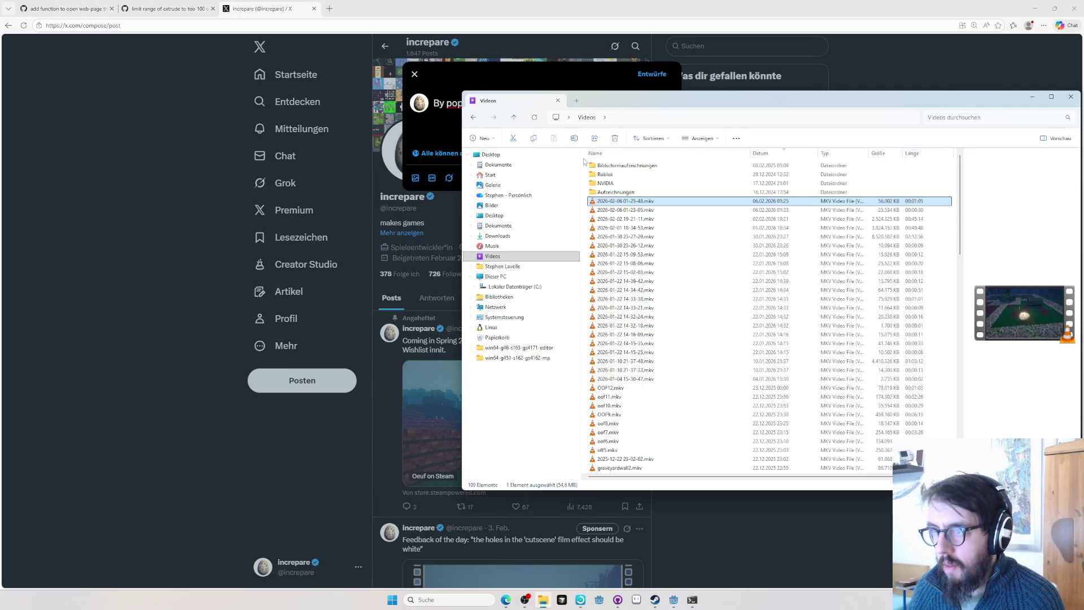
left_click(498, 236)
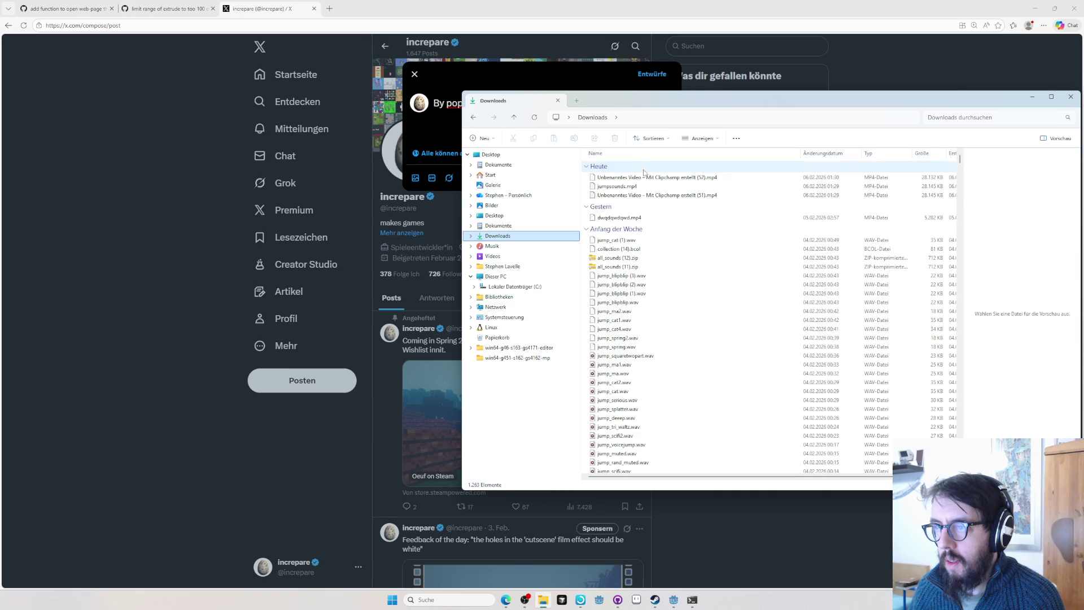
left_click(619, 178)
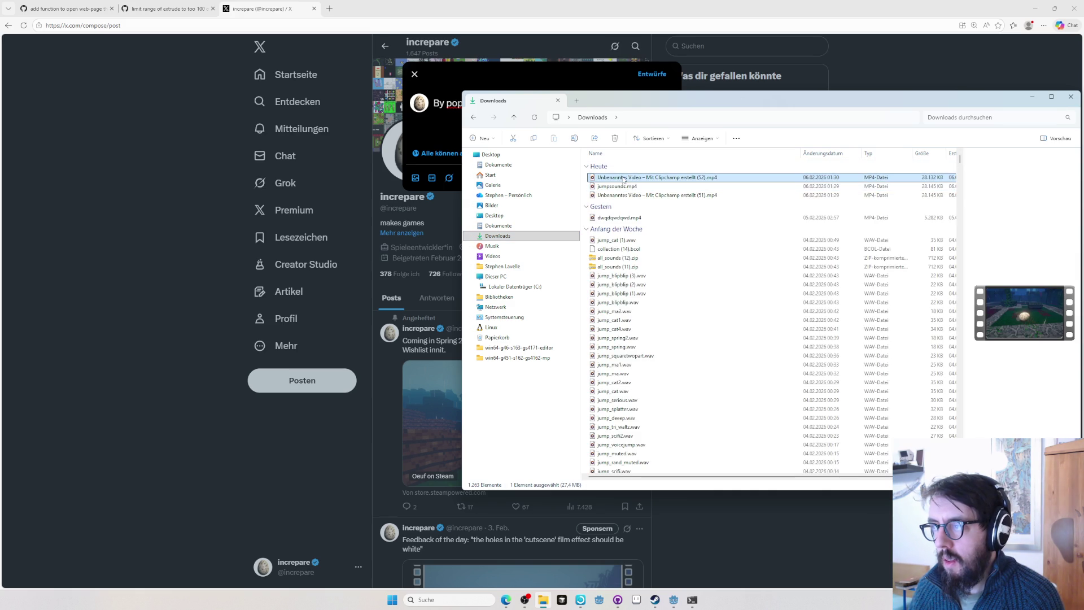
left_click_drag(623, 186, 446, 130)
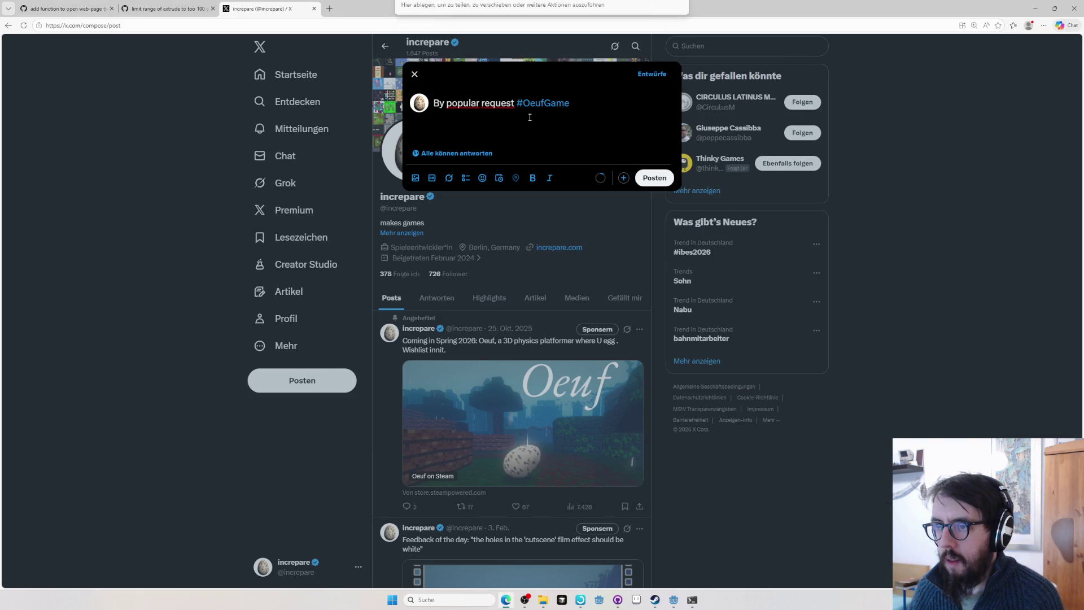
- Remove a stray ellipsis, preview the uploaded video with sound, and publish the post
type("...")
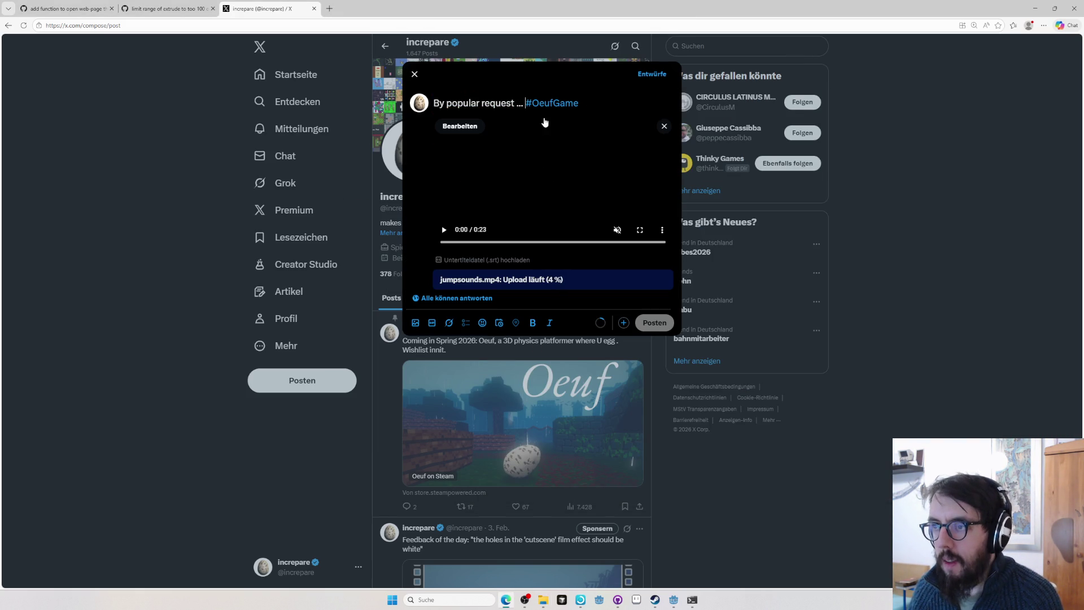
key("BackSpace")
key("BackSpace")
key("BackSpace")
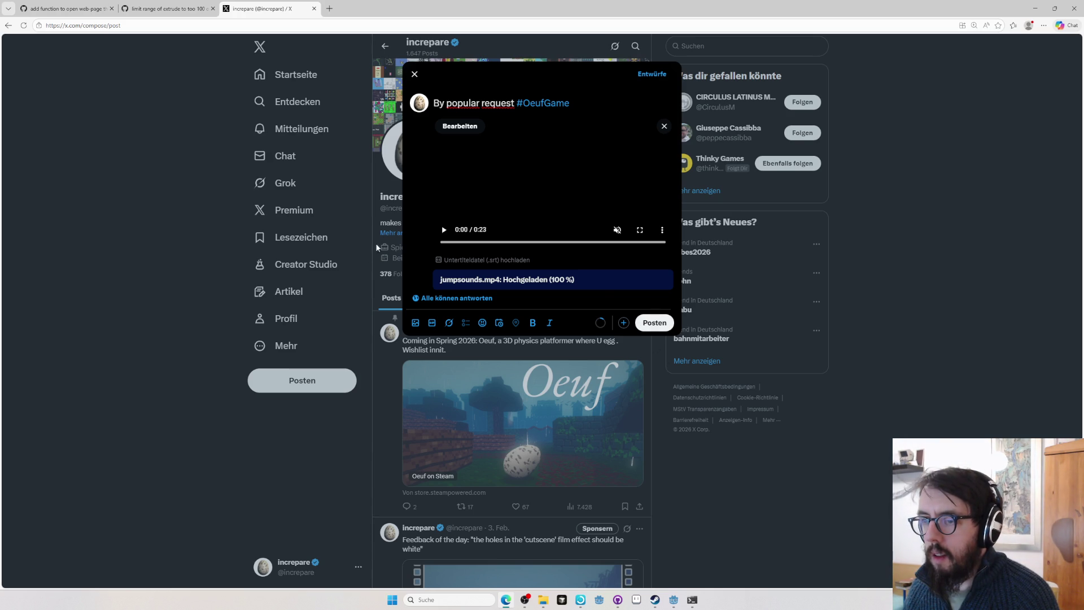
left_click(444, 231)
left_click(616, 231)
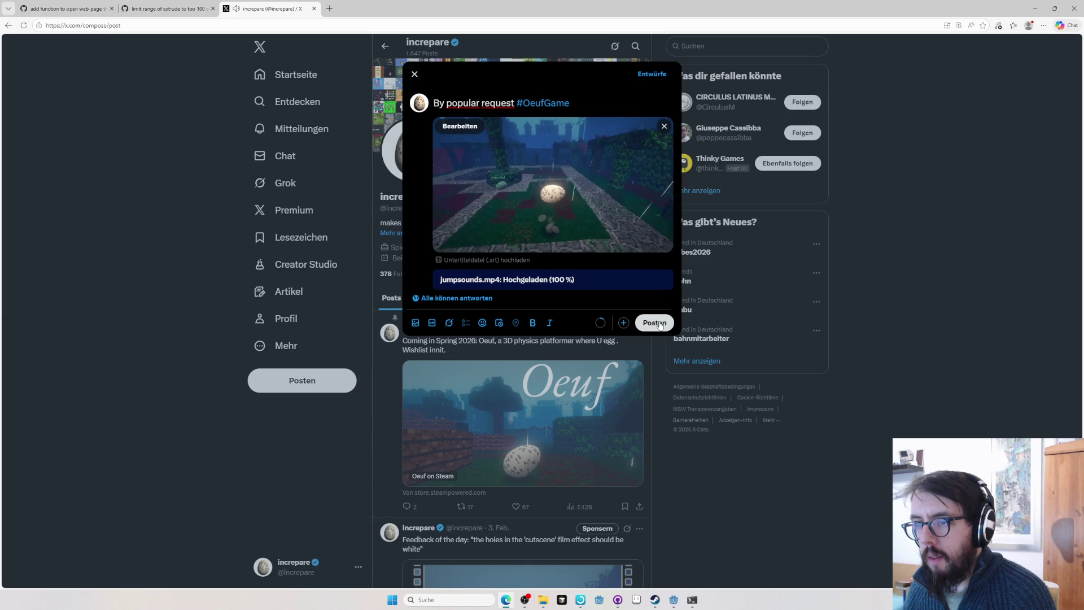
left_click(658, 322)
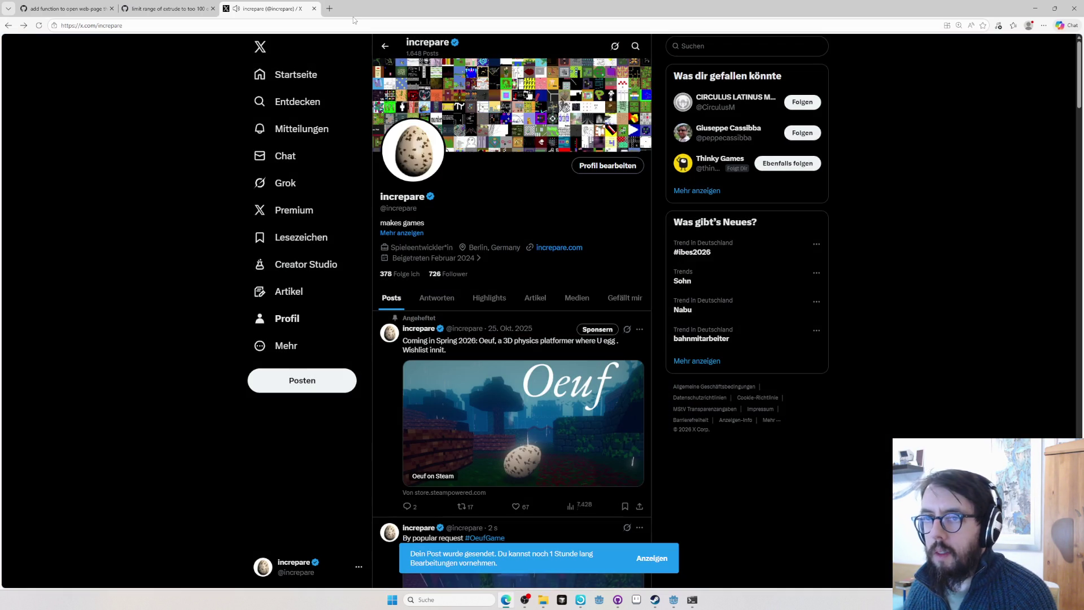
- Go to bsky.app in a new browser tab
key("ctrl+t")
type("bsky.app")
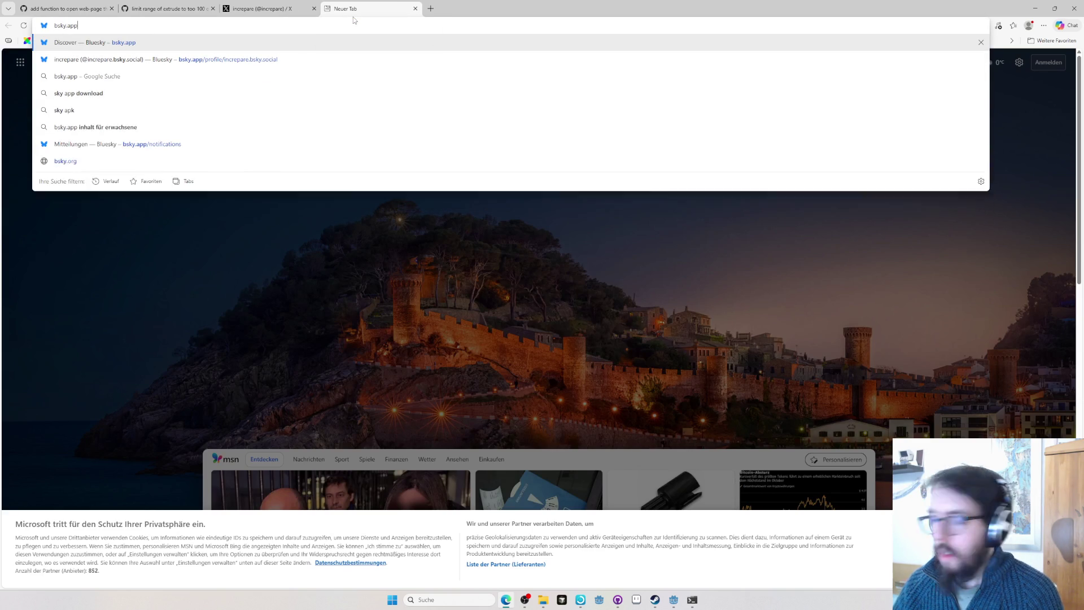
scroll(934, 343, "down", 5)
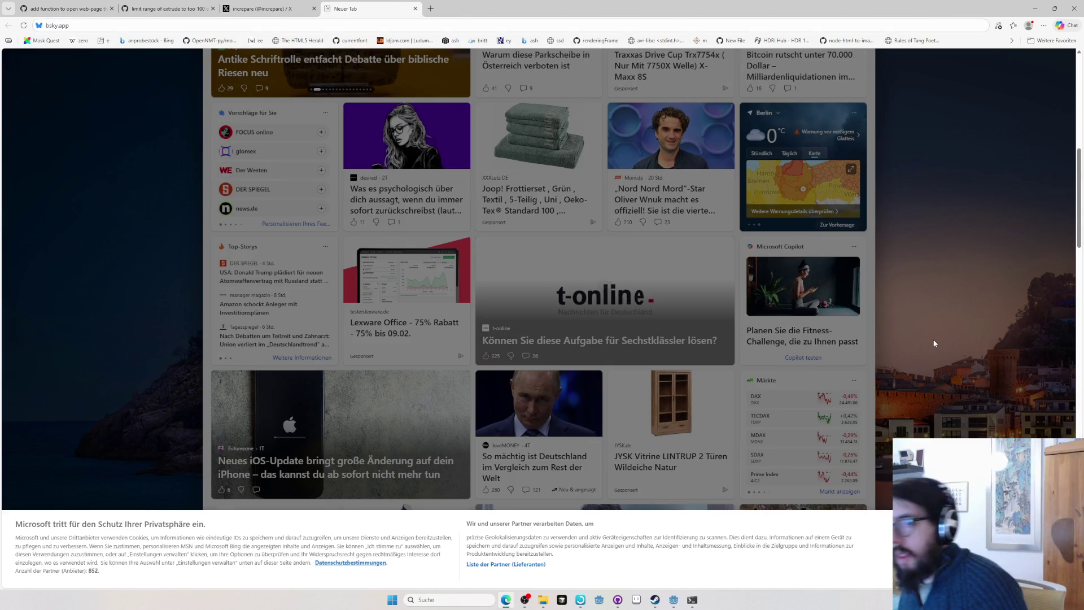
key("ctrl+l")
type("bsky.ap")
key("Return")
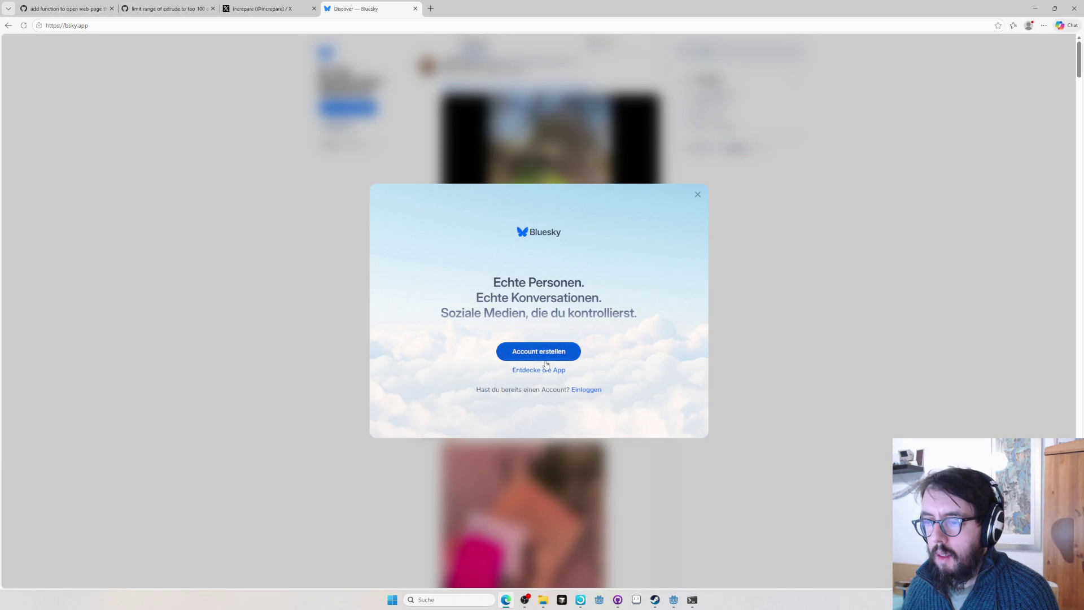
- Log in to Bluesky with the saved account and its password
left_click(582, 390)
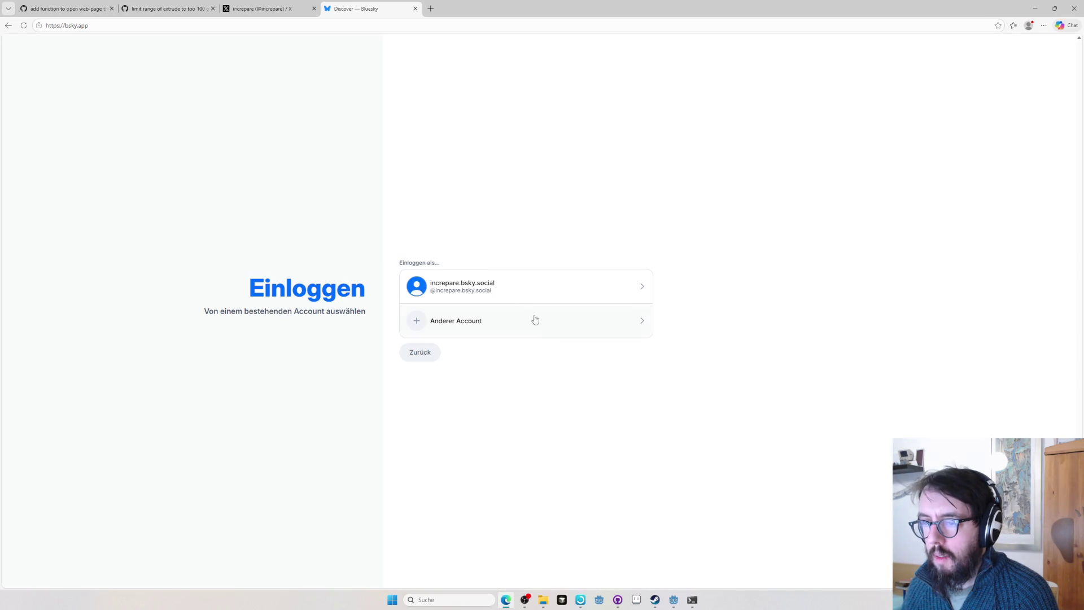
left_click(501, 282)
key("Tab")
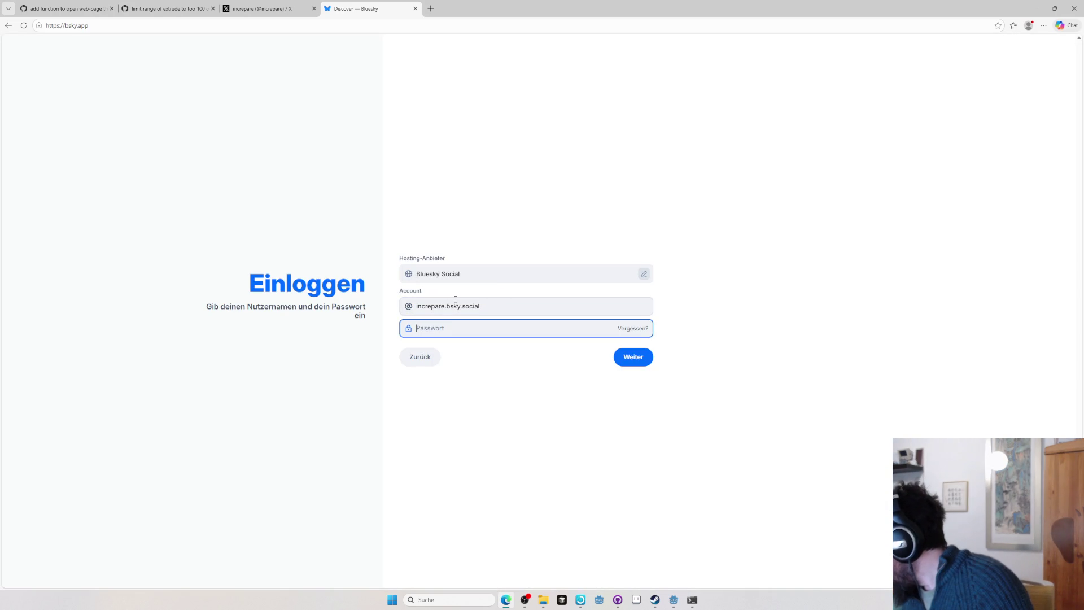
type("•••")
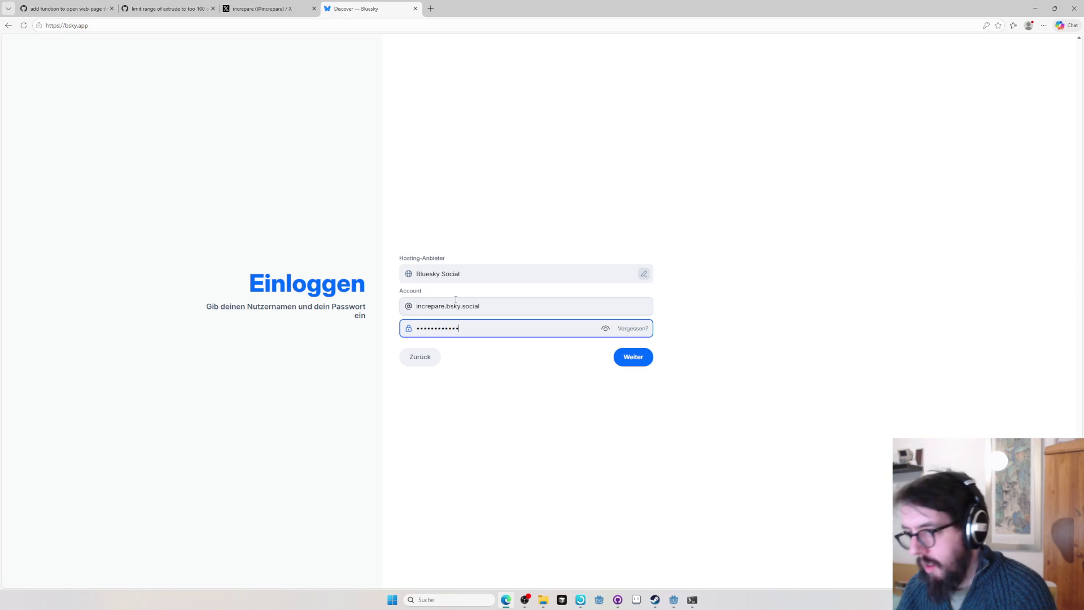
key("Return")
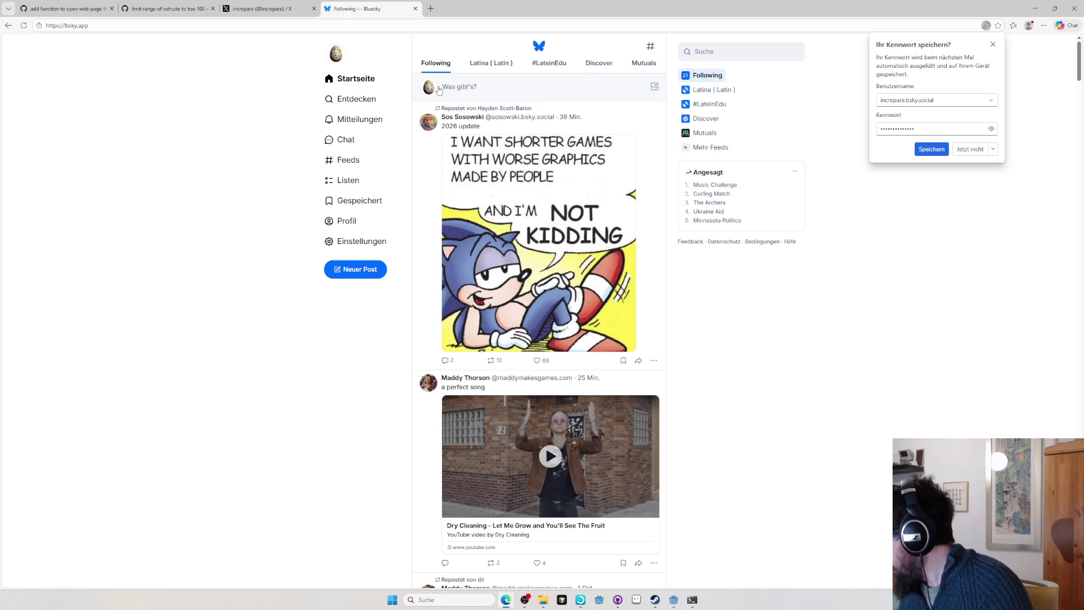
- Copy the post text from the X tab and paste it into a new Bluesky post
left_click(266, 8)
scroll(438, 384, "down", 4)
left_click_drag(507, 284, 397, 288)
key("ctrl+c")
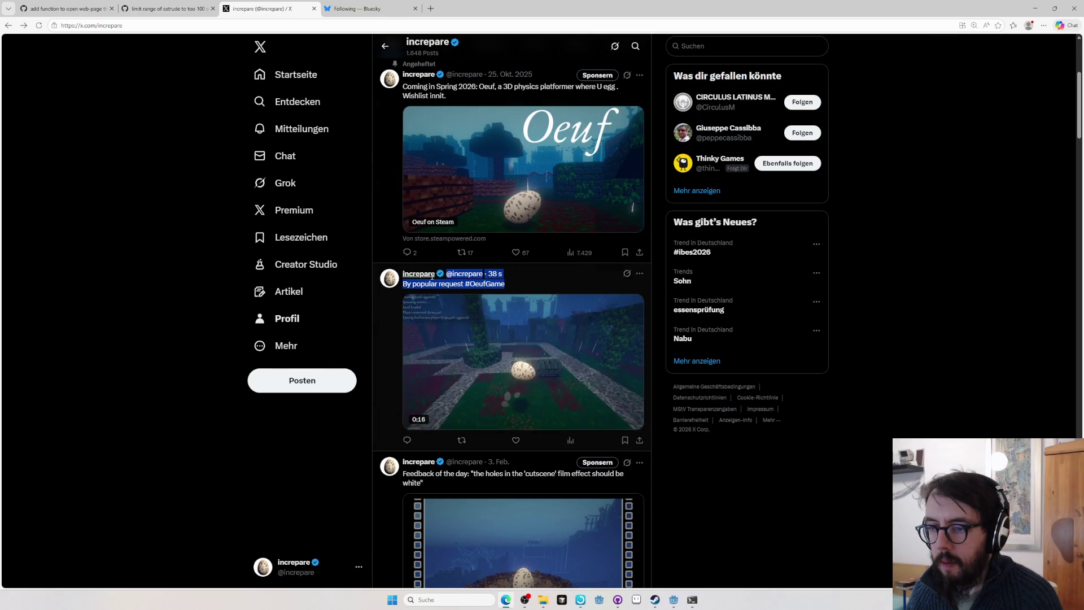
left_click(361, 9)
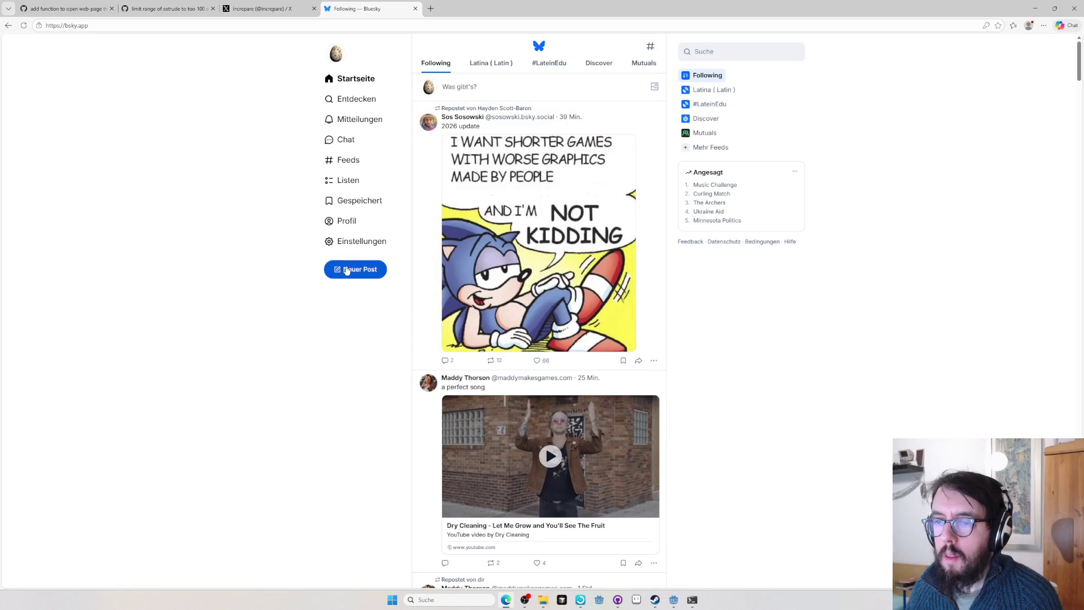
left_click(355, 269)
key("ctrl+v")
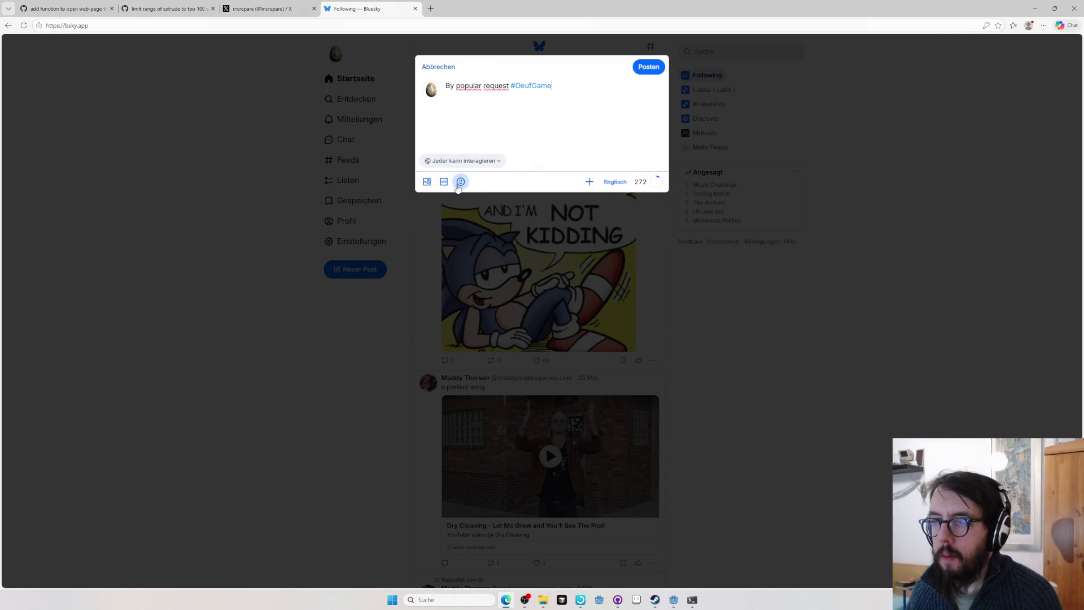
- Attach jumpsounds.mp4 from Downloads to the Bluesky post and publish it
key("alt+Tab")
left_click_drag(614, 187, 553, 133)
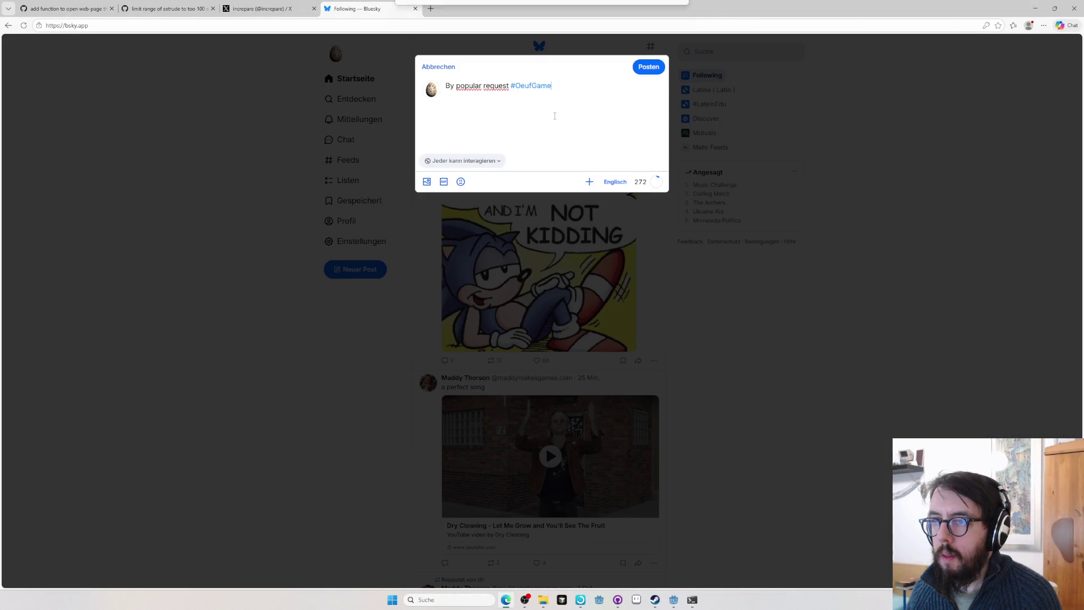
left_click(655, 69)
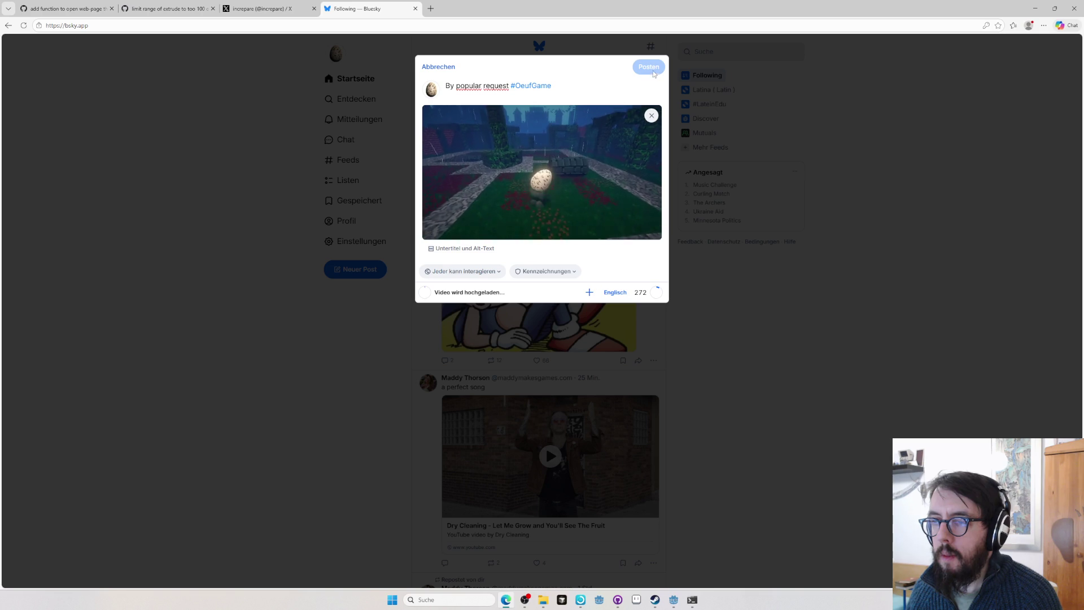
left_click(271, 12)
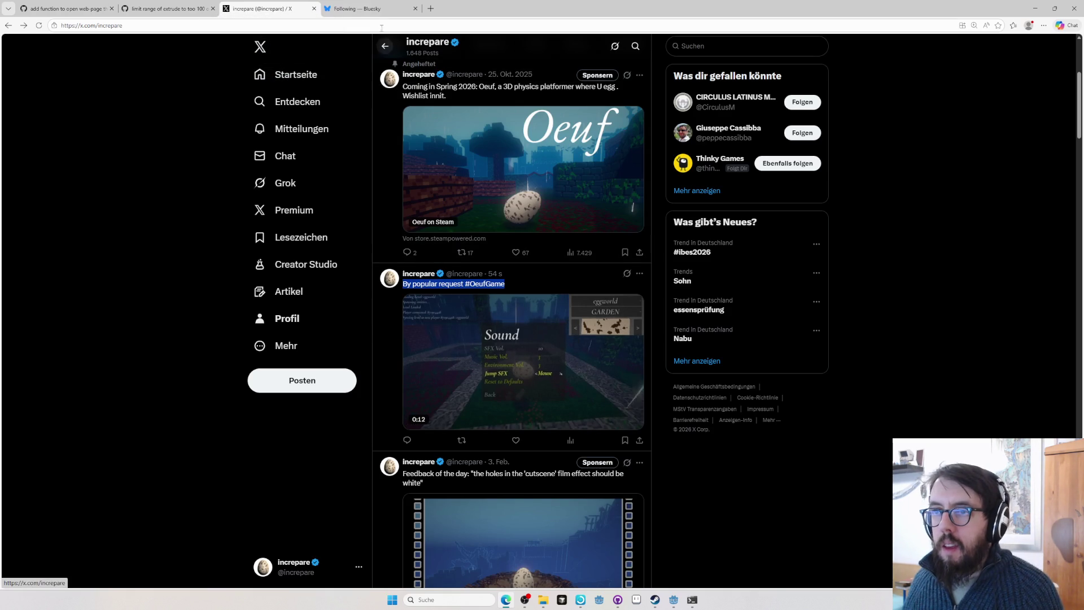
left_click(364, 8)
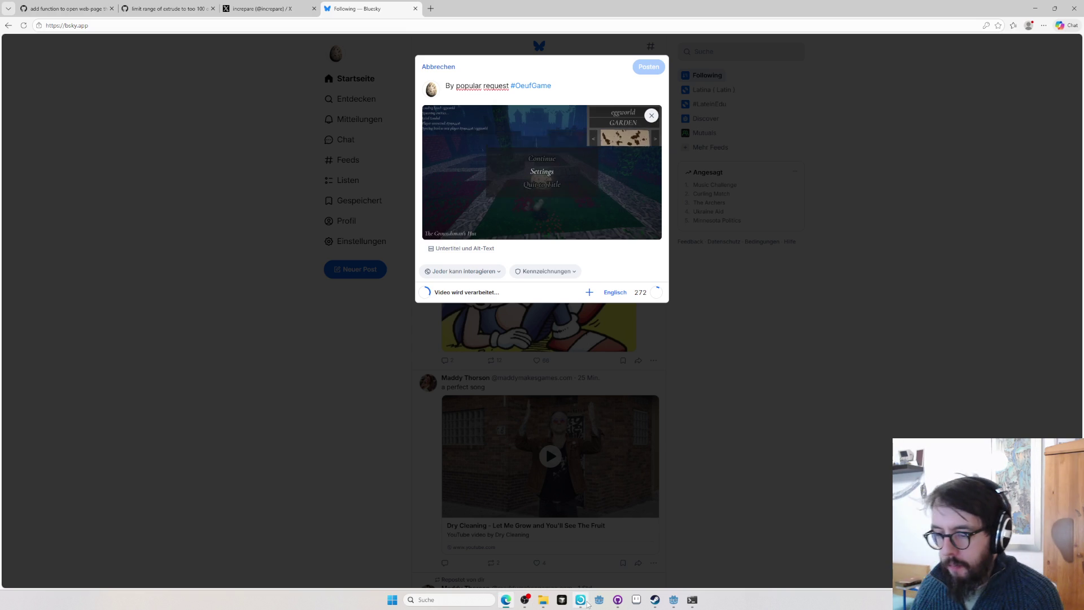
- Switch to the Godot editor, then back to the browser with the processing draft
key("alt+Tab")
key("Tab")
key("Tab")
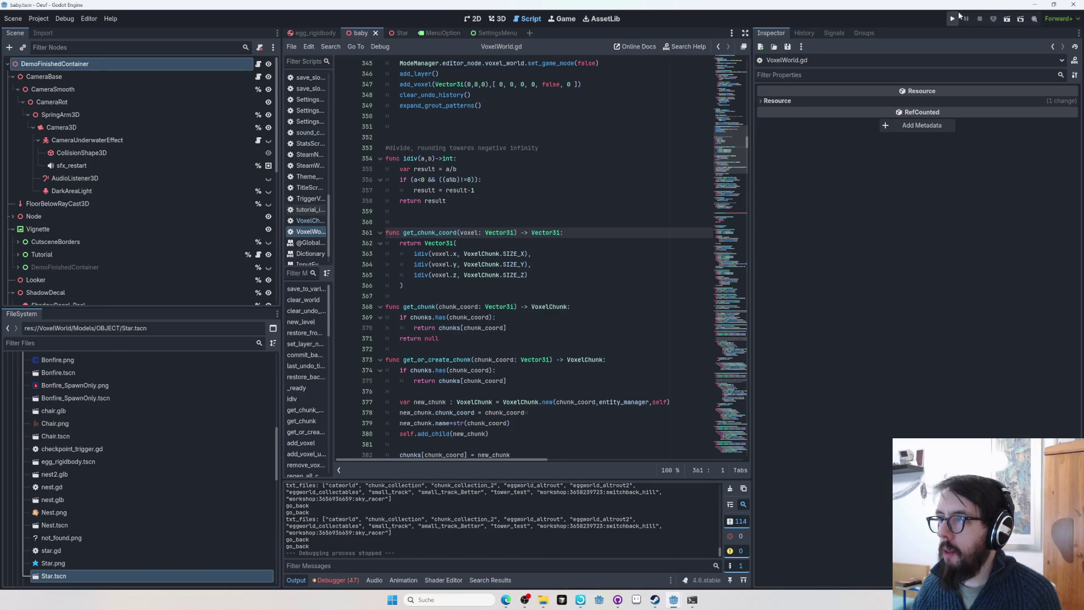
key("alt+Tab")
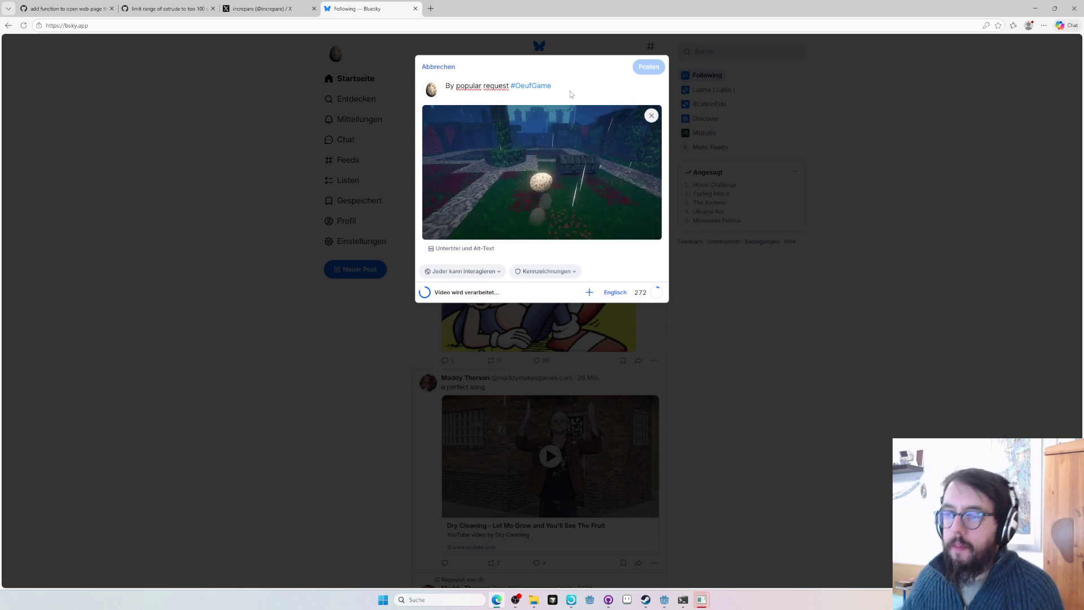
- Close the duplicate Oeuf (DEBUG) window and choose Singleplayer in the remaining one
key("alt+Tab")
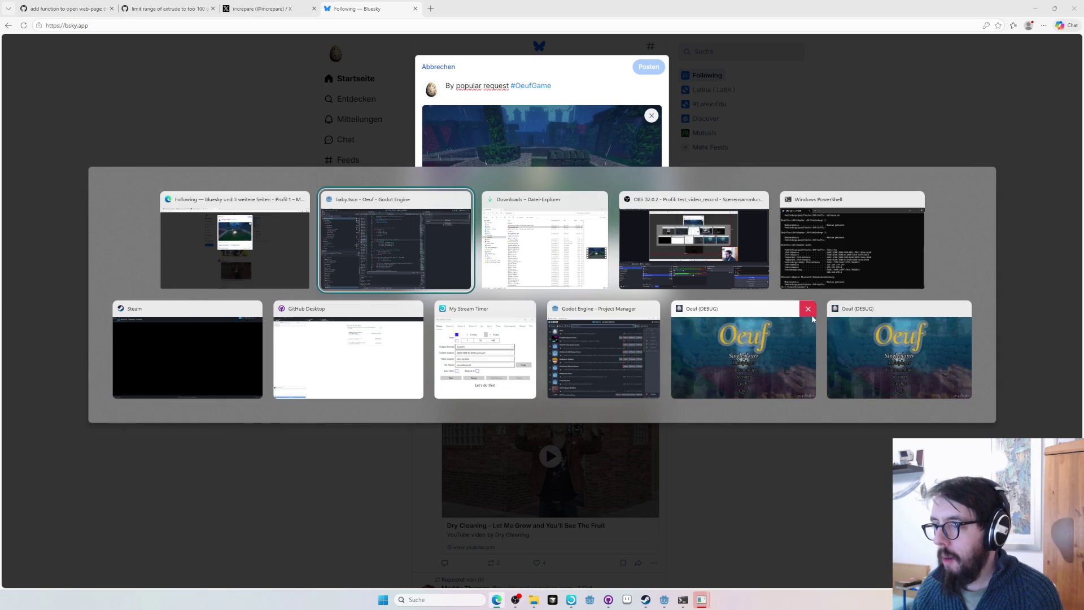
left_click(808, 309)
left_click(831, 351)
left_click(614, 287)
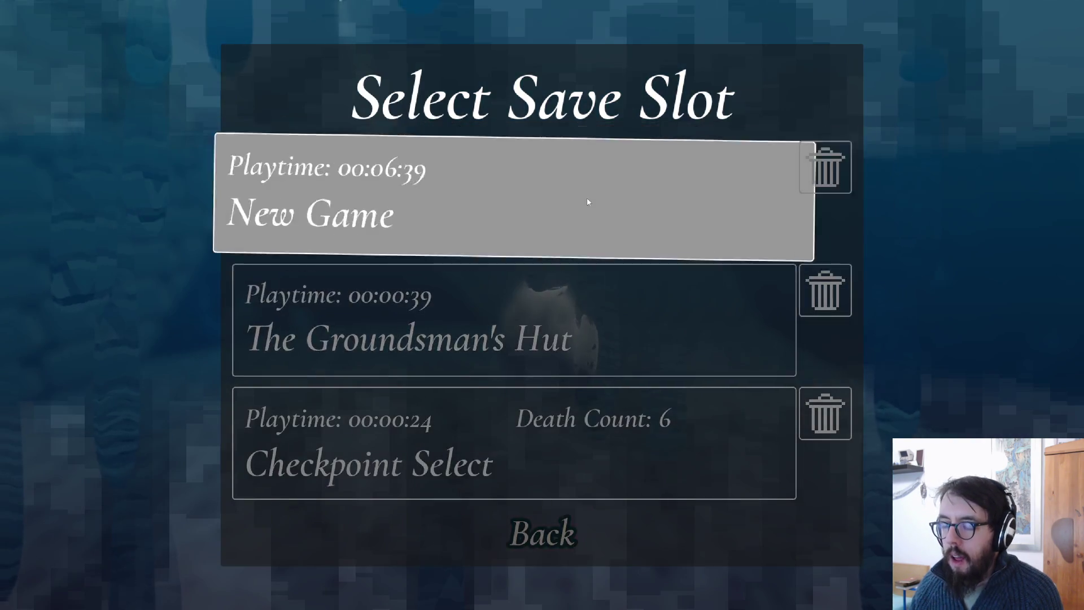
- Start New Game and load the chunk_collection_2 map in the Eggitor
left_click(591, 198)
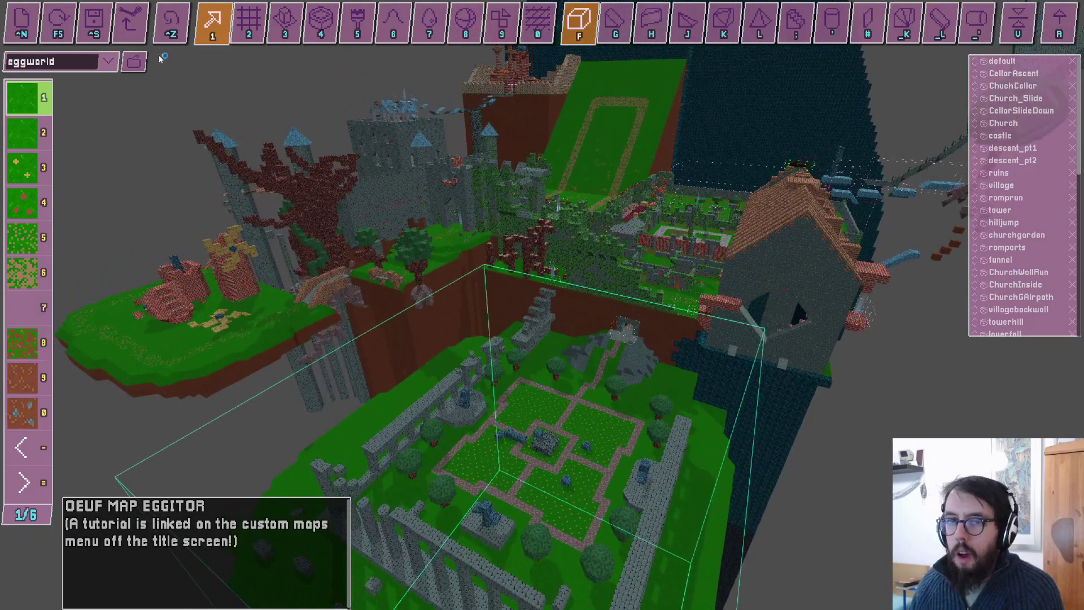
left_click(109, 66)
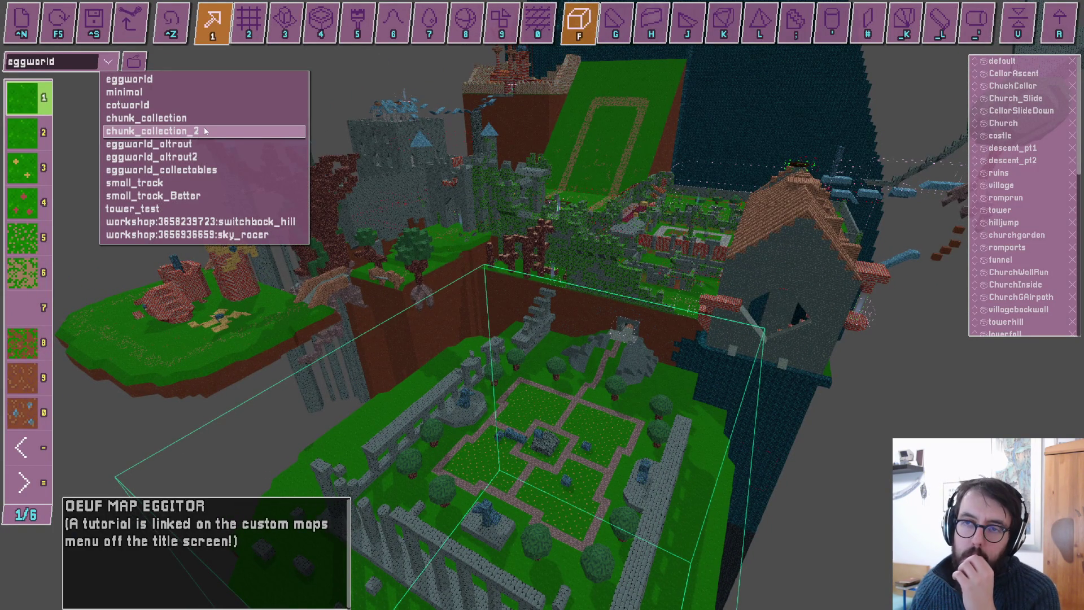
left_click(204, 131)
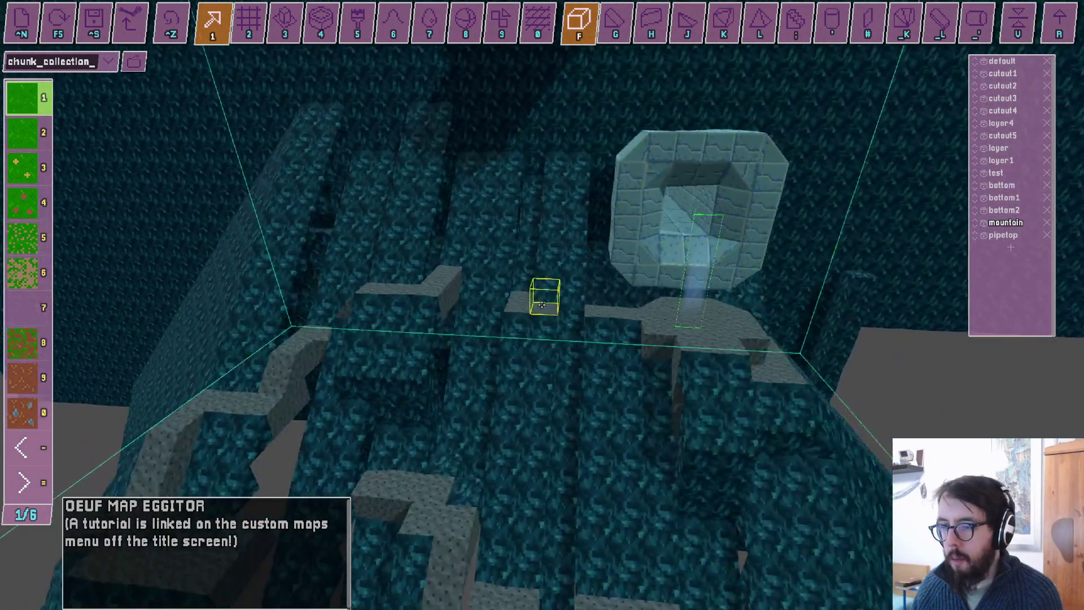
left_click_drag(542, 305, 541, 305)
- Flip the block palette to page 2 and try different materials and block shapes
key("equal")
key("7")
key("6")
key("j")
key("7")
key("f")
key("f")
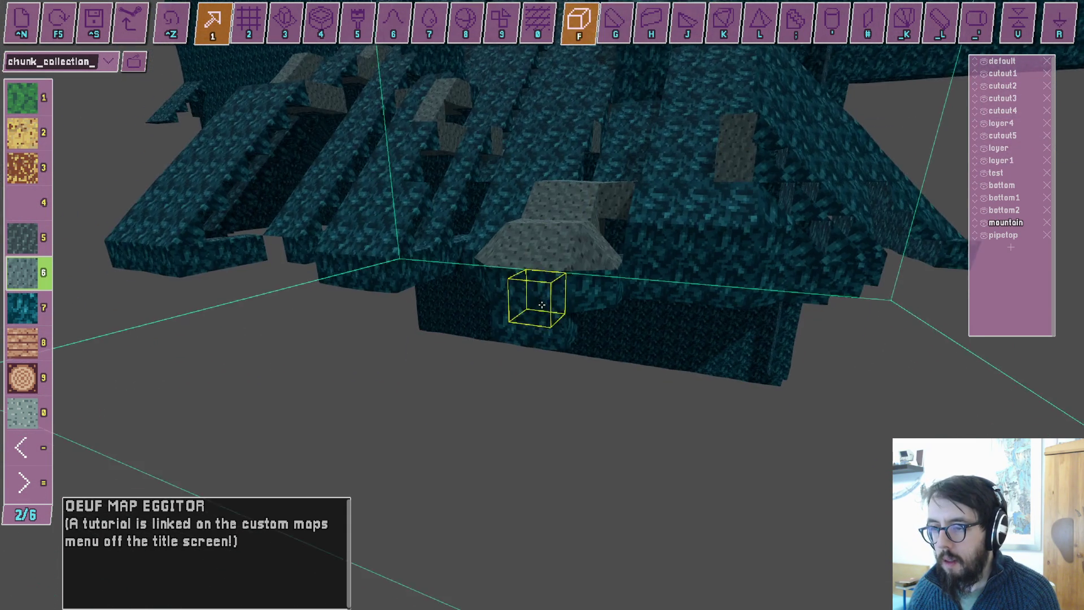
- Box out dark stone tile 5 around the structure's base, undoing mistaken fills
left_click(542, 305)
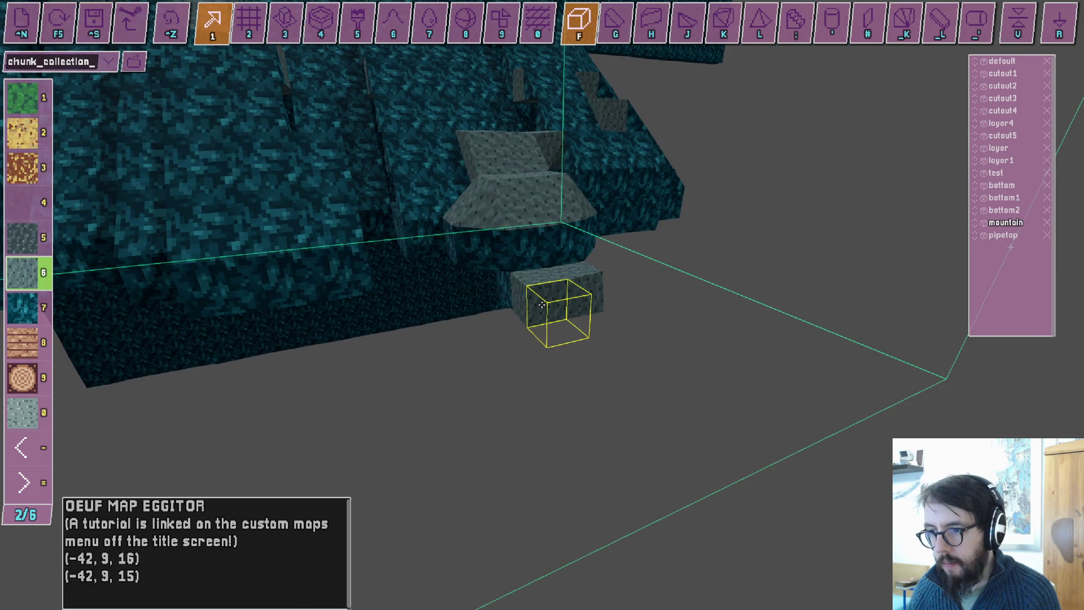
key("a")
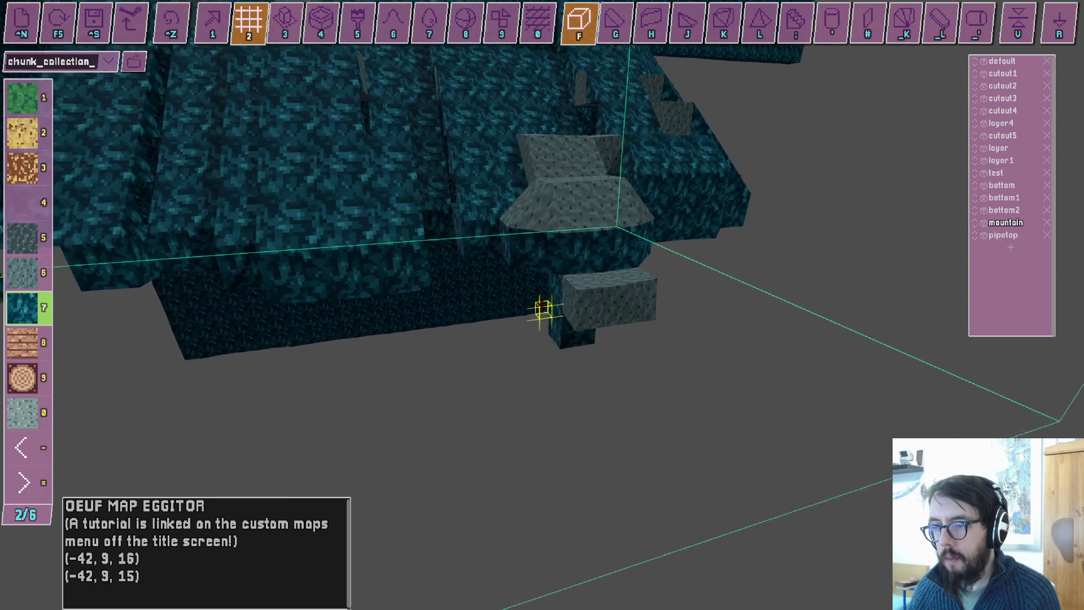
key("ctrl+z")
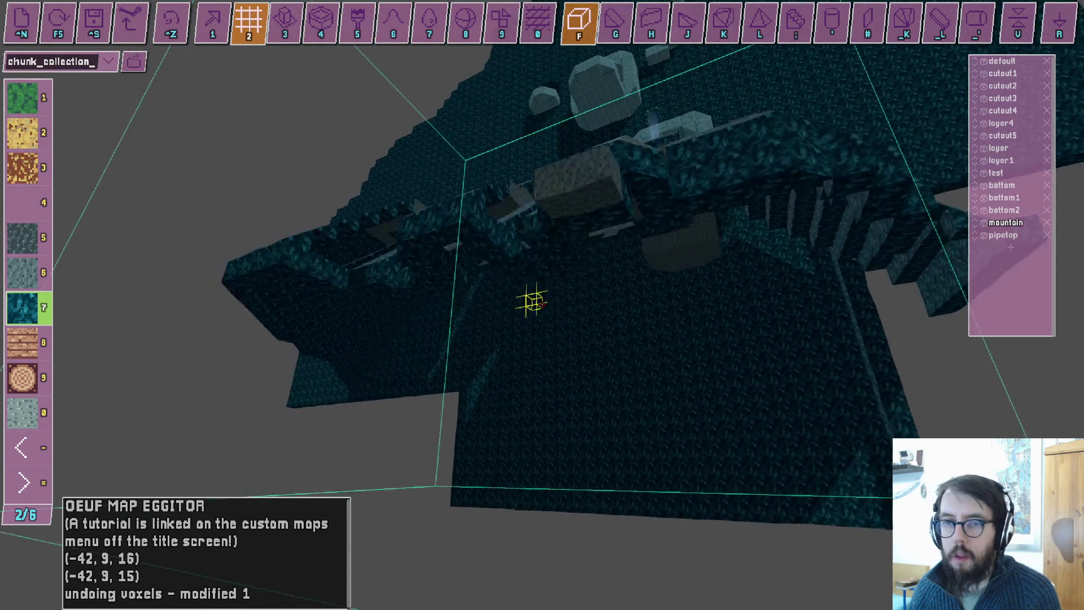
key("5")
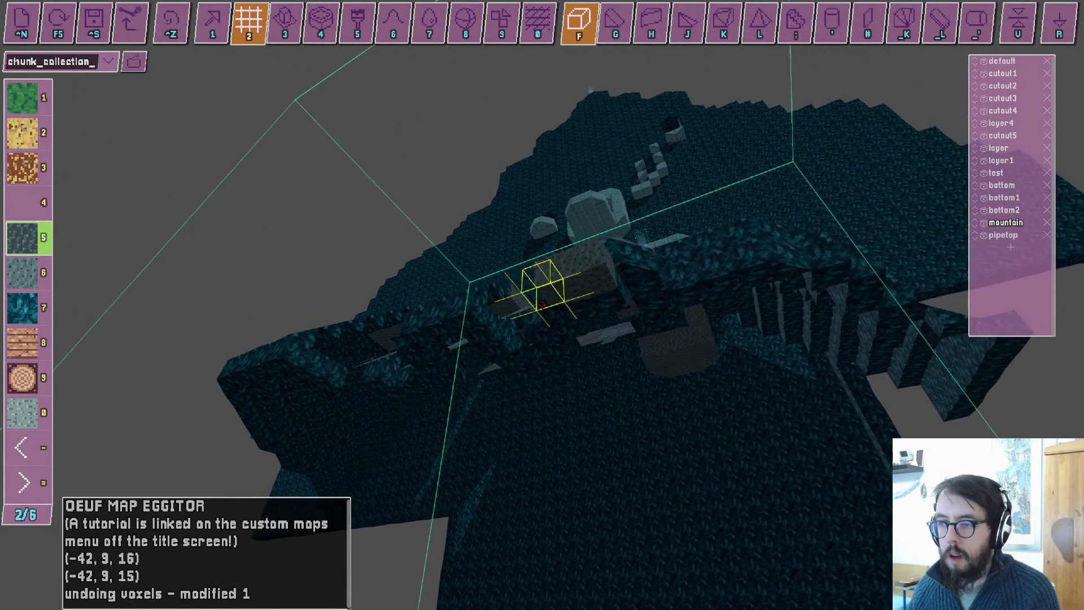
left_click(541, 305)
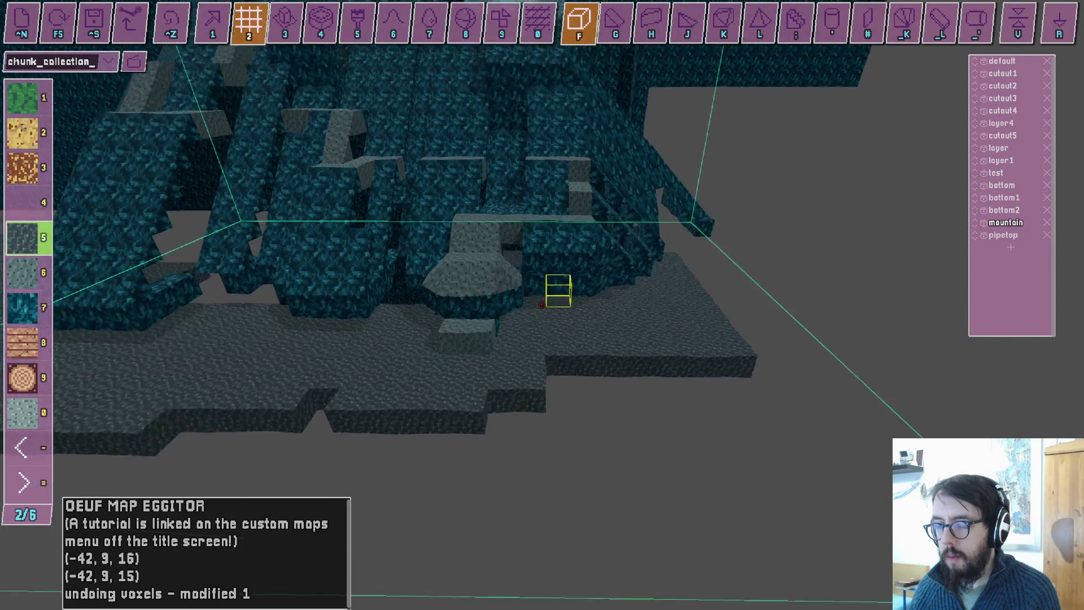
key("ctrl+z")
key("ctrl+z")
key("ctrl+z")
key("ctrl+z")
key("ctrl+z")
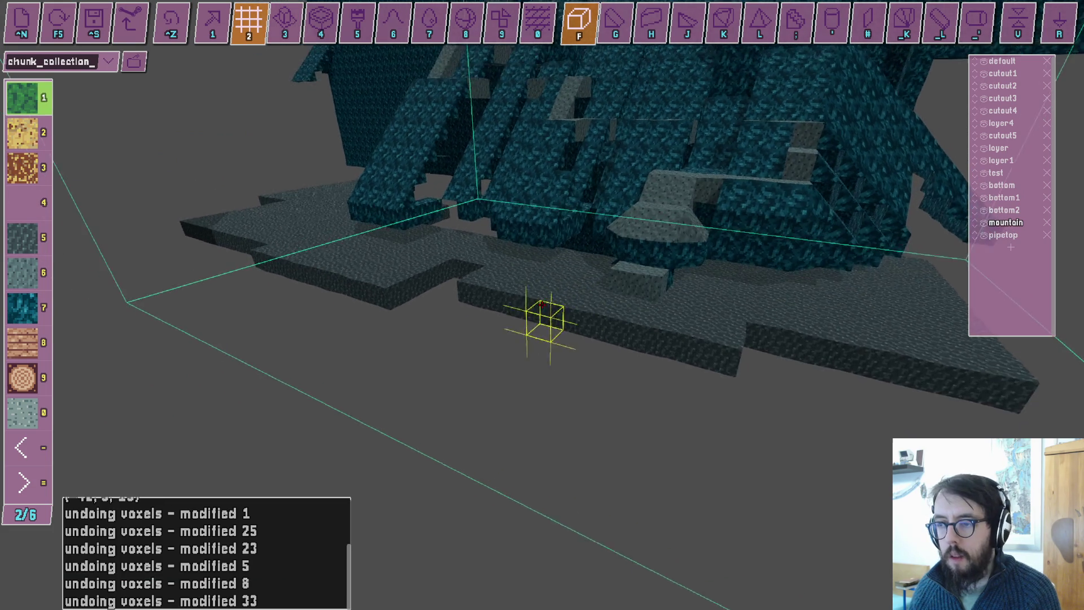
left_click_drag(542, 305, 542, 305)
- Paint a light-grey stone strip across the dark floor in front of the pillar
key("w")
key("5")
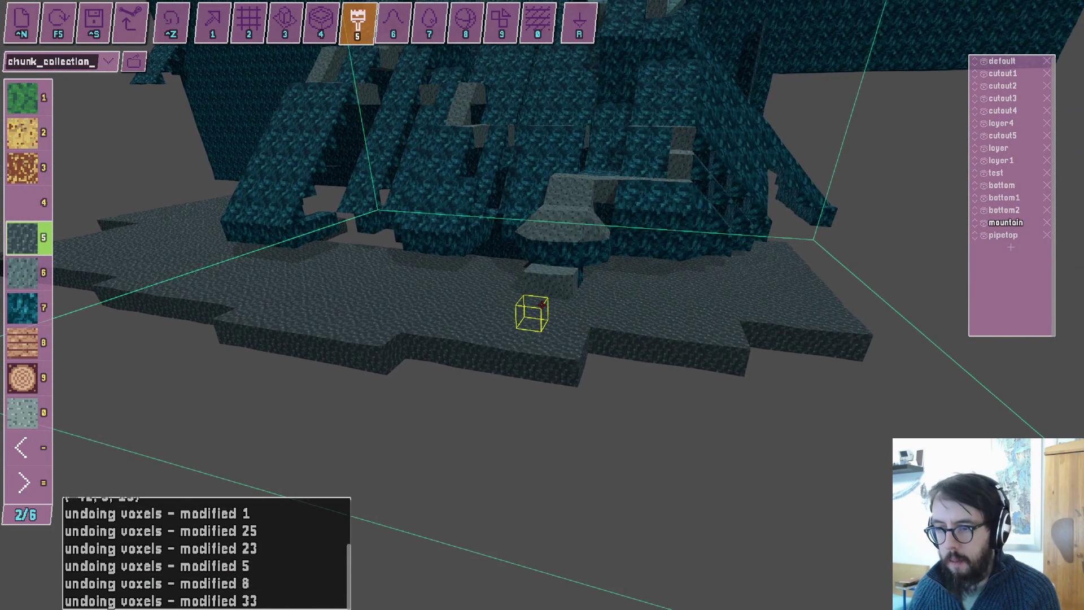
left_click(541, 305)
left_click_drag(542, 304, 542, 304)
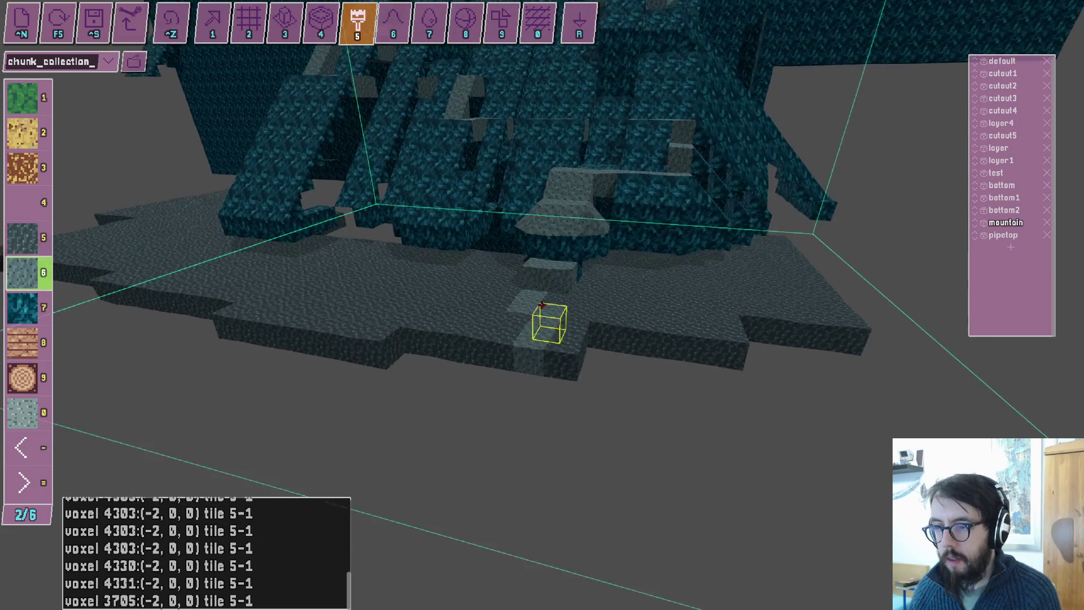
key("ctrl+z")
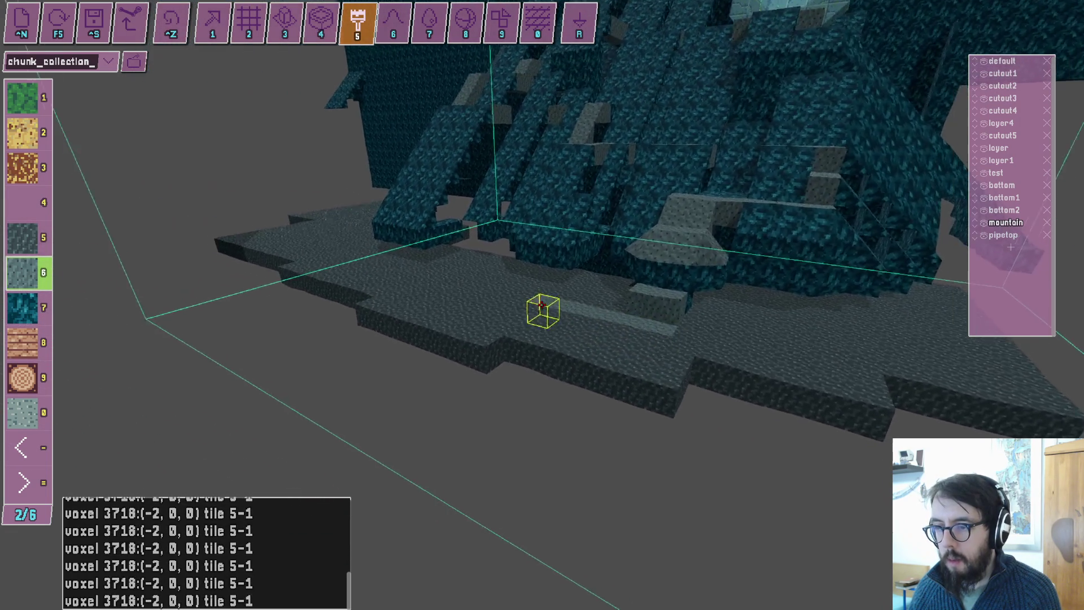
left_click_drag(541, 305, 542, 305)
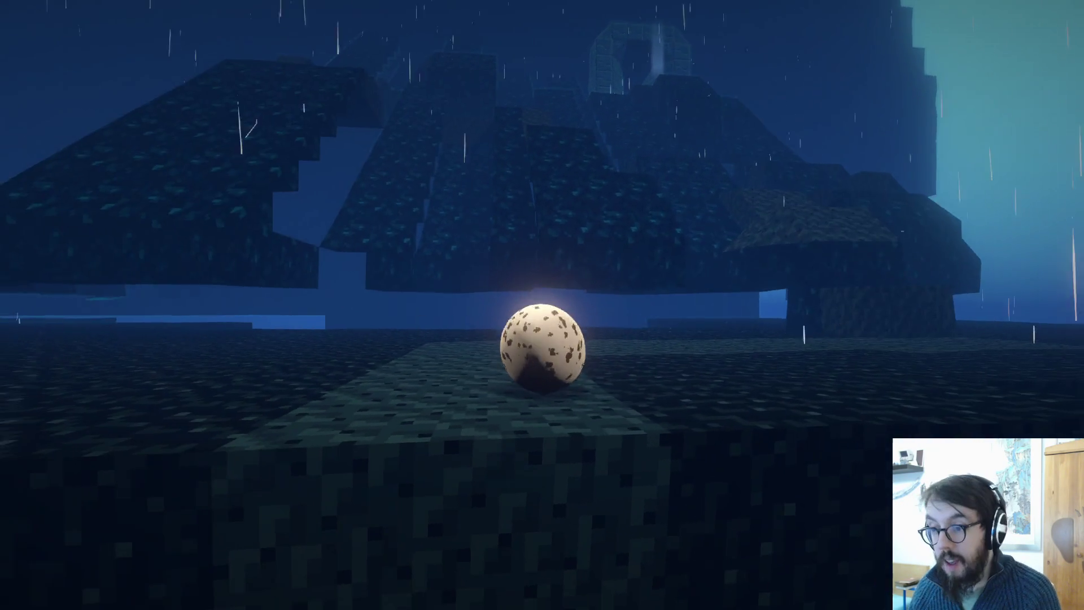
- Box out a thin stone slab beyond the floor edge, then undo those additions
key("2")
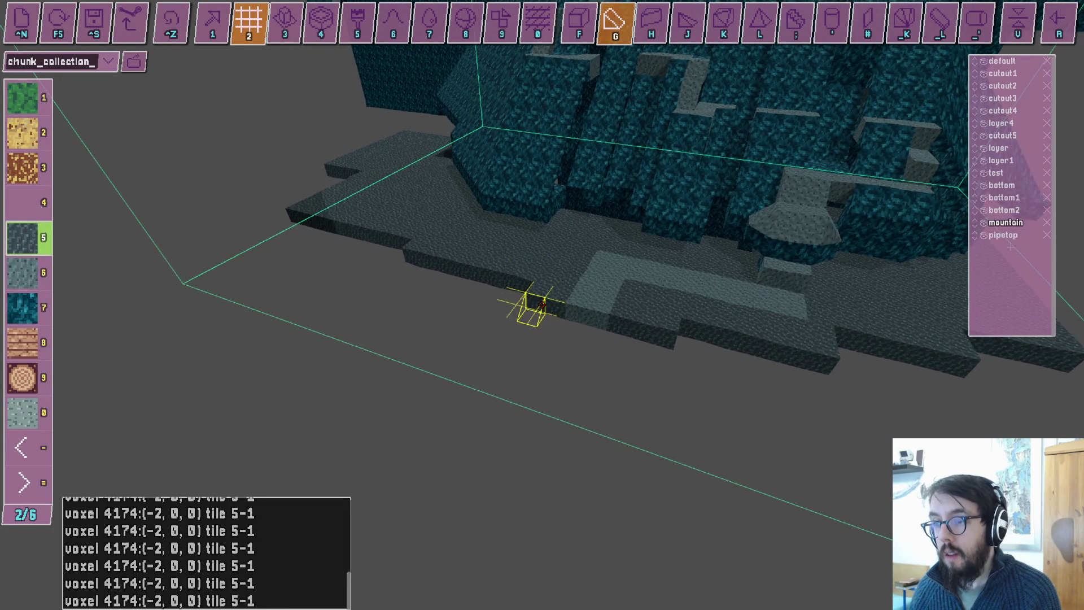
left_click_drag(542, 305, 542, 305)
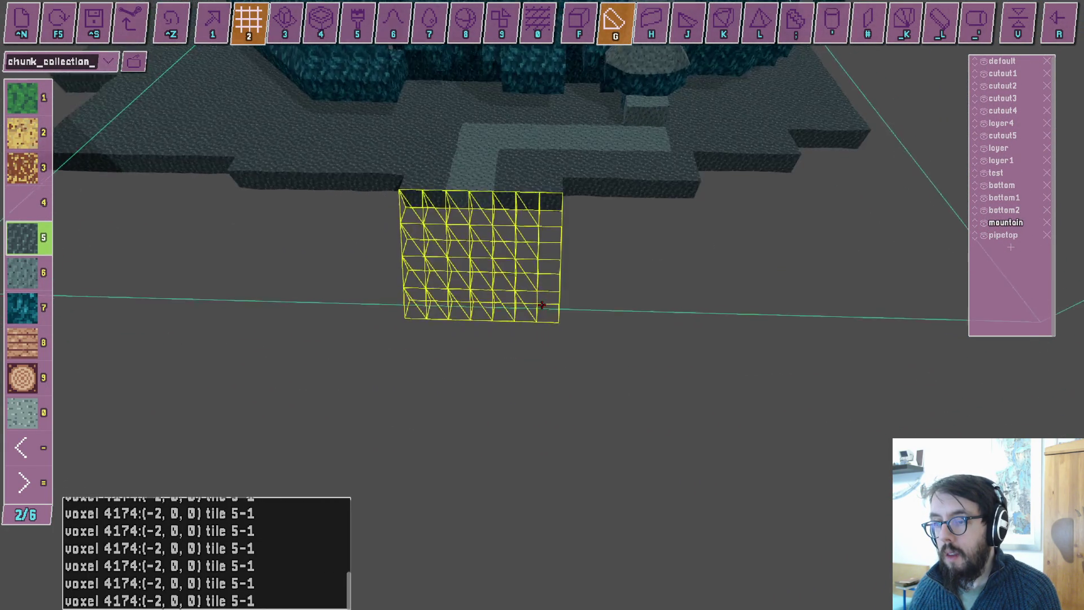
left_click_drag(542, 305, 542, 305)
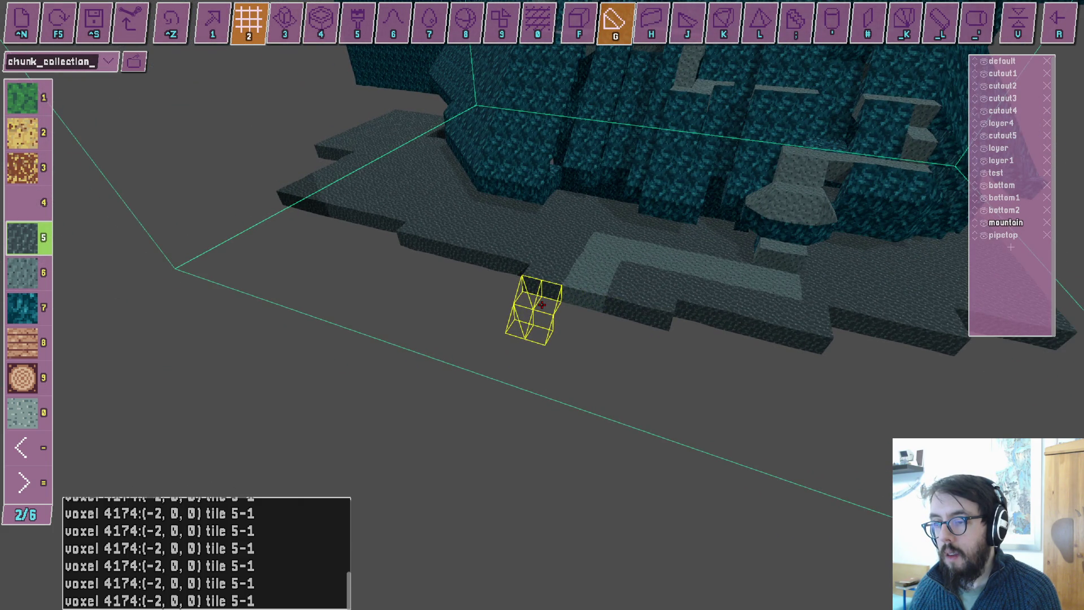
key("ctrl+z")
key("ctrl+z")
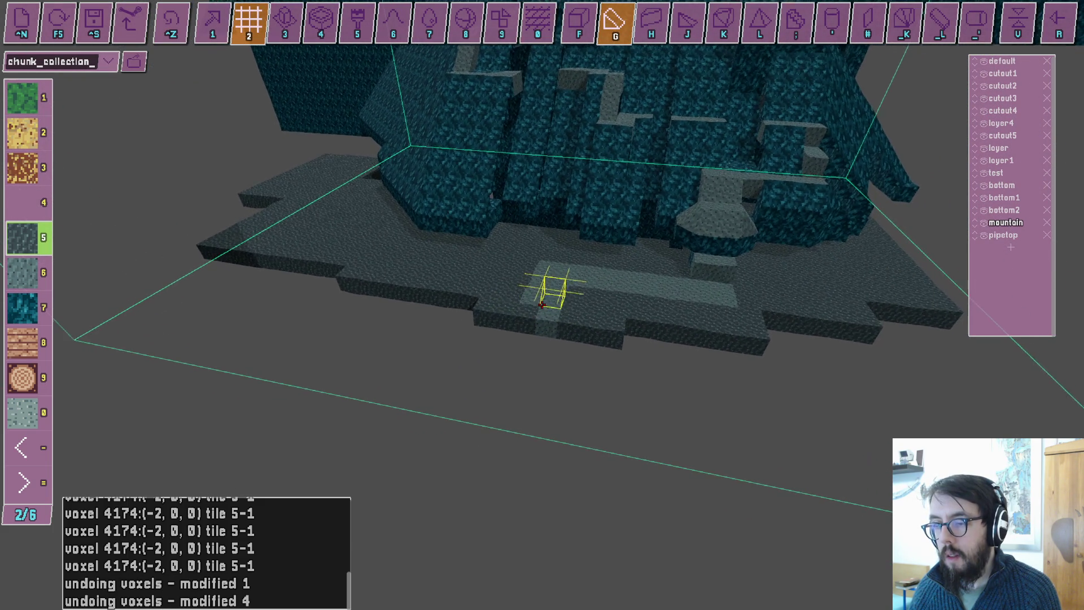
key("ctrl+z")
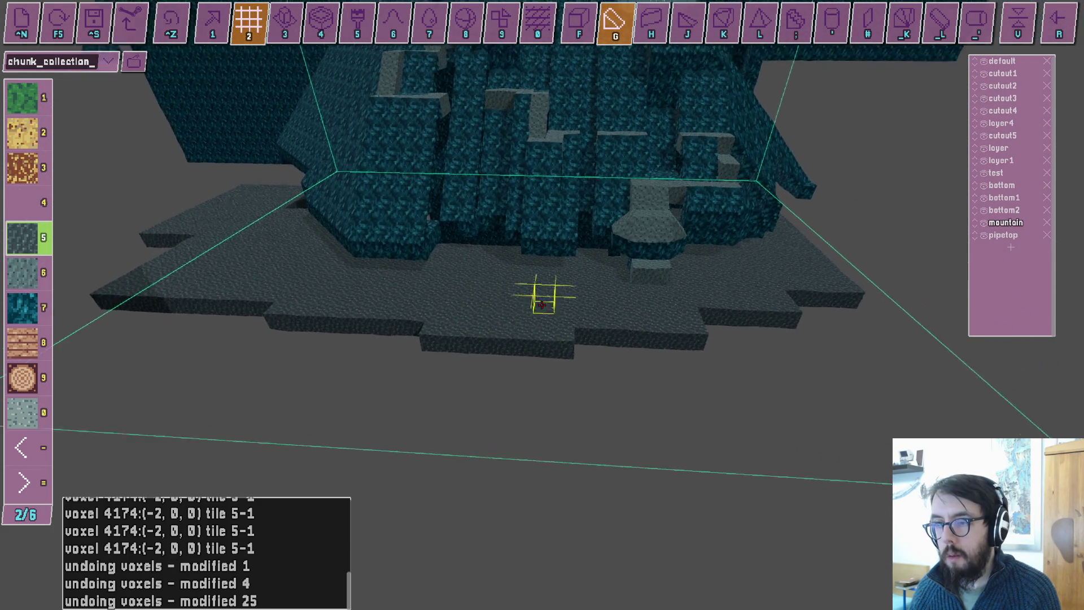
- Stretch dark stone slabs out from and beneath the floor edge to form steps
key("5")
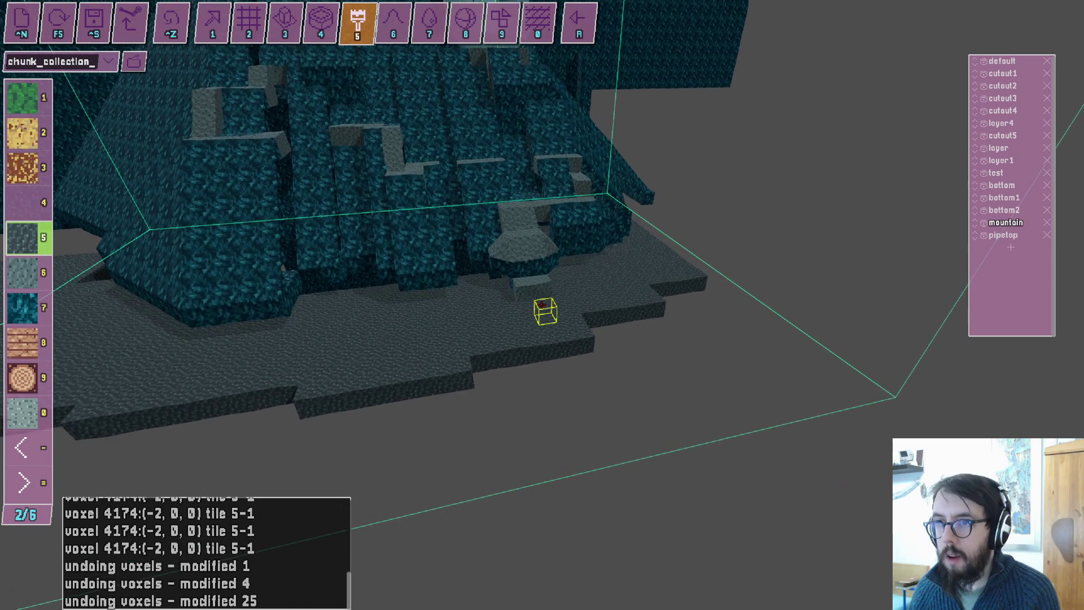
scroll(542, 305, "down", 1)
key("Right")
key("Right")
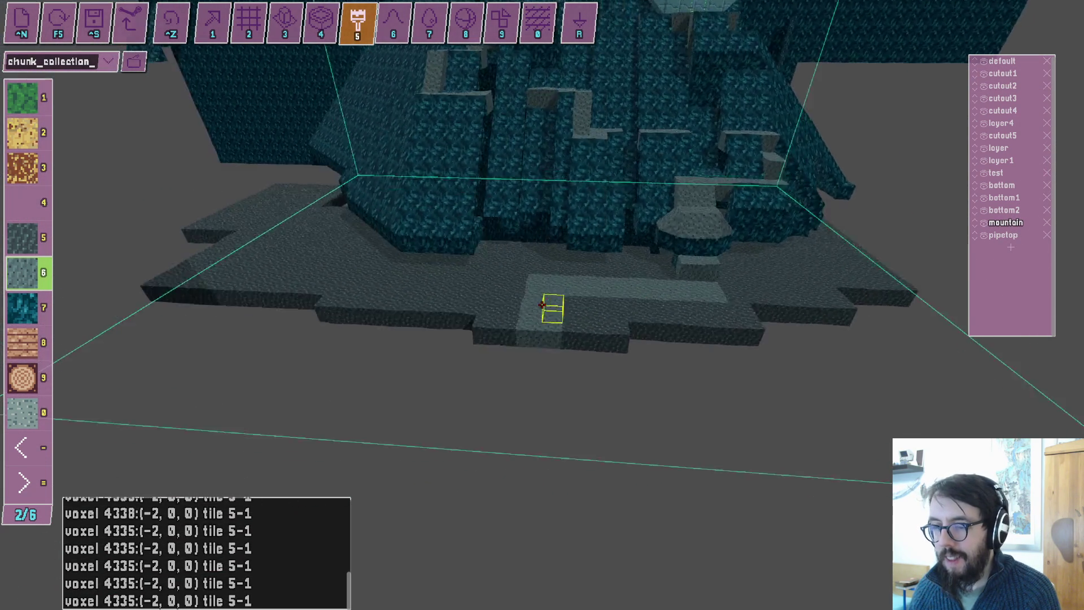
scroll(542, 305, "up", 1)
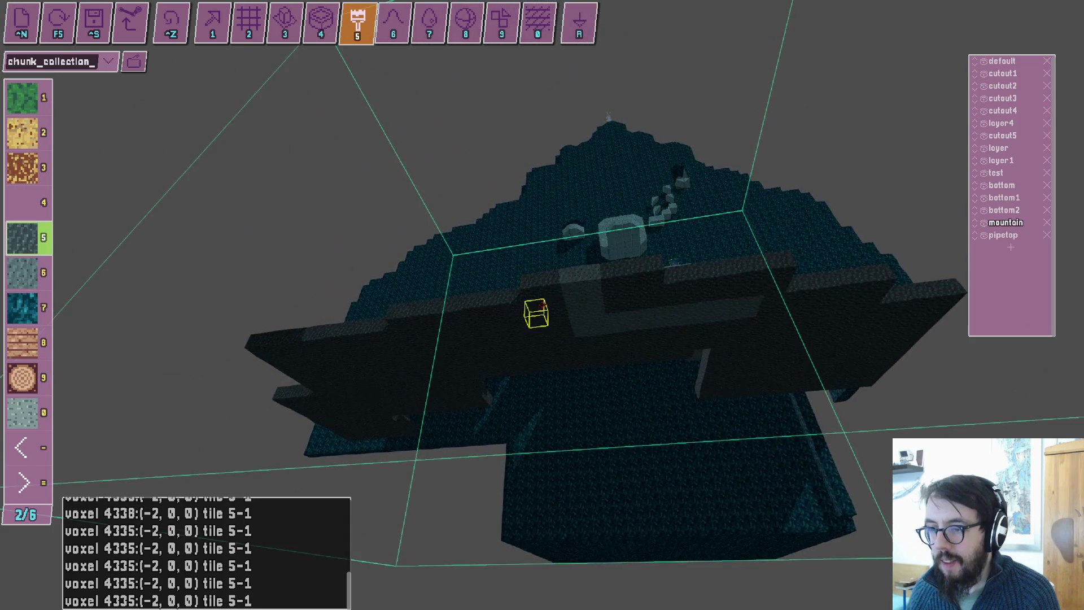
key("2")
left_click_drag(542, 305, 542, 305)
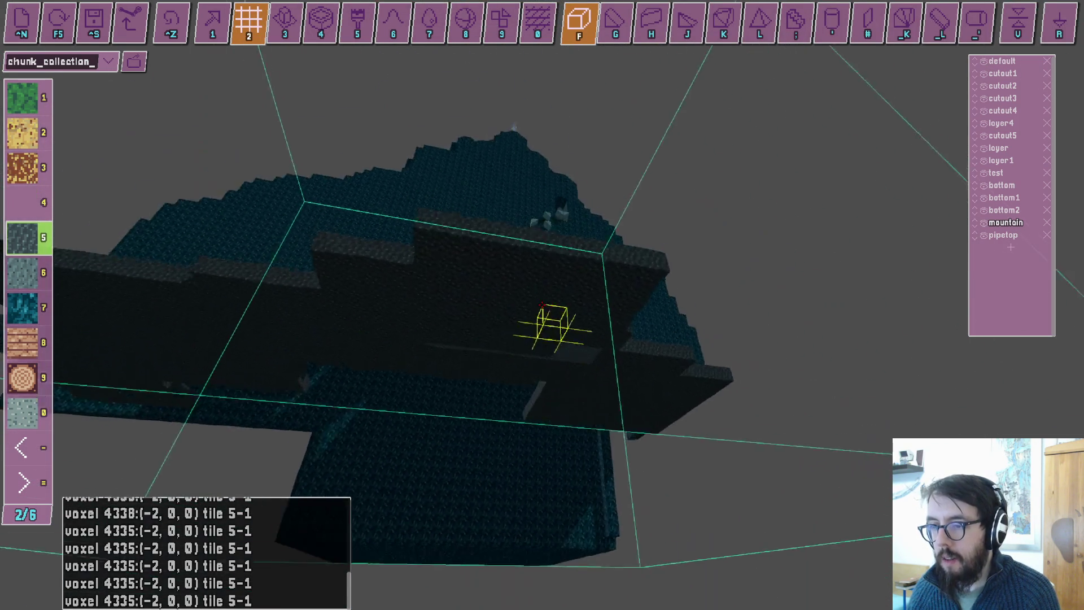
left_click_drag(542, 305, 542, 305)
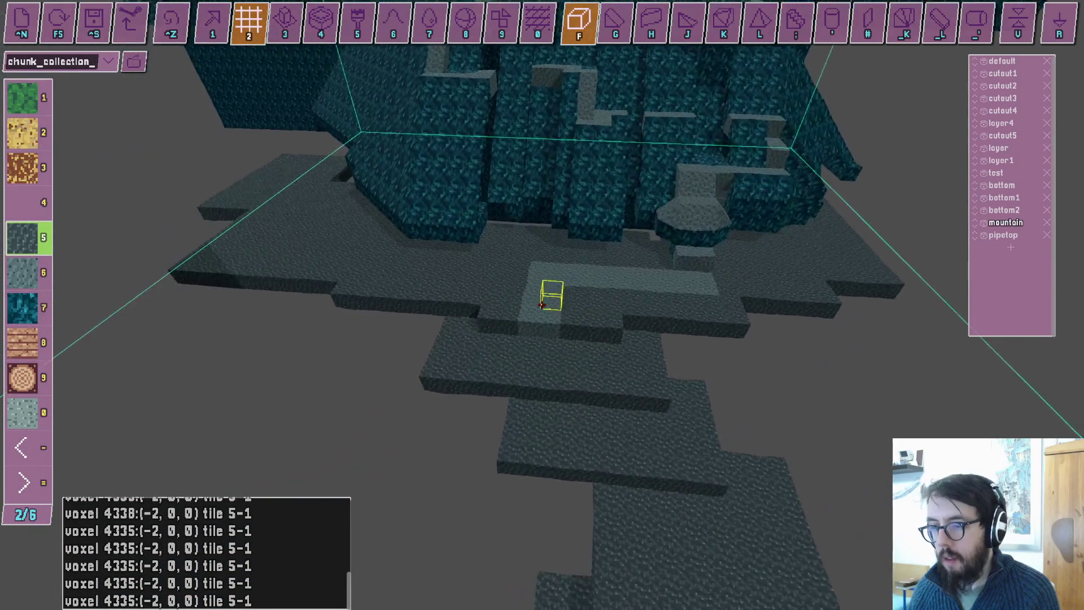
- Undo a stray stone addition and continue the light-grey path across the steps
left_click_drag(542, 305, 542, 305)
key("ctrl+z")
key("6")
key("5")
scroll(542, 305, "down", 1)
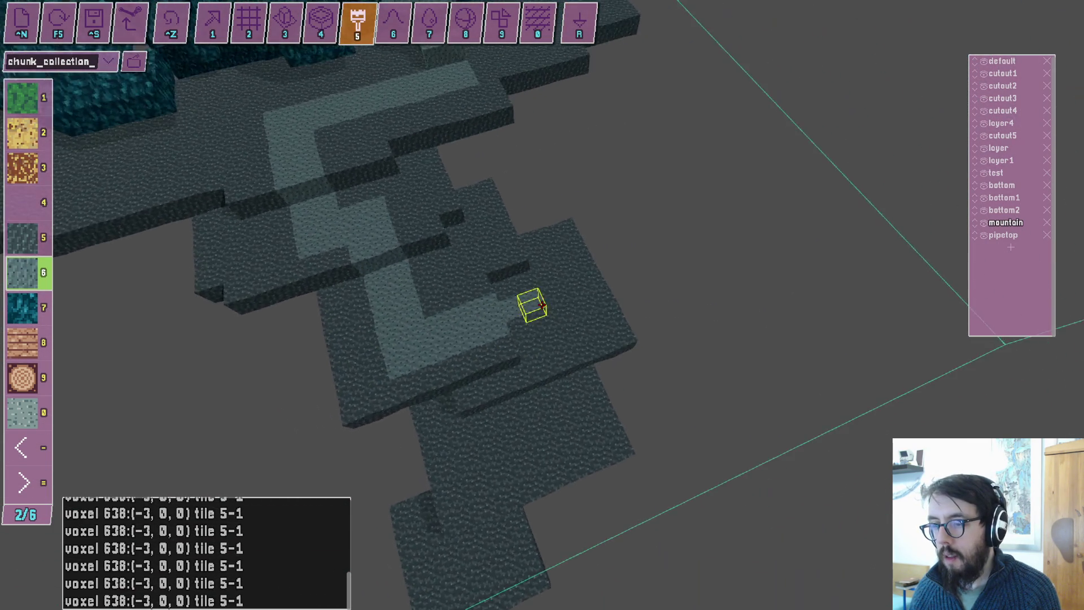
left_click_drag(542, 305, 542, 305)
key("2")
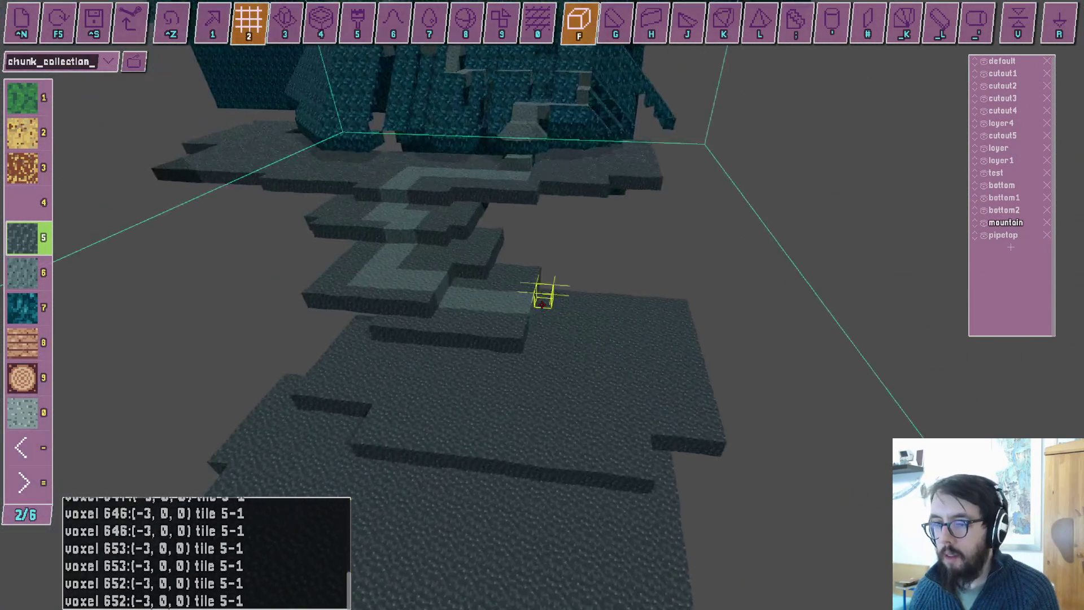
key("5")
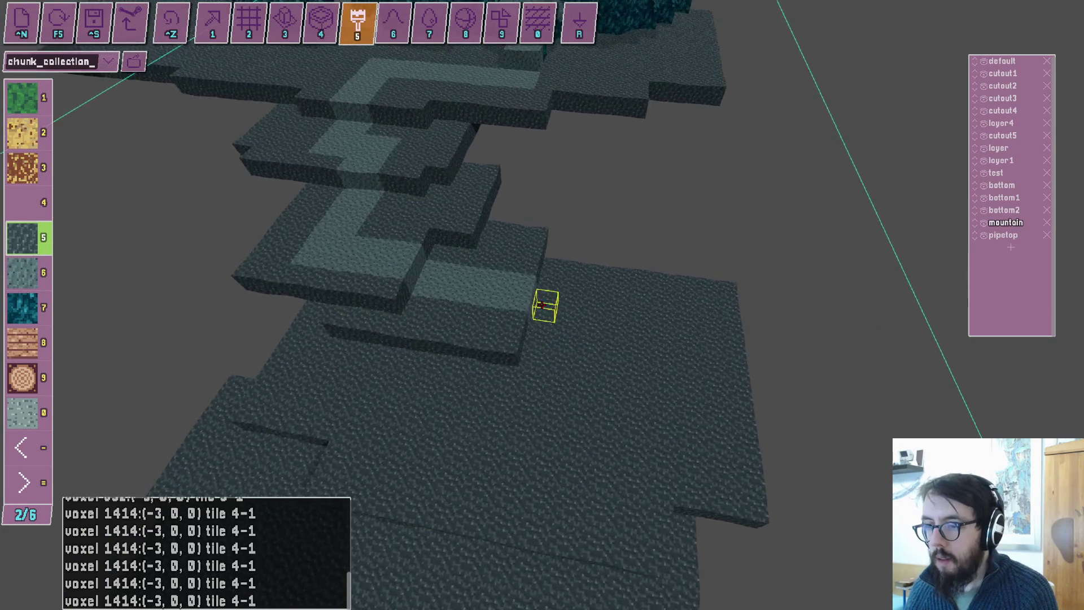
scroll(542, 305, "down", 1)
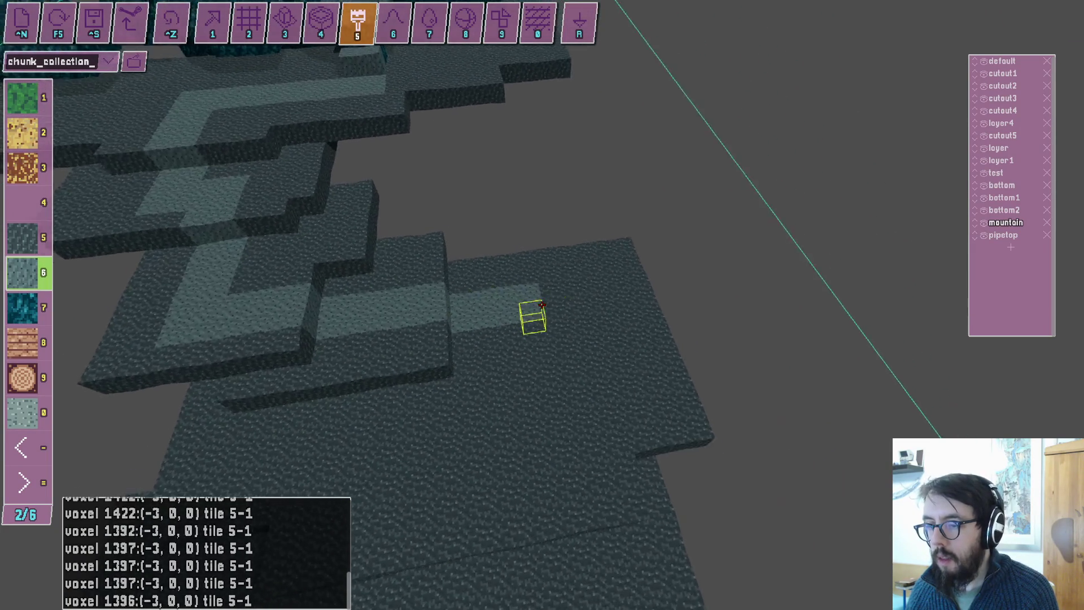
left_click_drag(542, 305, 542, 305)
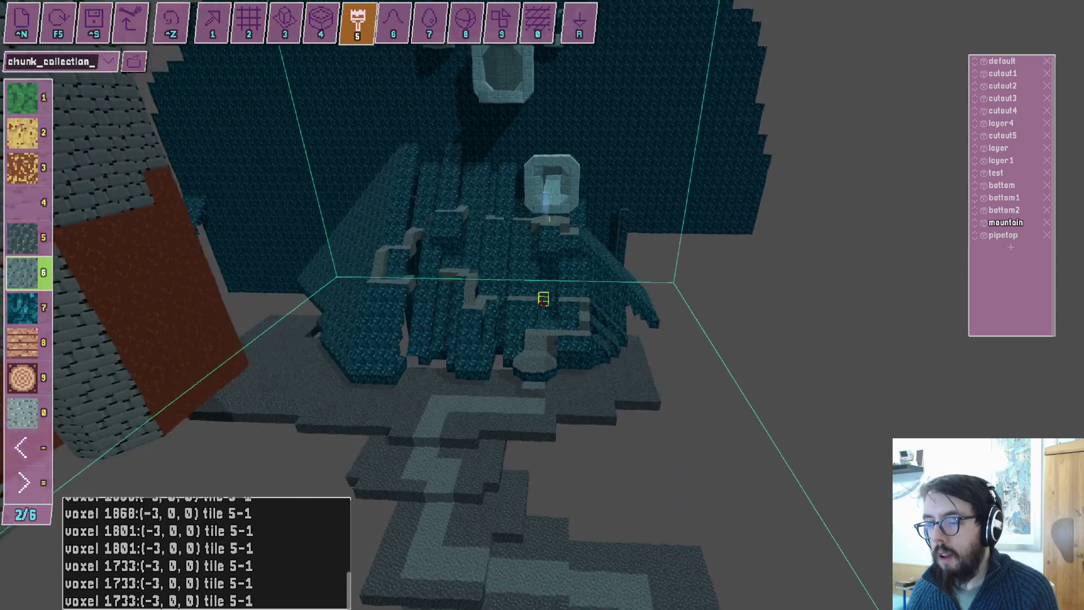
- Fly toward the central stone structures, page through material sets, and return to the browser
left_click_drag(543, 302, 542, 305)
key("1")
key("minus")
key("equal")
key("equal")
key("equal")
key("equal")
key("equal")
key("alt+Tab")
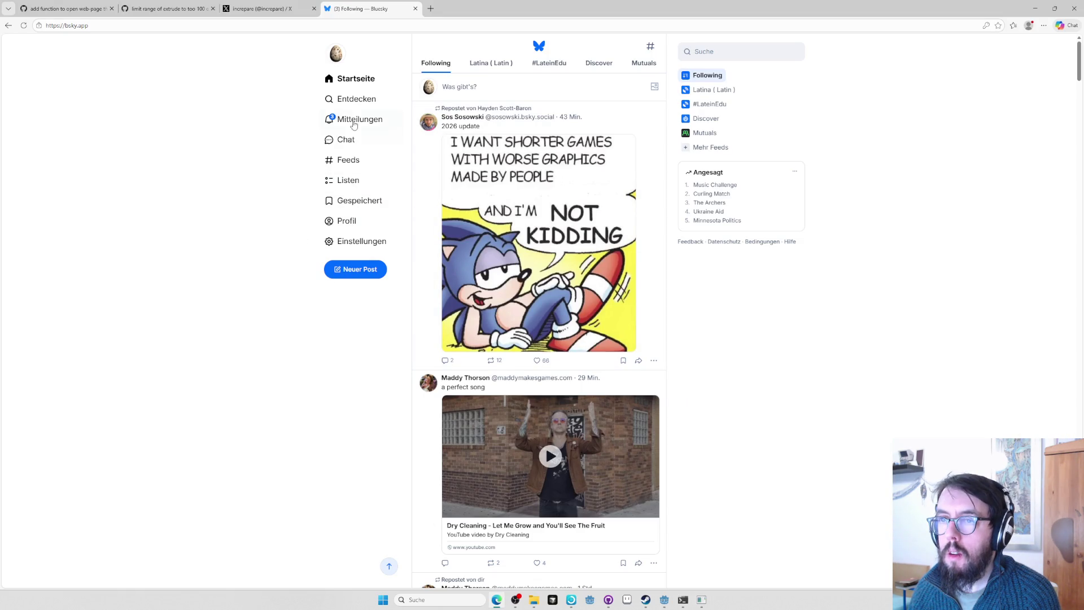
- Check the Bluesky profile and the #OeufGame post's notifications, then close the tab
left_click(358, 221)
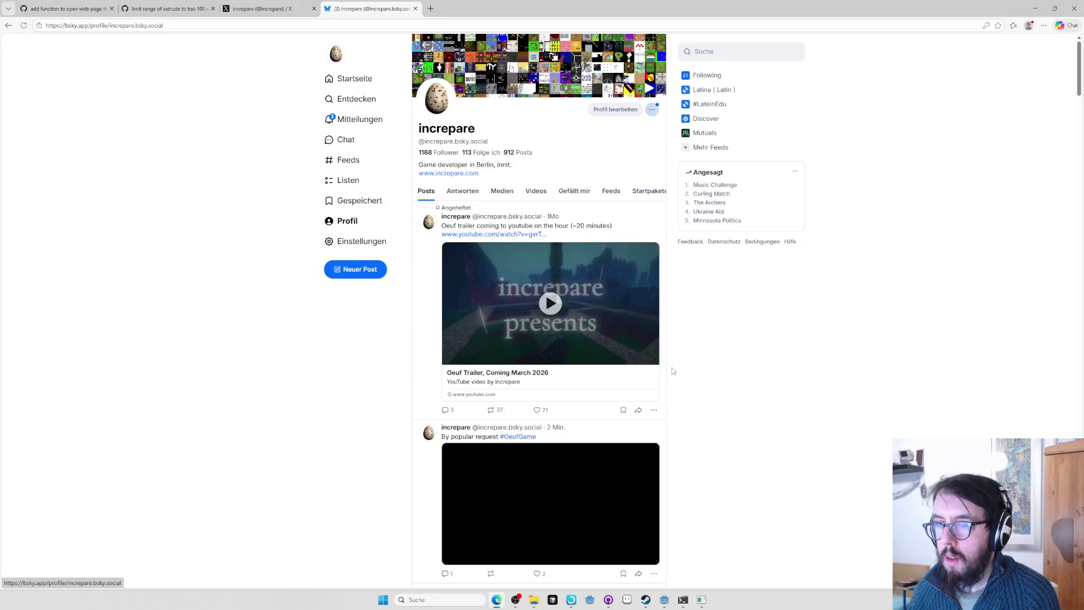
scroll(662, 369, "down", 3)
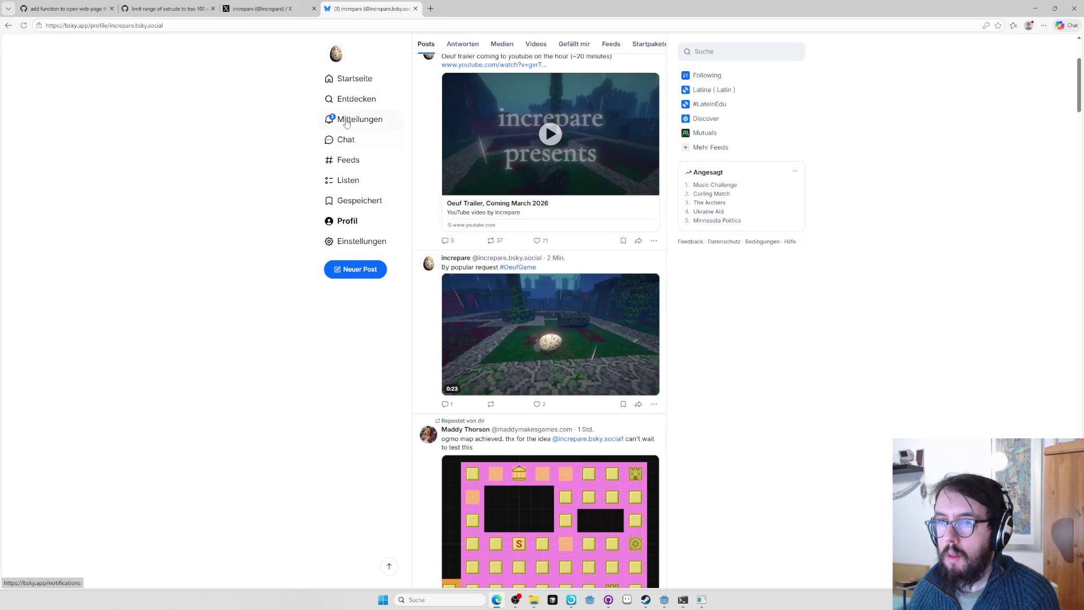
left_click(347, 122)
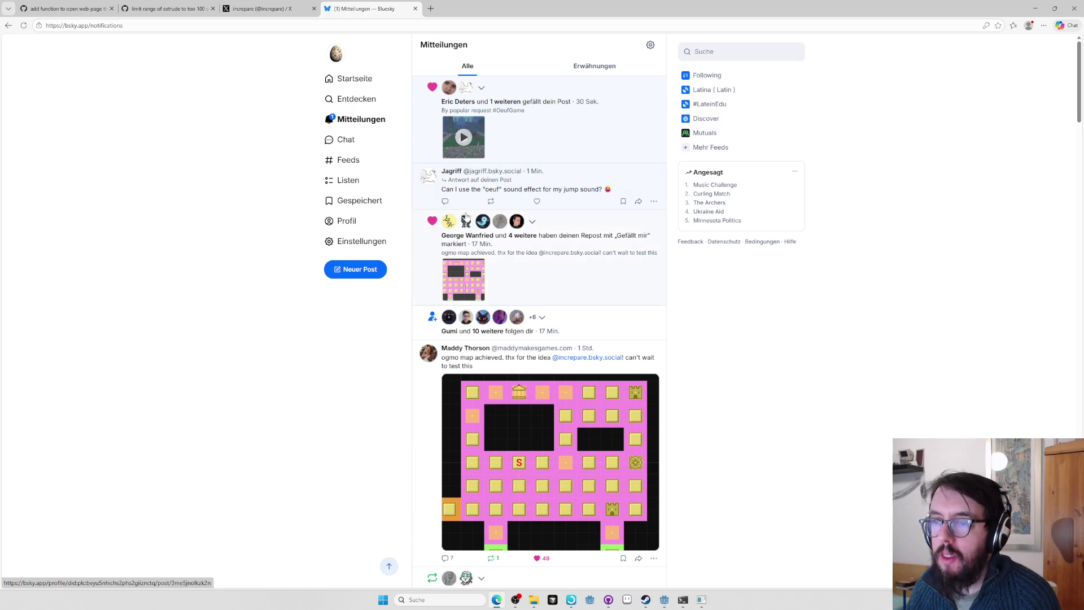
scroll(799, 351, "down", 1)
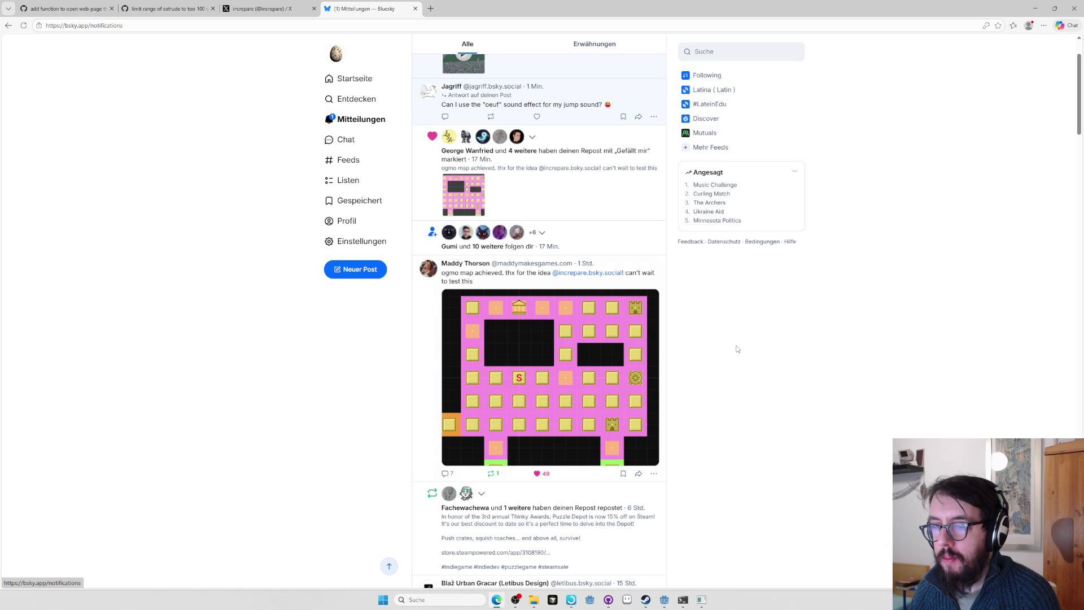
key("ctrl+w")
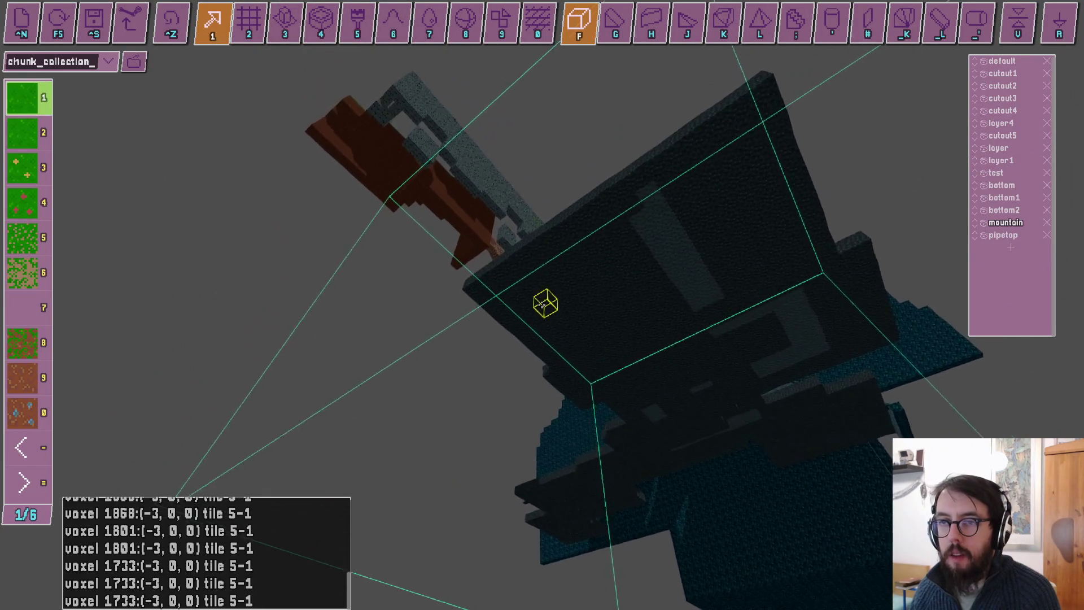
- Undo the single-voxel and 104-voxel edits, then switch to tool 3 facing the brick arch
key("ctrl+z")
key("2")
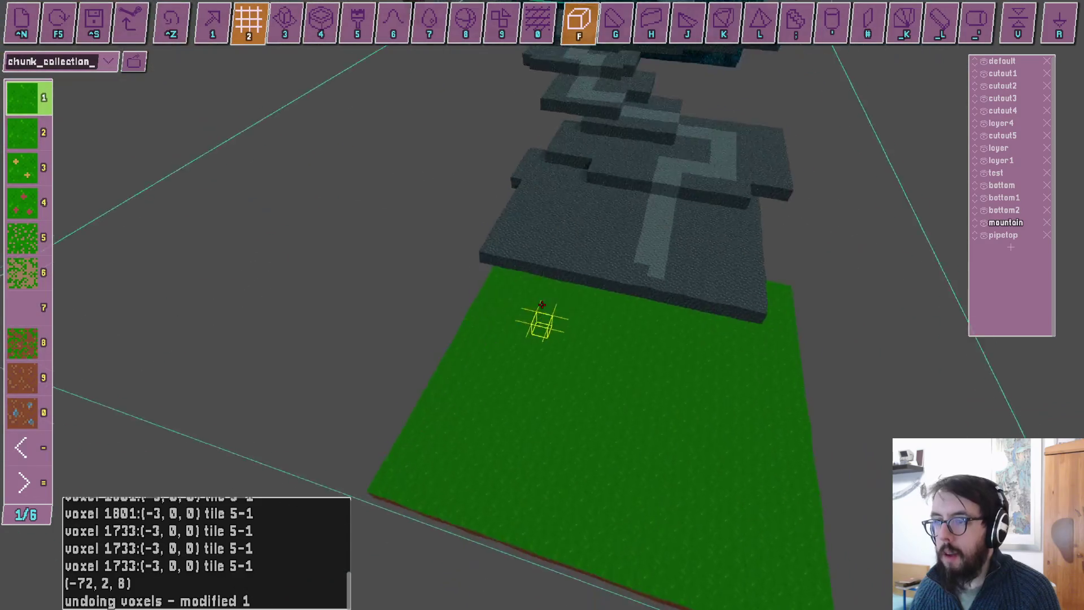
key("ctrl+z")
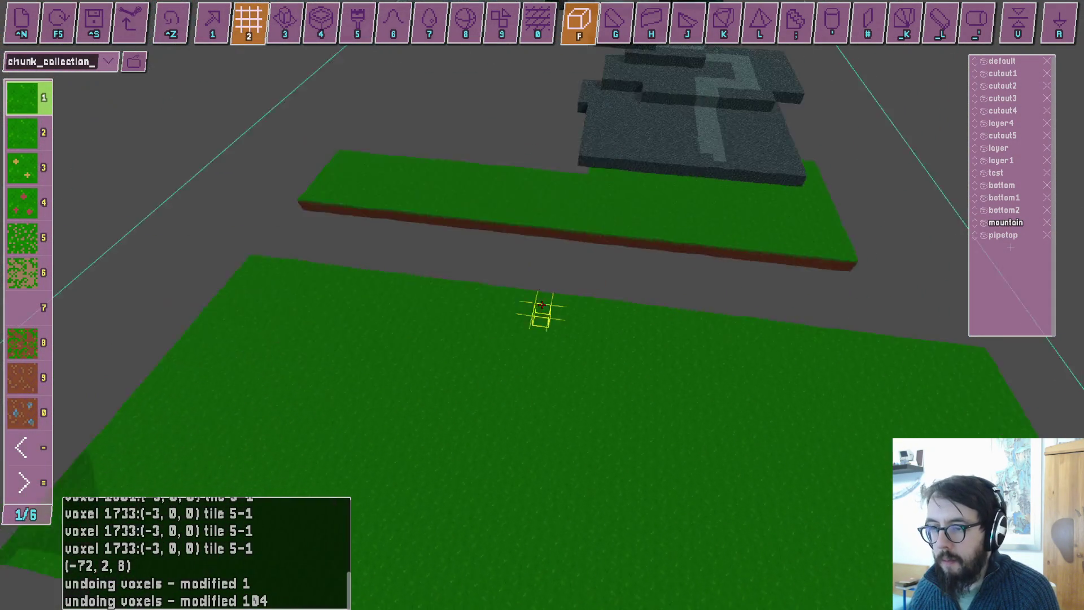
key("3")
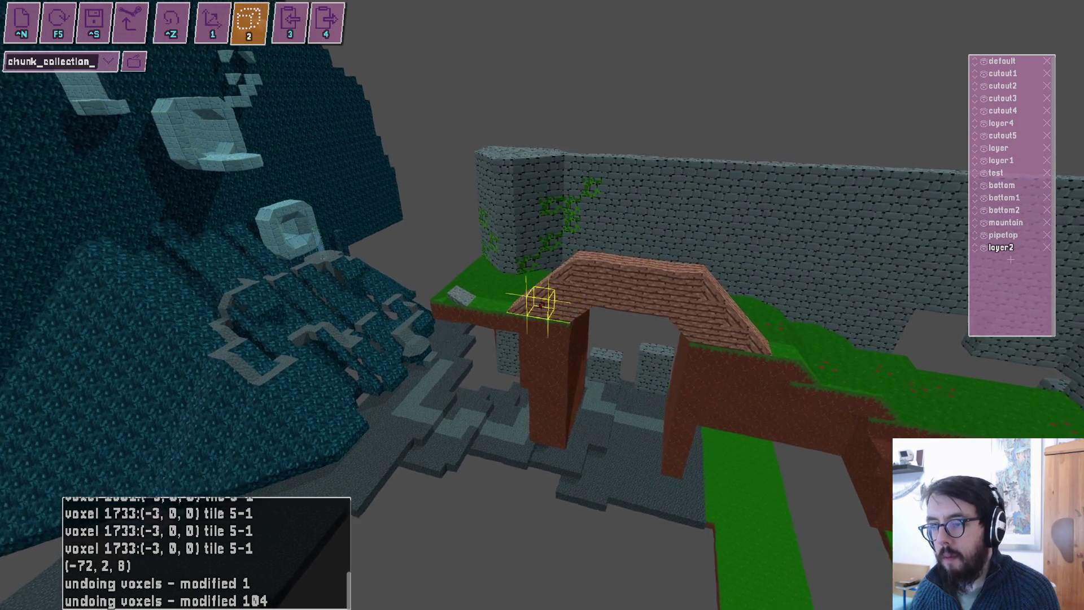
- Box and copy the 11×3×1 brick arch, preview a paste, then cancel paste mode
key("2")
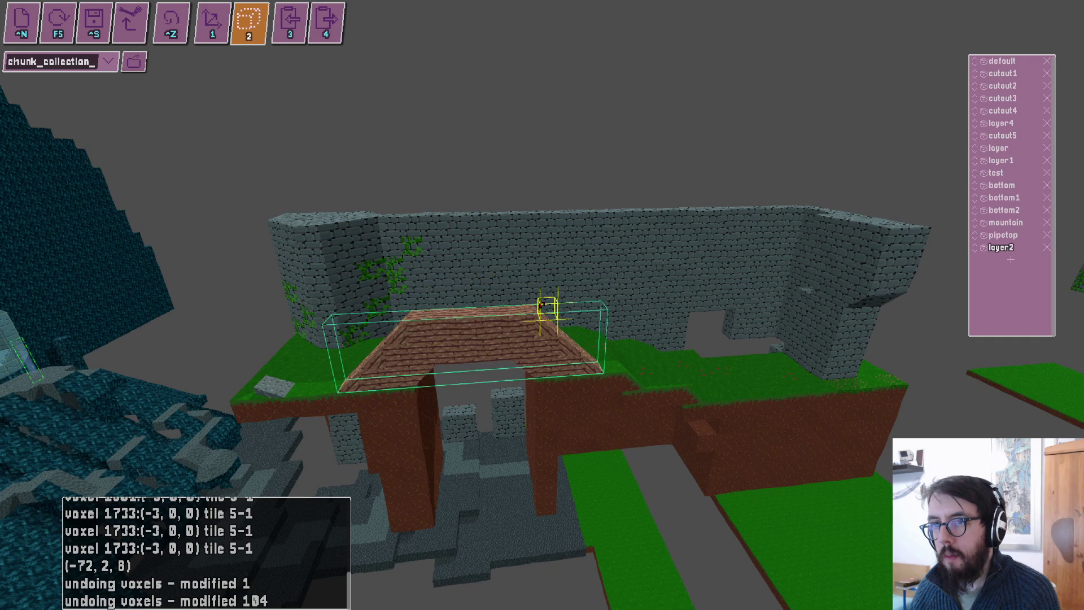
key("3")
key("4")
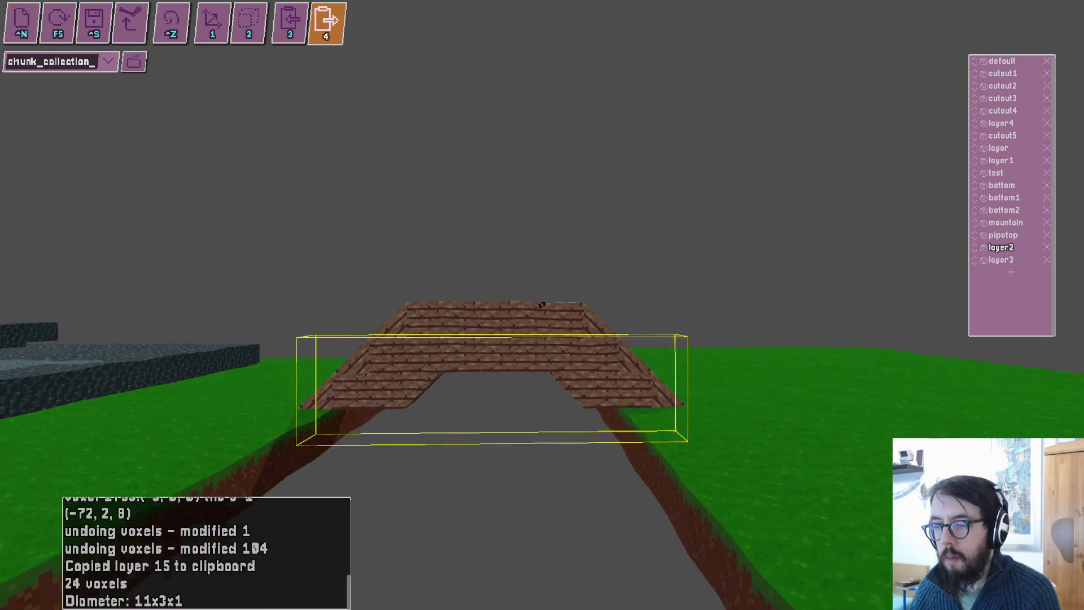
mouse_move(542, 305)
left_mouse_down()
mouse_move(526, 421)
mouse_move(541, 305)
left_mouse_up()
key("Escape")
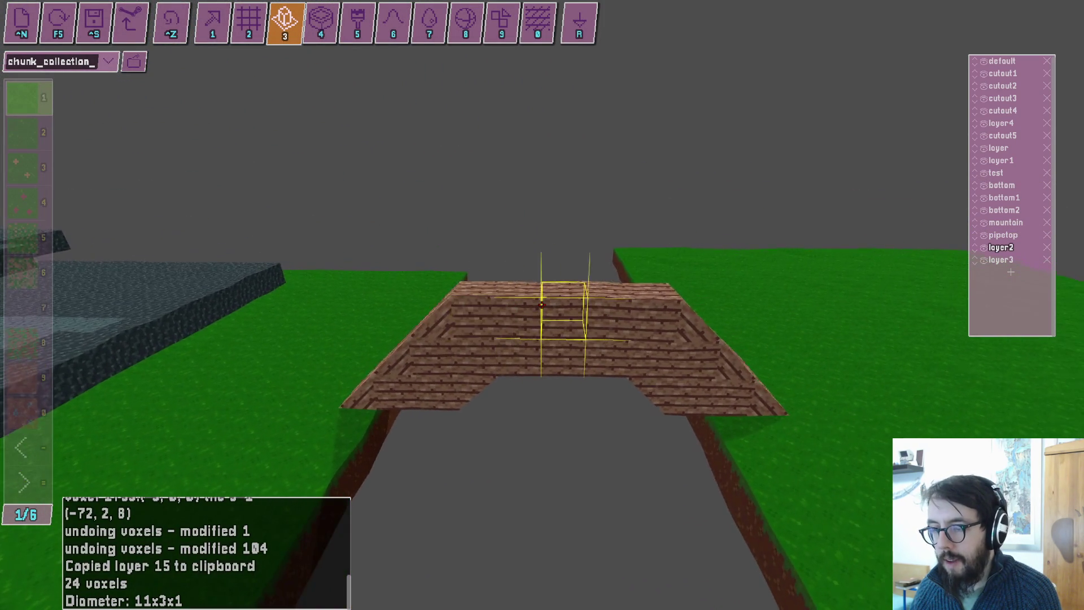
- Place plank blocks at the bridge ramps with grid placement, then undo them
key("2")
scroll(541, 305, "up", 5)
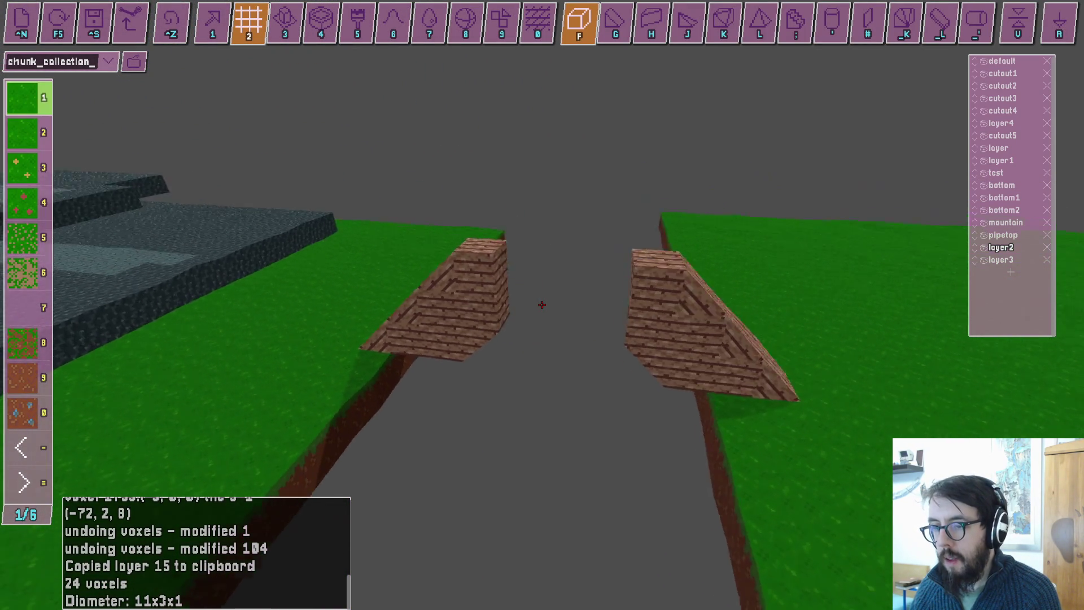
scroll(542, 305, "down", 3)
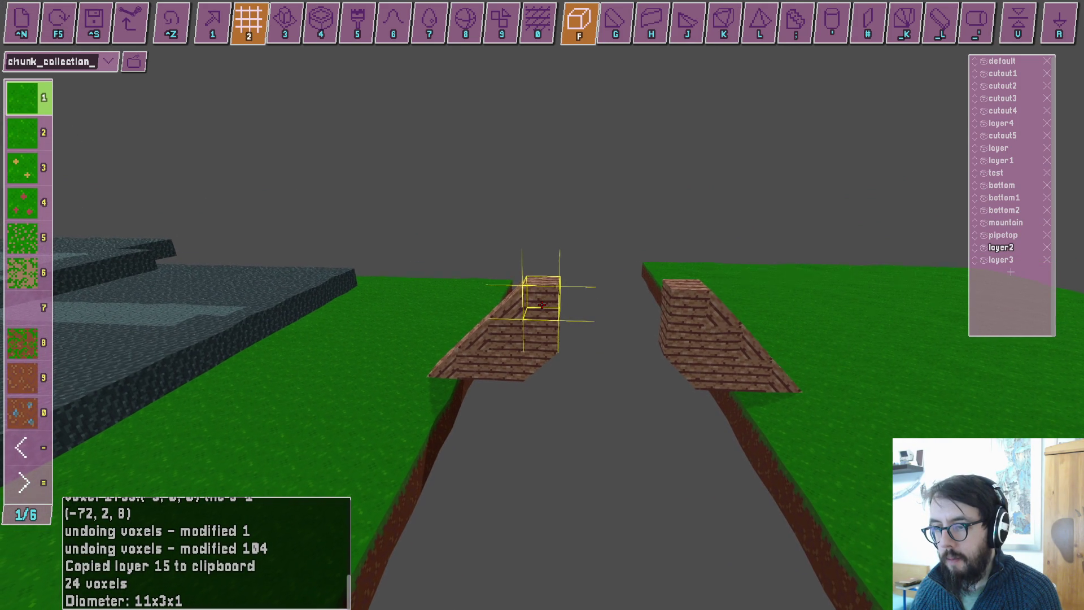
left_click_drag(542, 305, 541, 305)
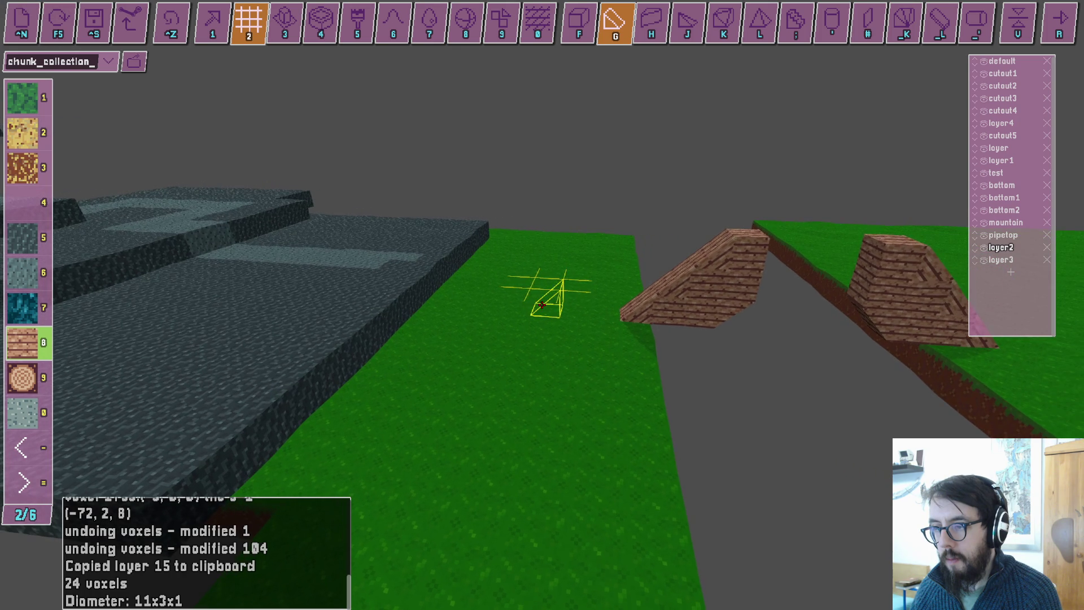
left_click(542, 305)
key("ctrl+z")
- Test-place a plank wedge and a full cube on the grass, then undo both
key("1")
left_click(542, 305)
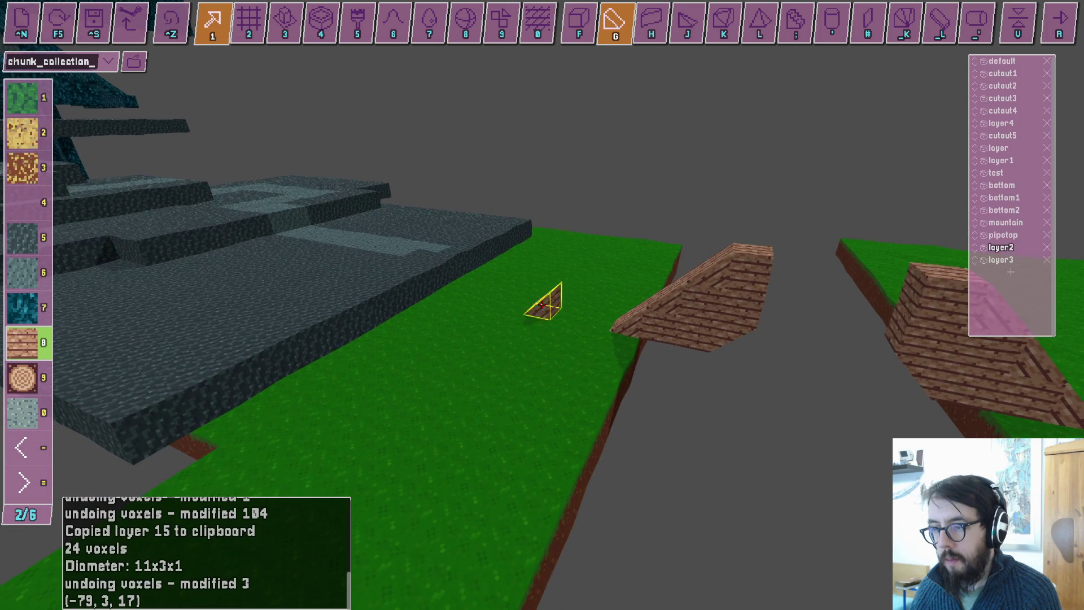
key("f")
left_click(541, 305)
key("ctrl+z")
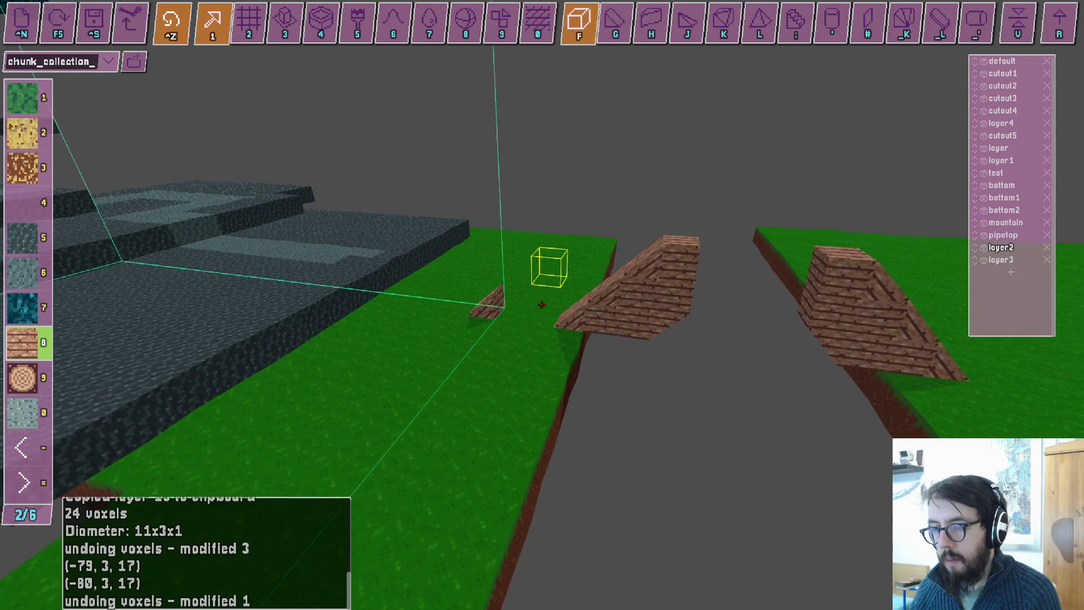
key("ctrl+z")
- Paste the brick arch across the road twice, undoing each misplaced paste
key("2")
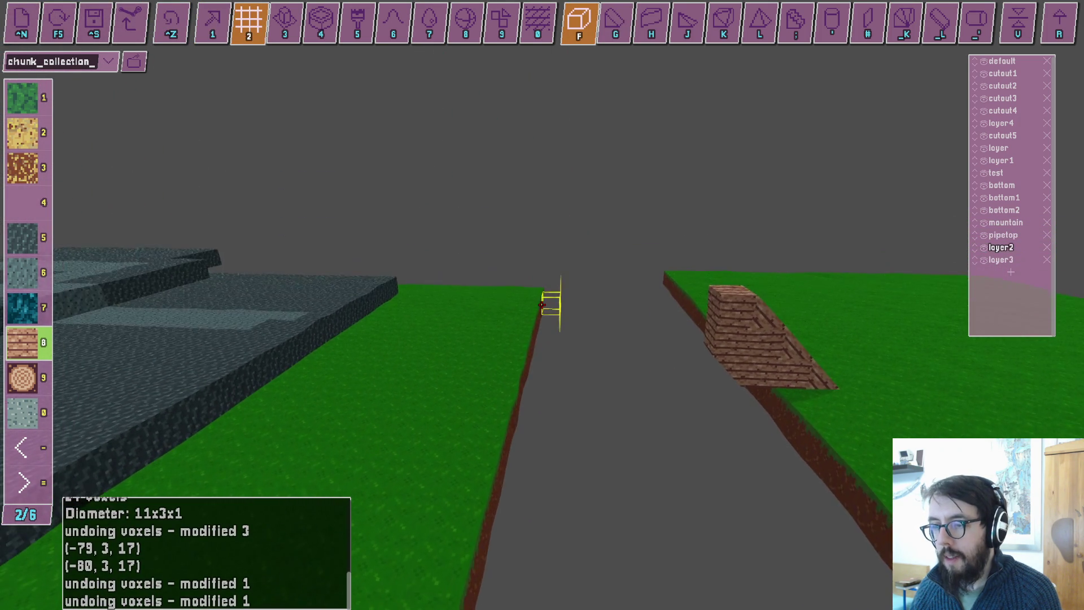
key("5")
key("1")
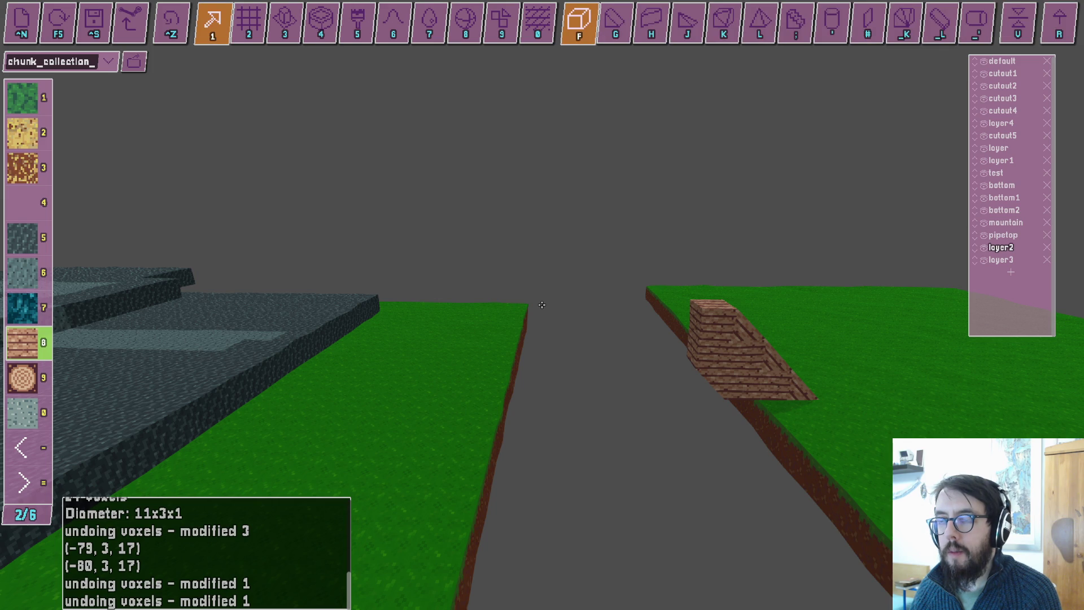
key("4")
key("s")
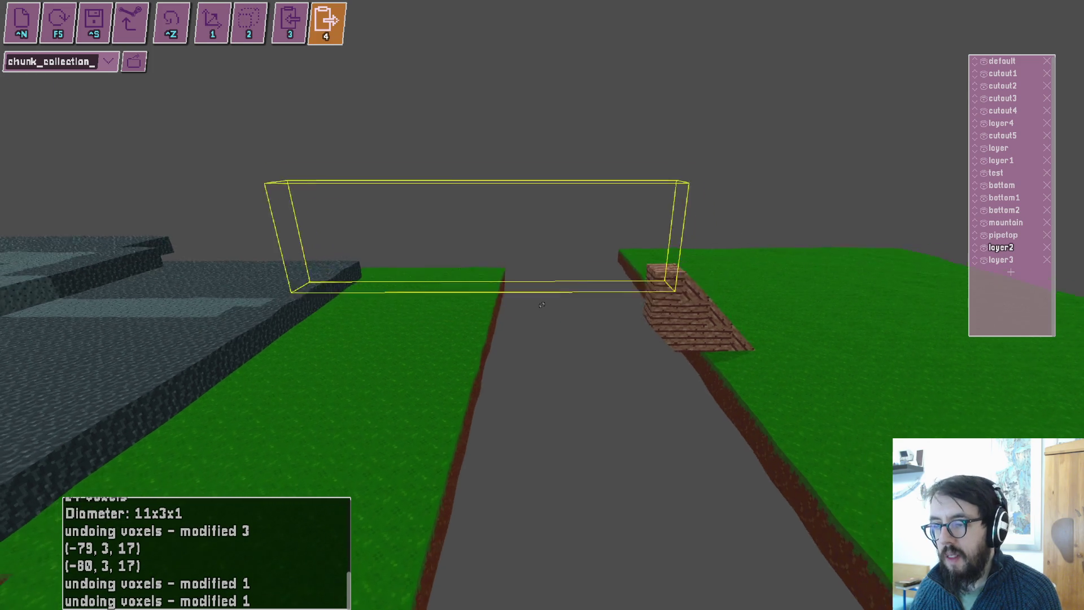
left_click(542, 305)
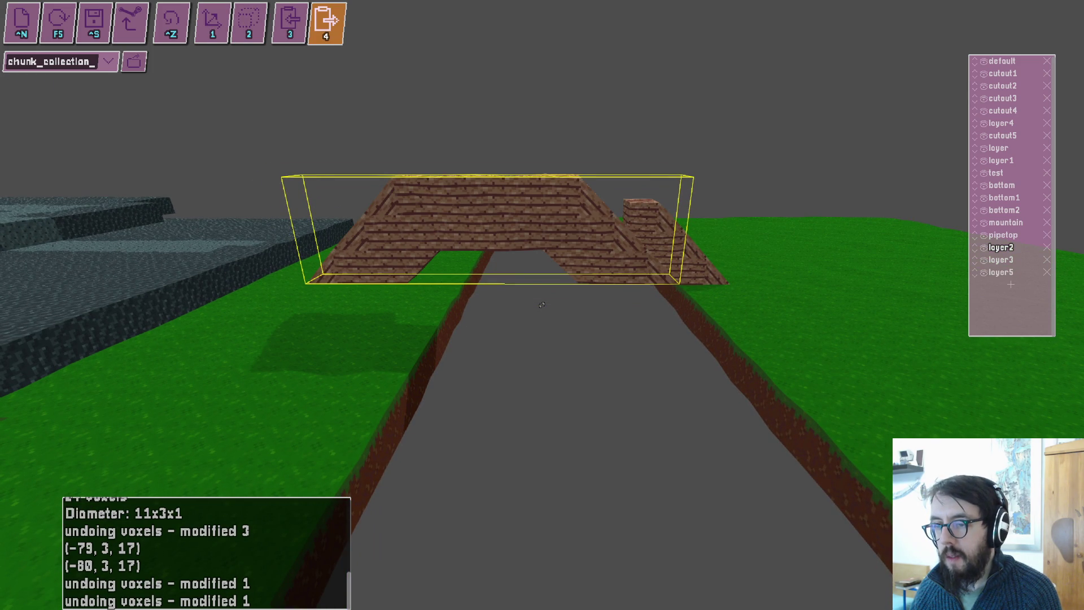
key("ctrl+z")
key("w")
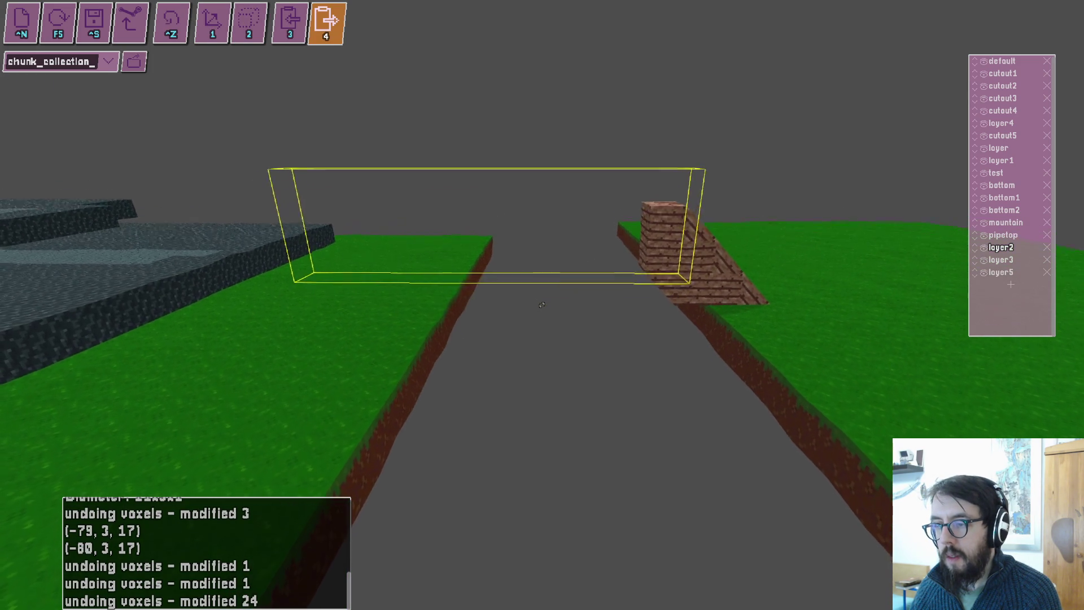
key("w")
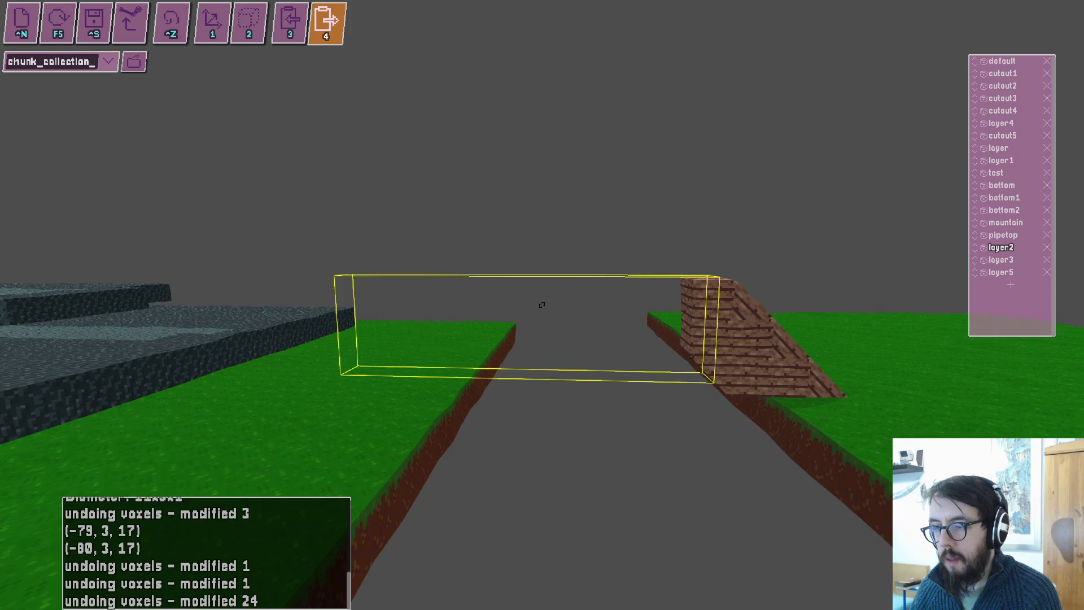
left_click(542, 305)
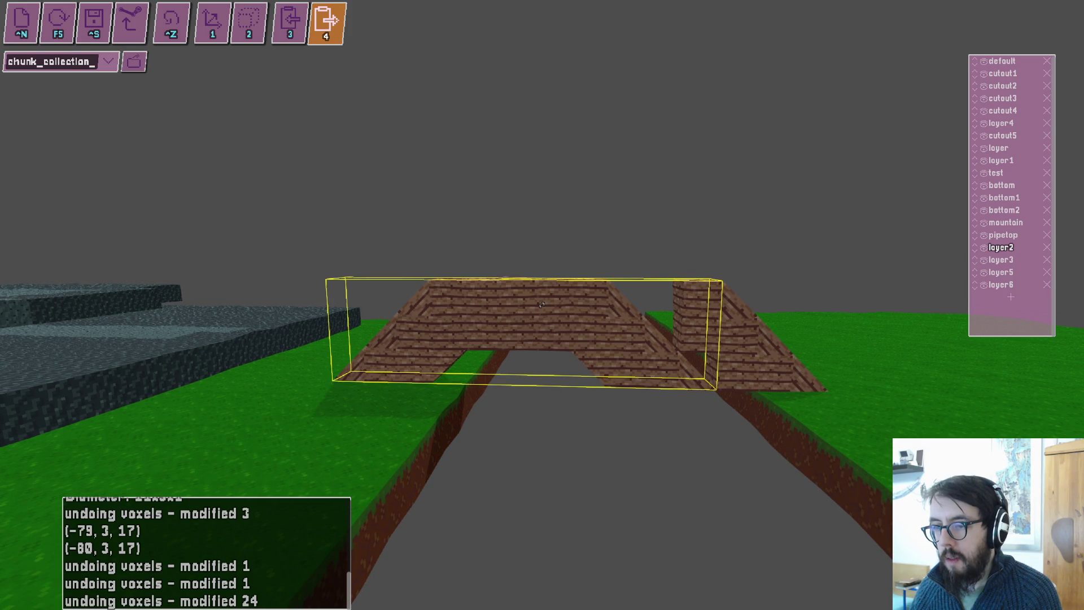
key("ctrl+z")
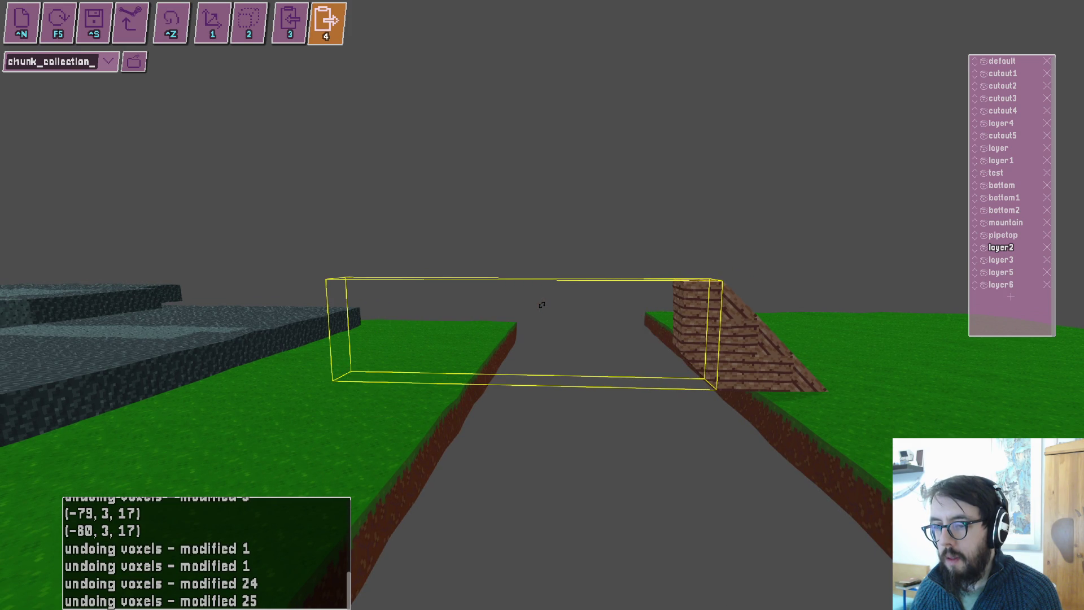
- Switch to box selection and start a box on the left bridge
key("d")
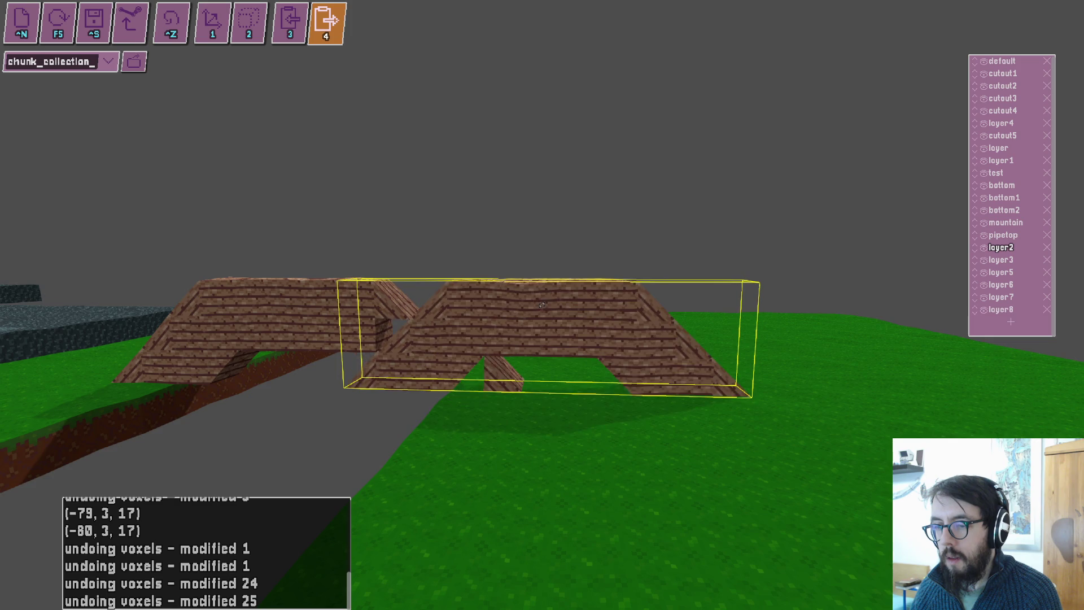
key("2")
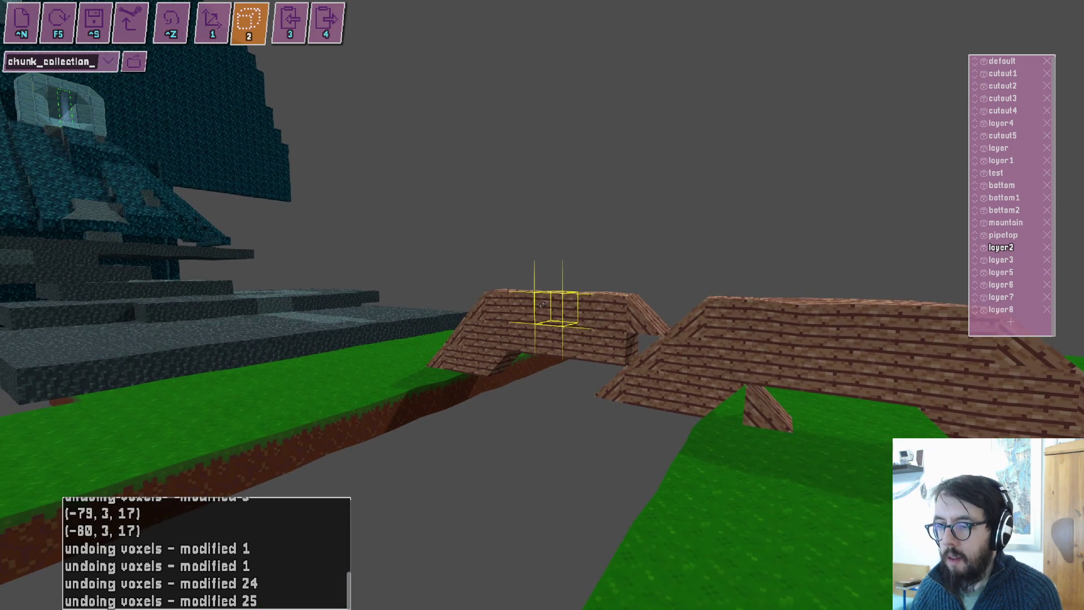
key("w")
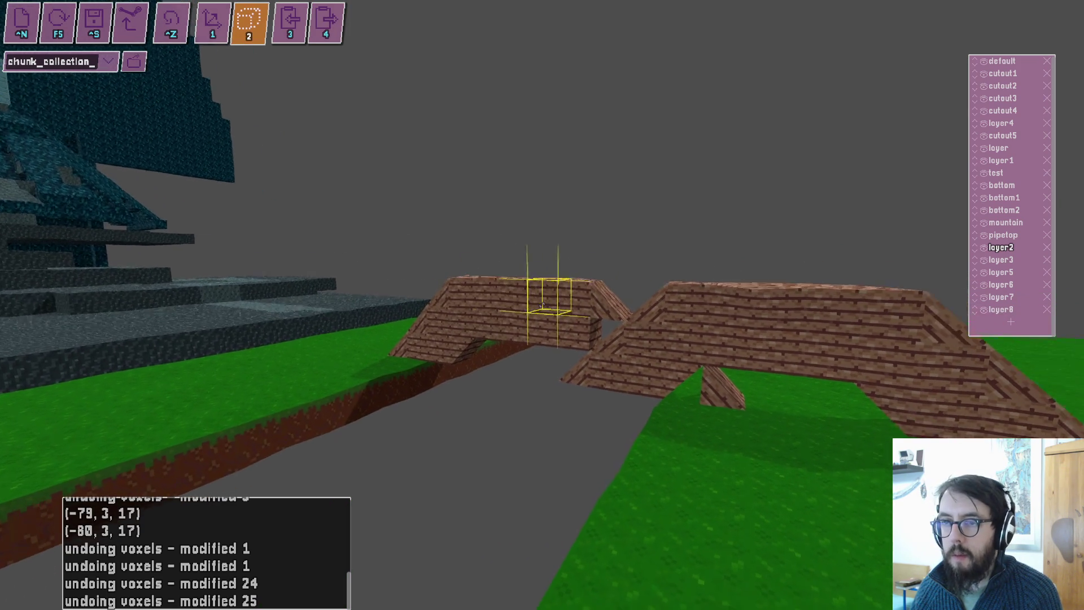
key("s")
left_click(524, 246)
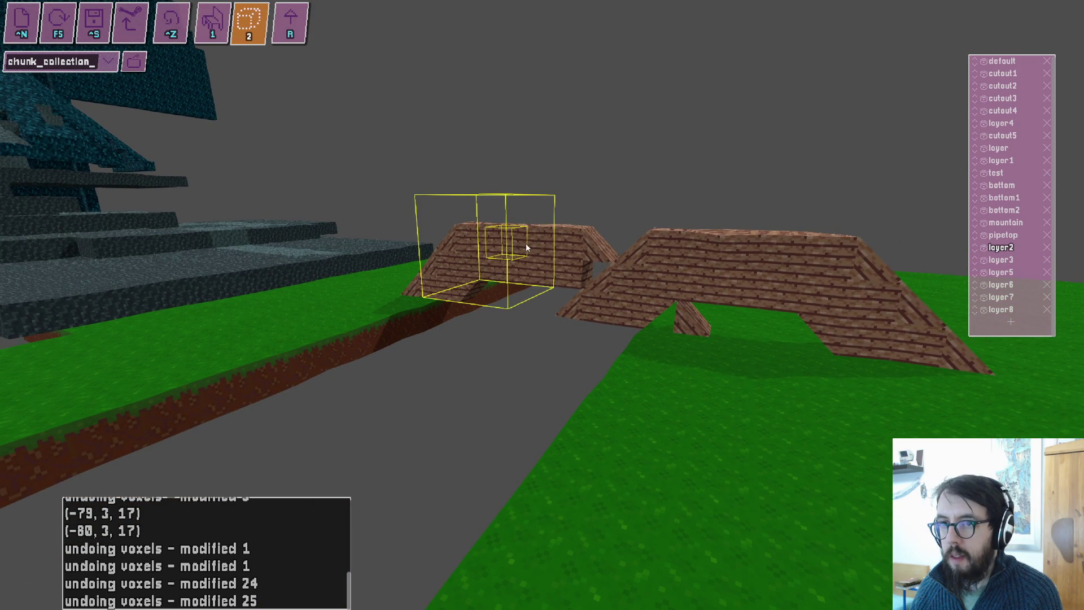
- Remove the middle section of the bridge with grid block placement
key("s")
key("w")
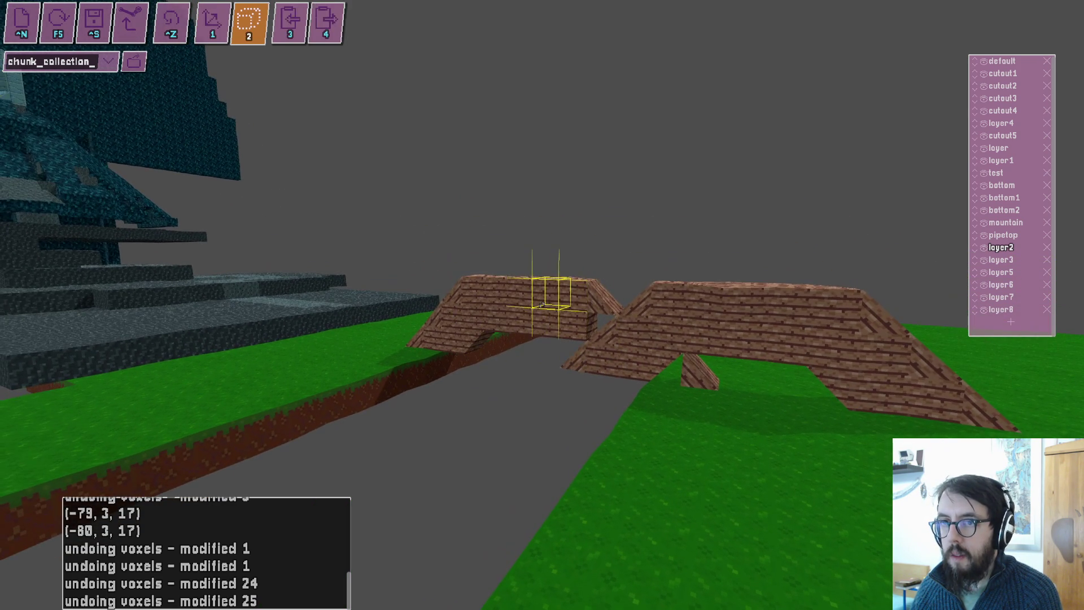
key("1")
key("2")
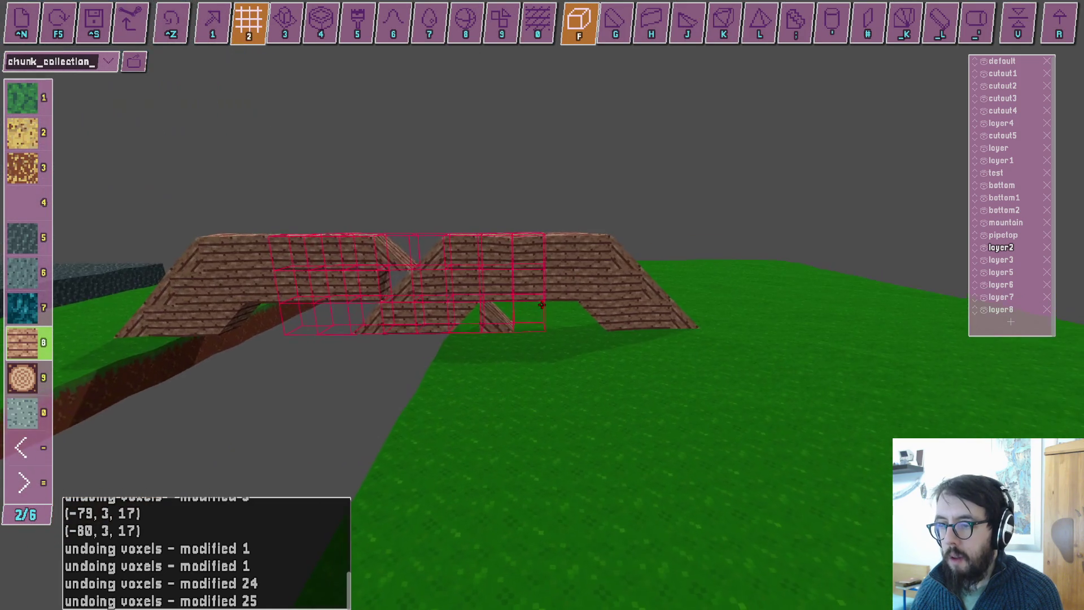
left_click(542, 305)
key("a")
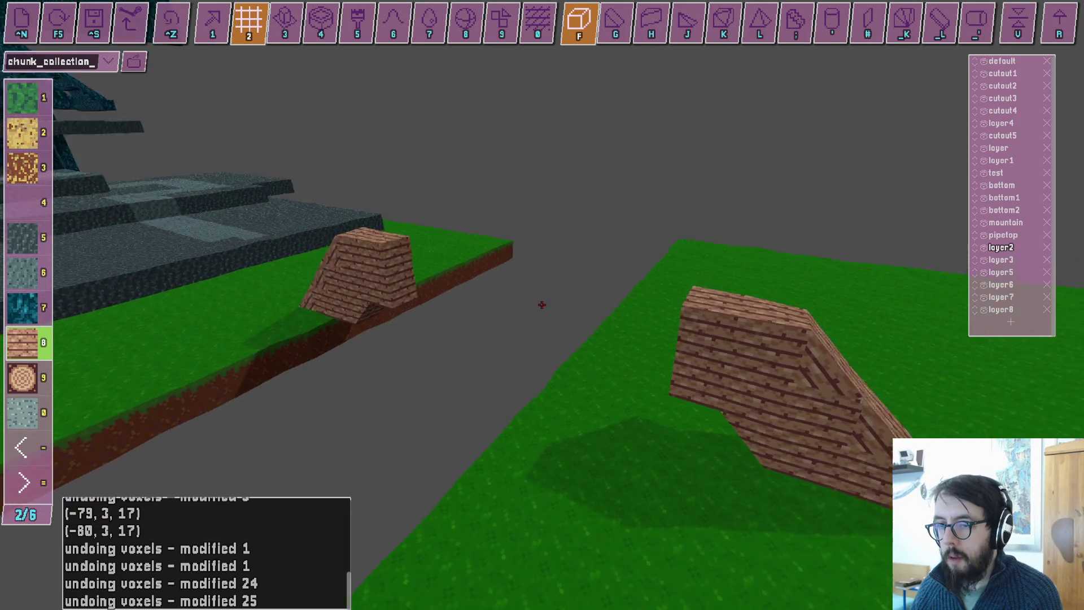
key("a")
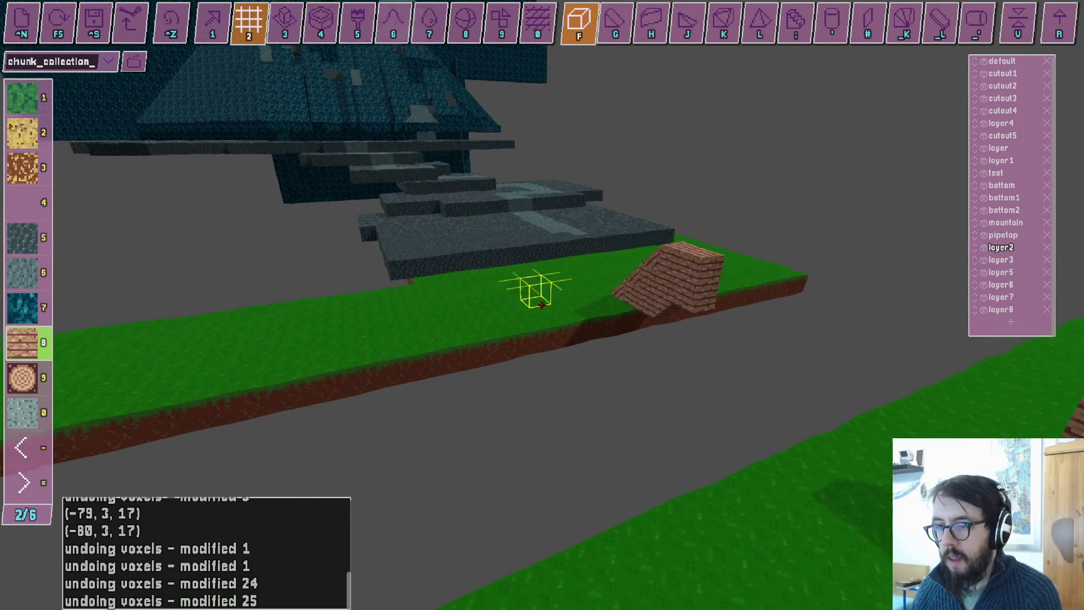
key("d")
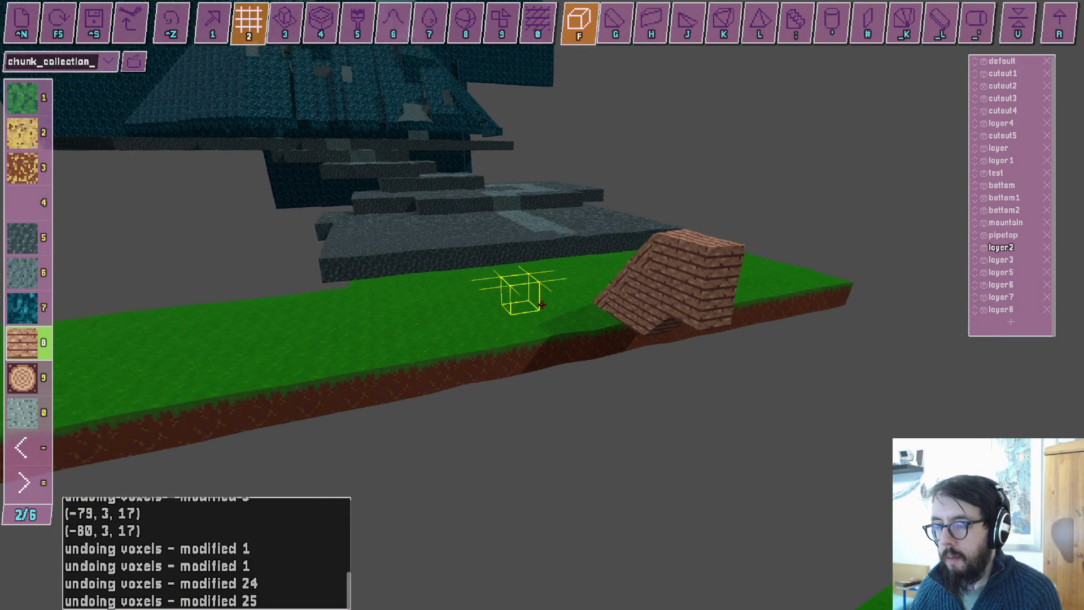
- Draw a selection box from the left ramp spanning both brick ramps
key("Tab")
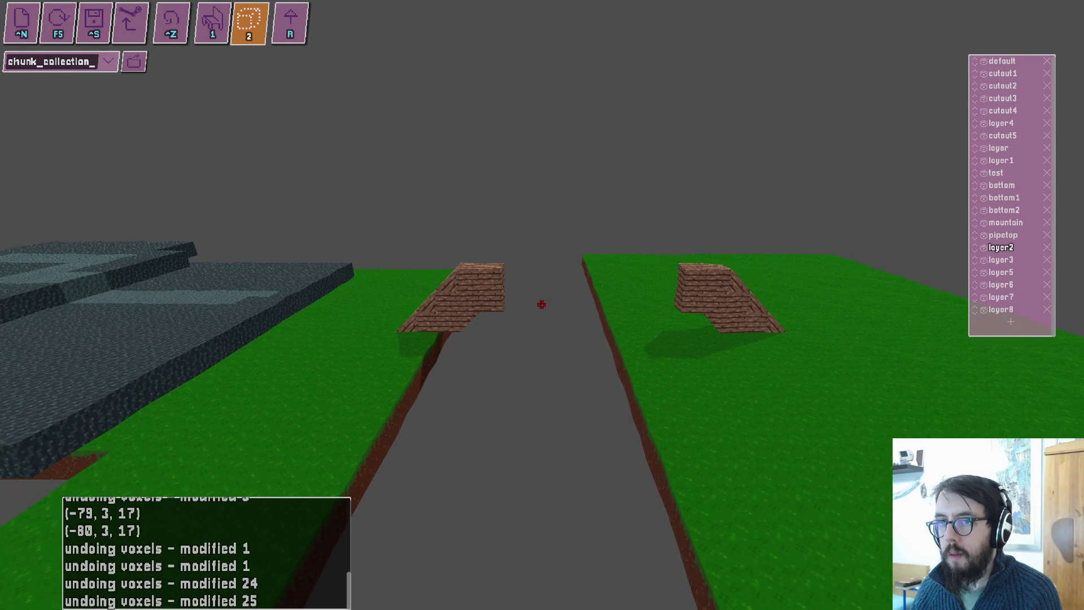
key("2")
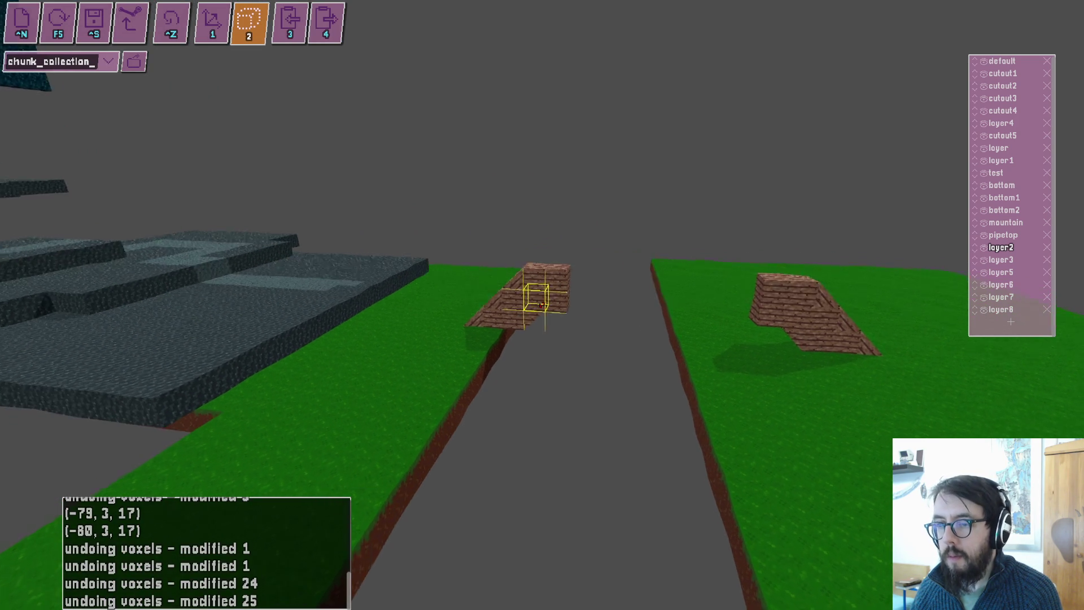
left_click(542, 305)
left_click(542, 305)
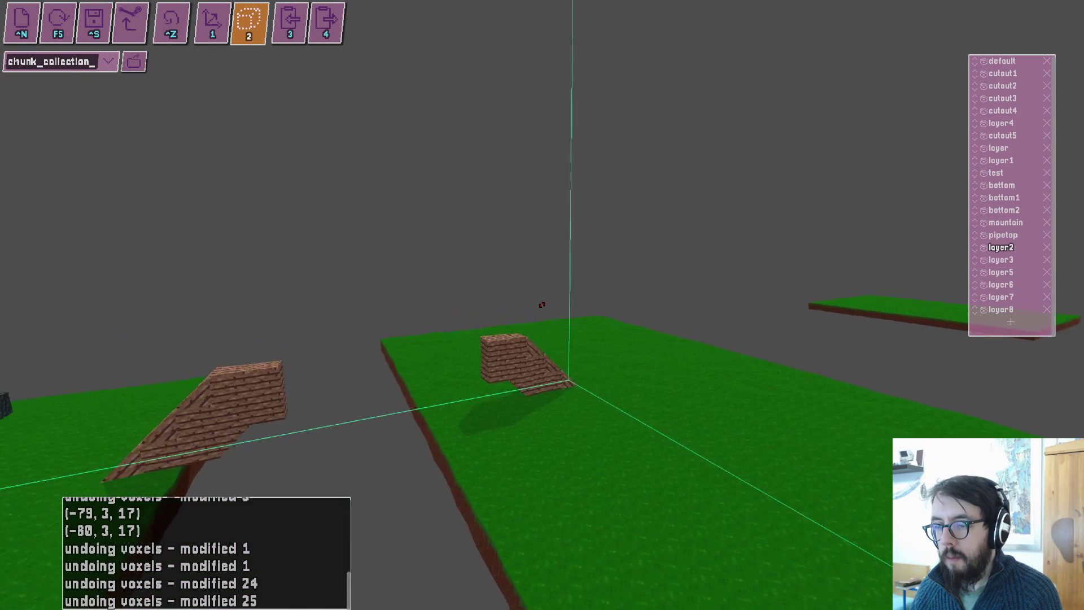
key("w")
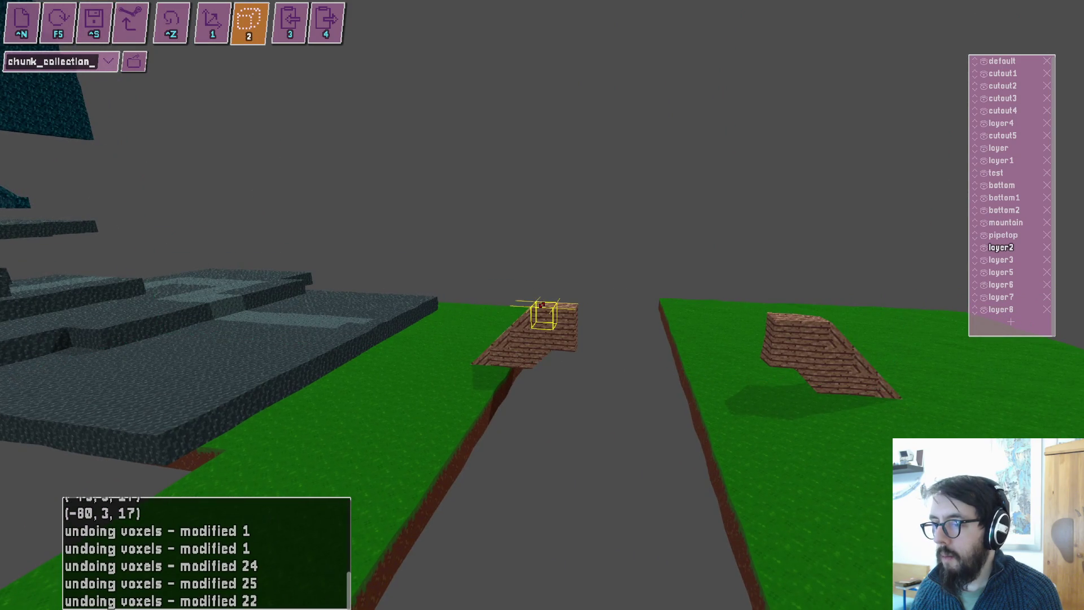
key("Escape")
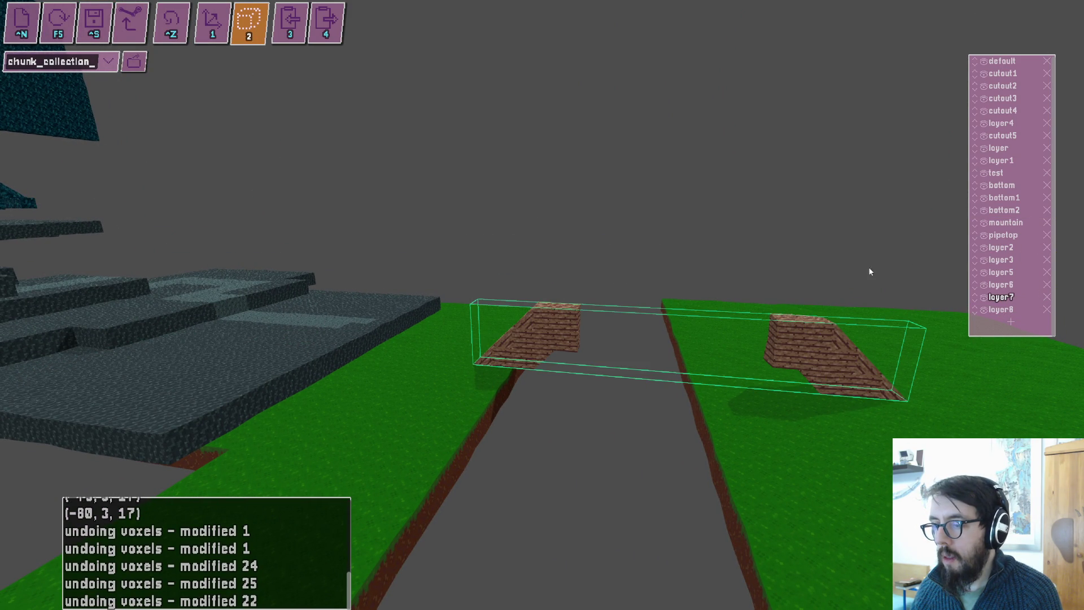
key("q")
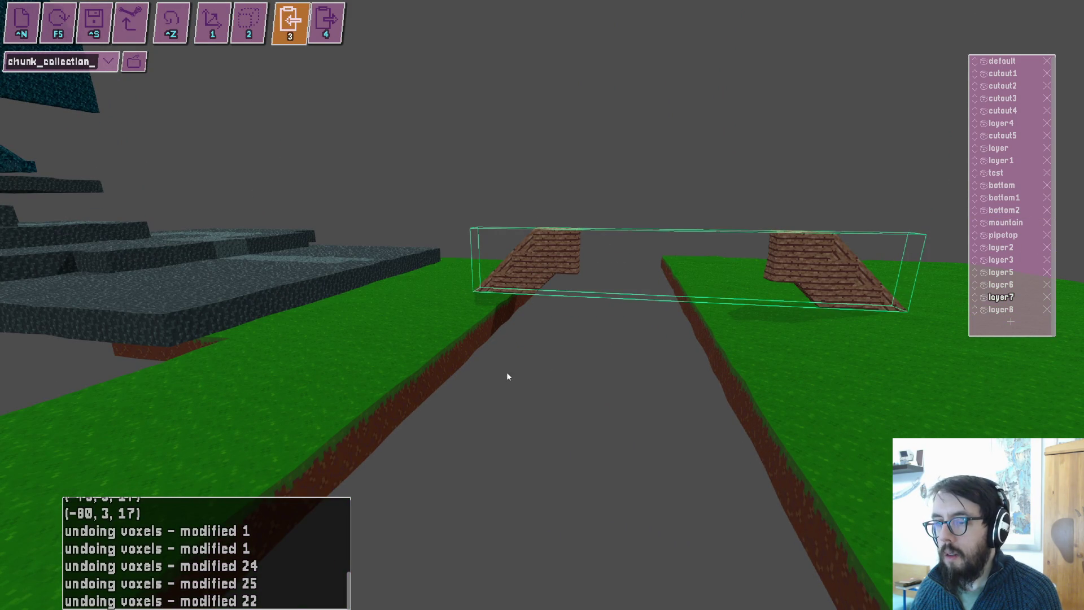
- Copy the 18×3×1 ramp pair, paste it, and undo the misplaced paste
left_click(559, 346)
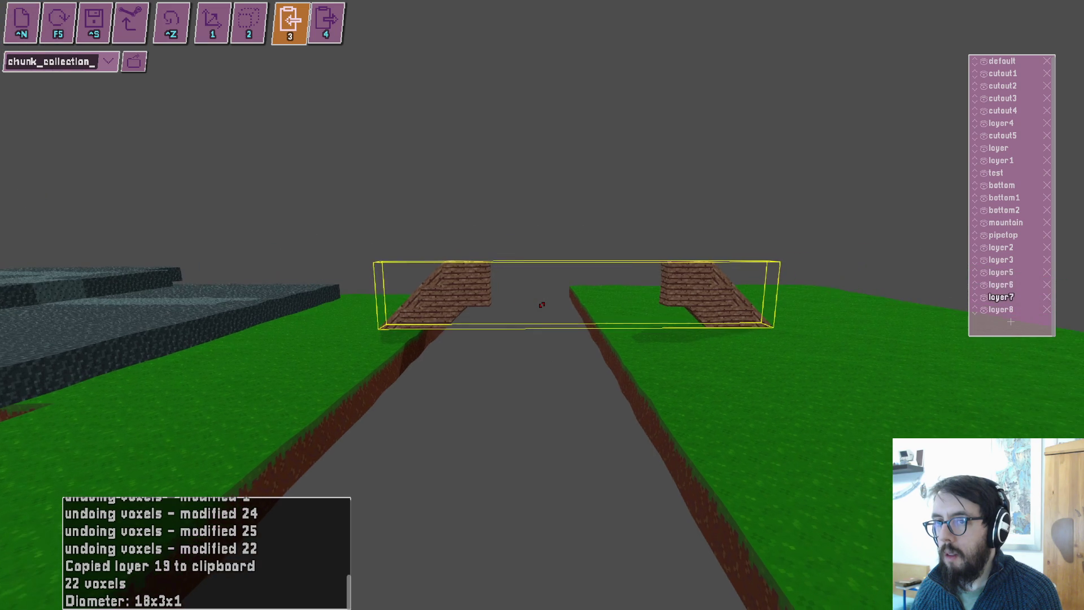
left_click(542, 305)
key("4")
key("e")
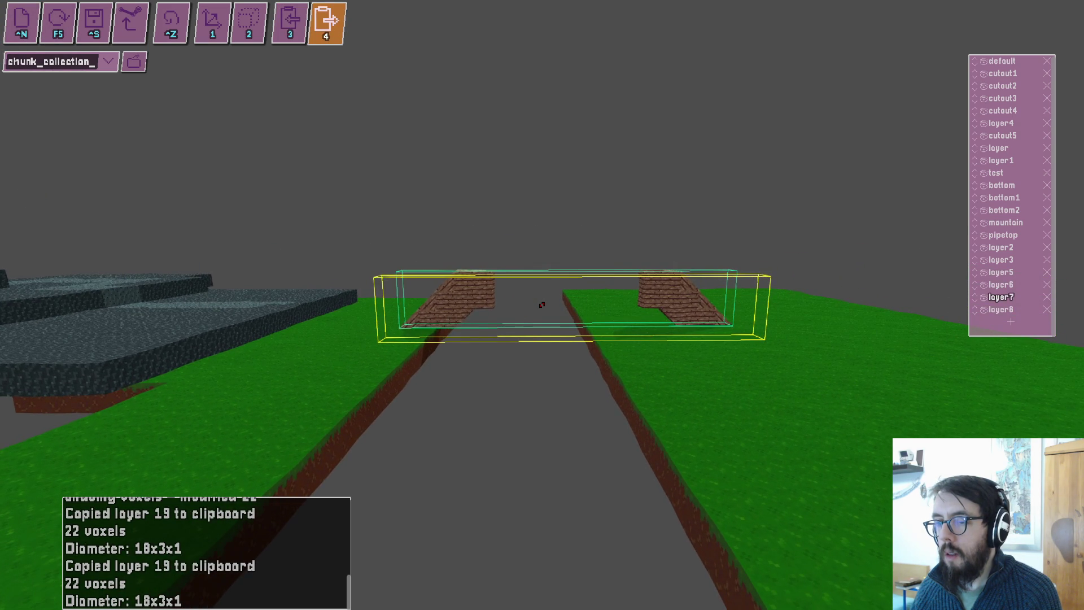
key("Escape")
left_click(455, 426)
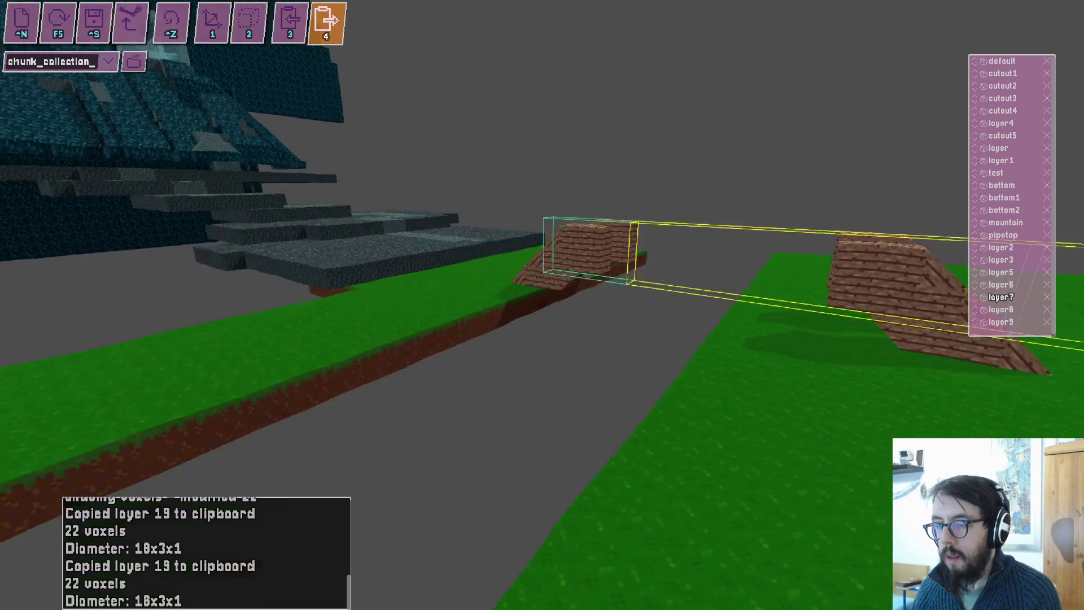
key("ctrl+z")
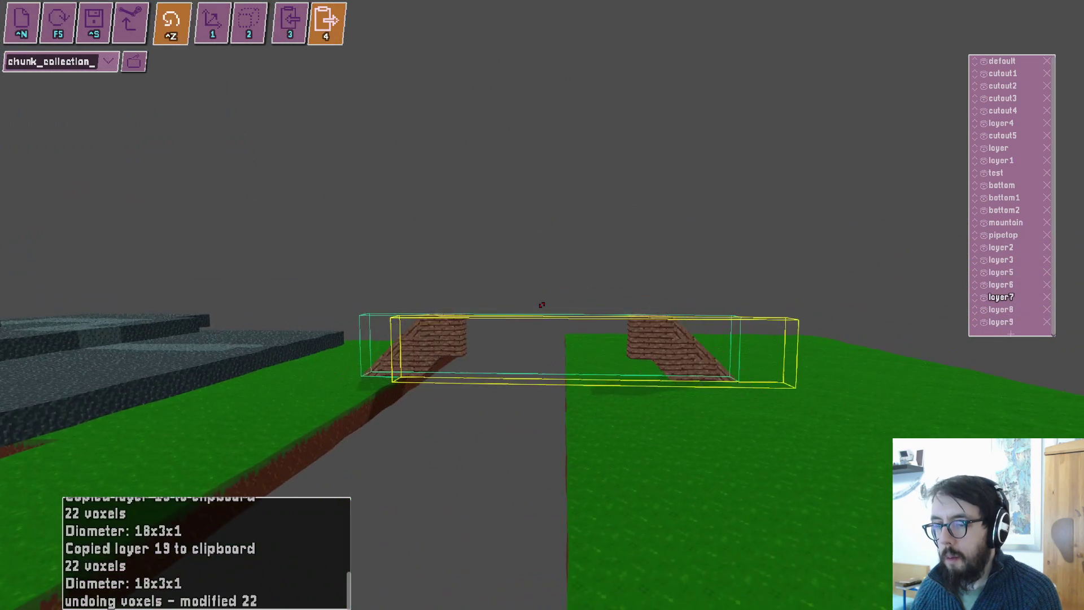
- Fly back toward the bridge and briefly playtest the level with the egg
key("a")
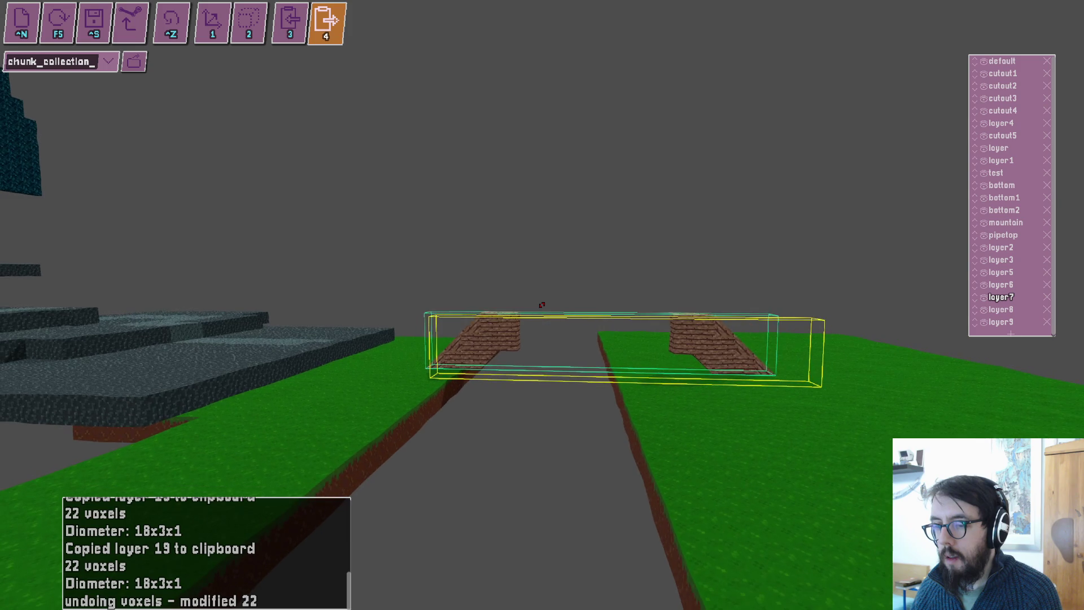
key("a")
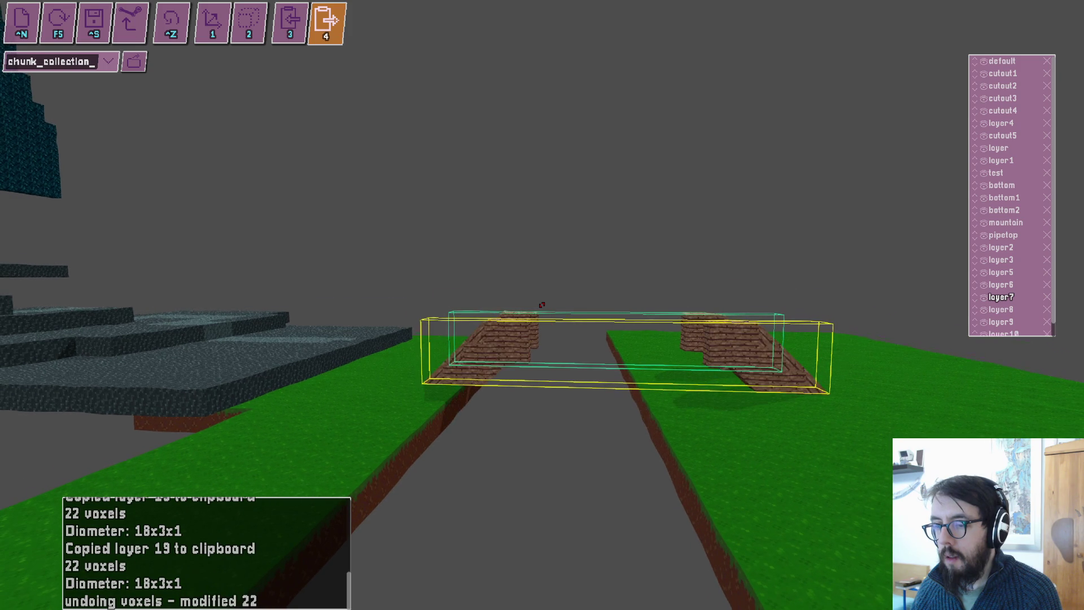
key("a")
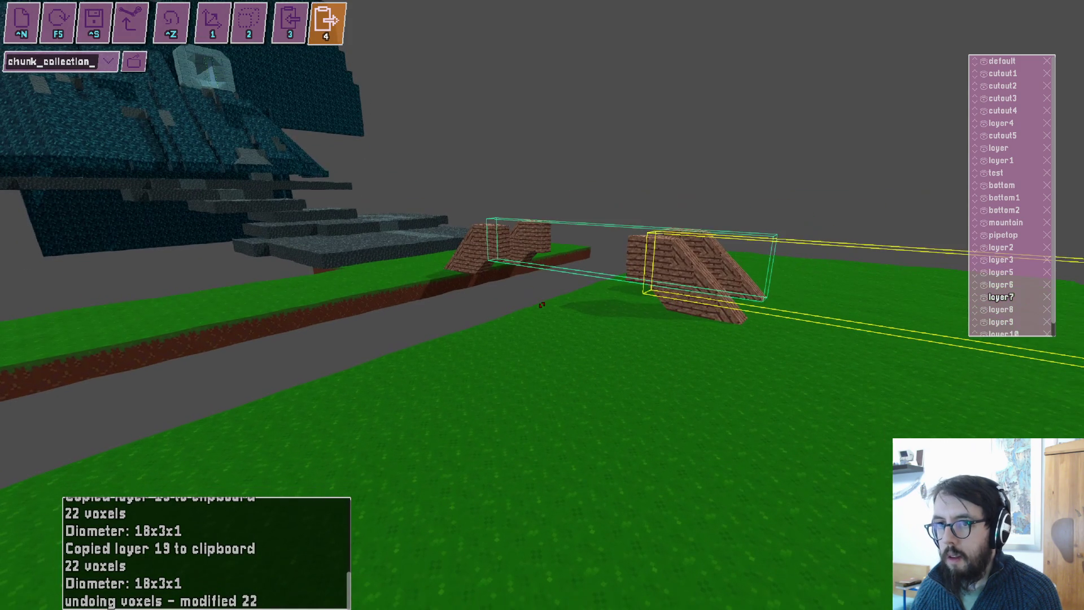
key("2")
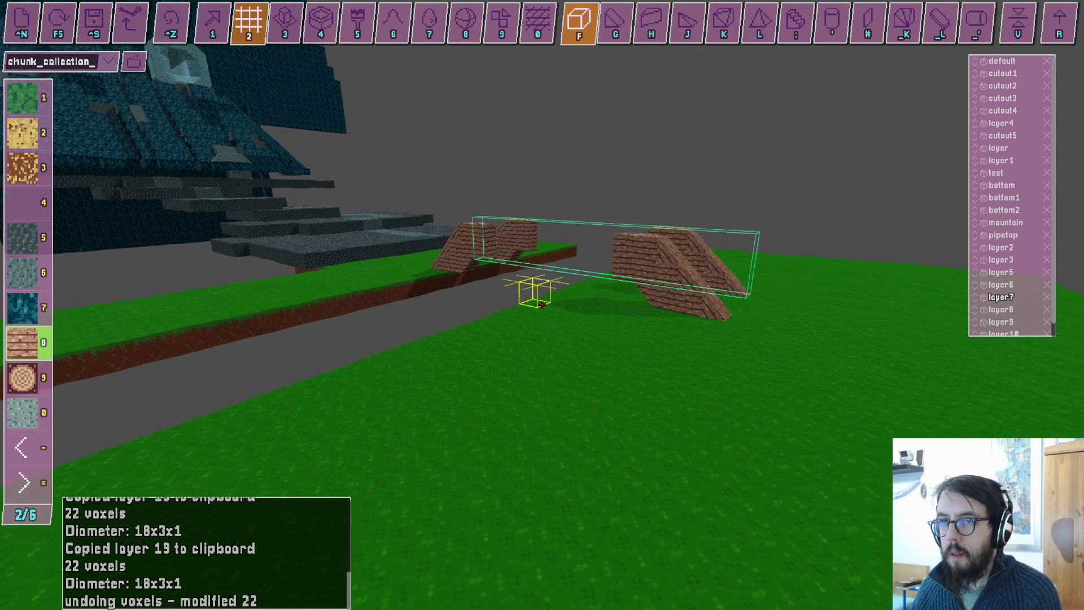
key("w")
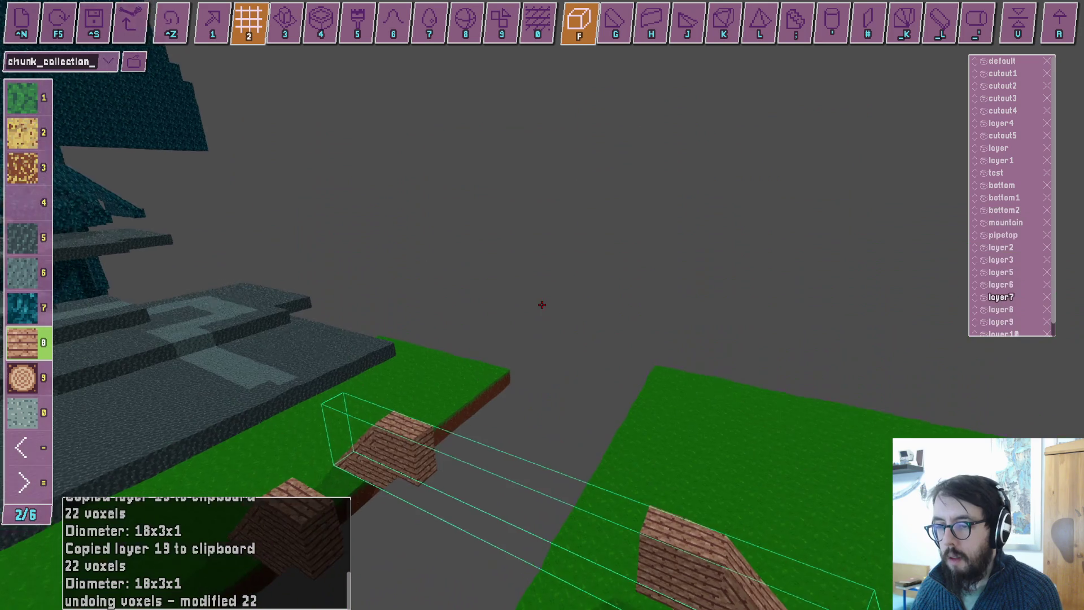
left_click_drag(542, 305, 541, 305)
key("s")
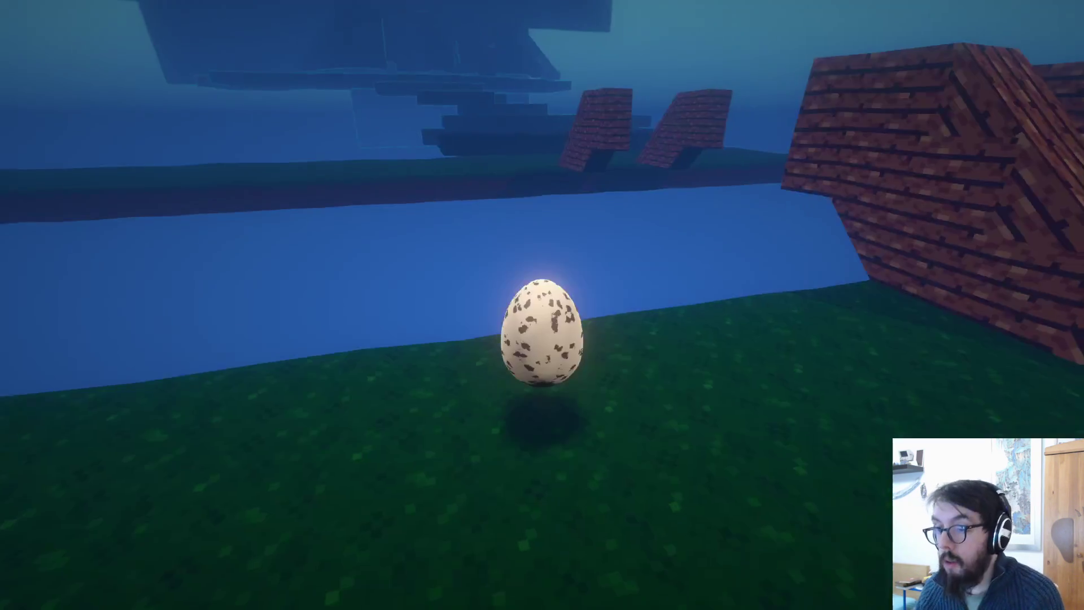
- Paint a speckled dirt tile path across the near grass platform
key("w")
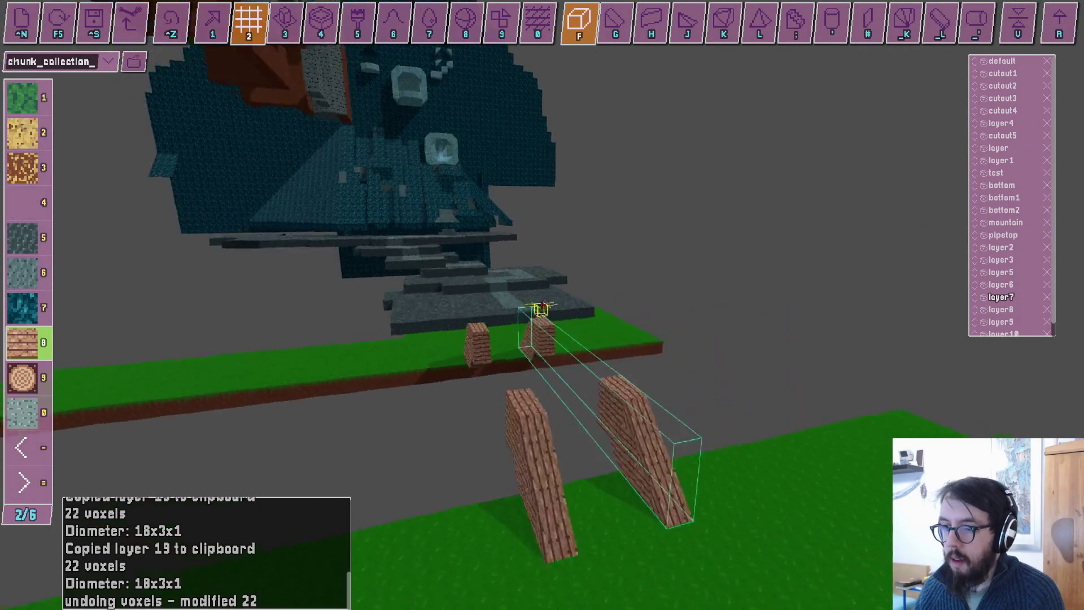
key("w")
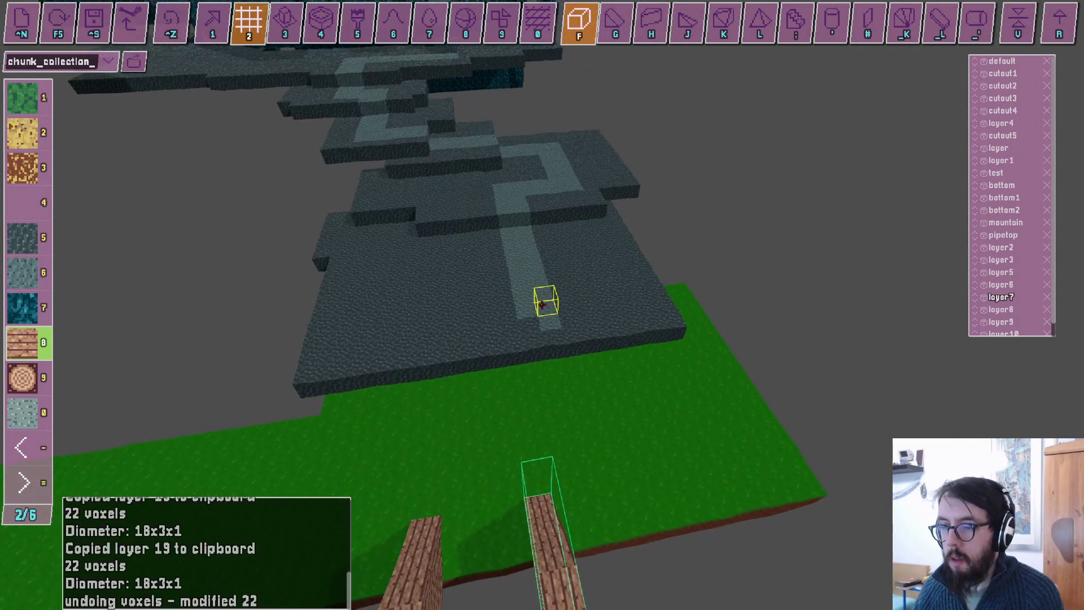
key("5")
key("w")
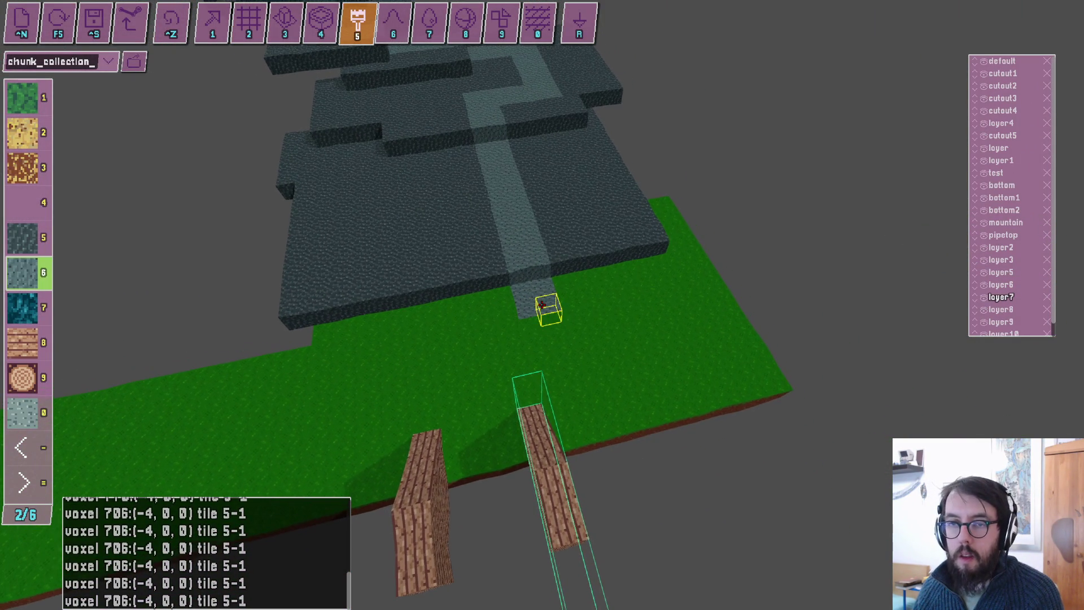
key("minus")
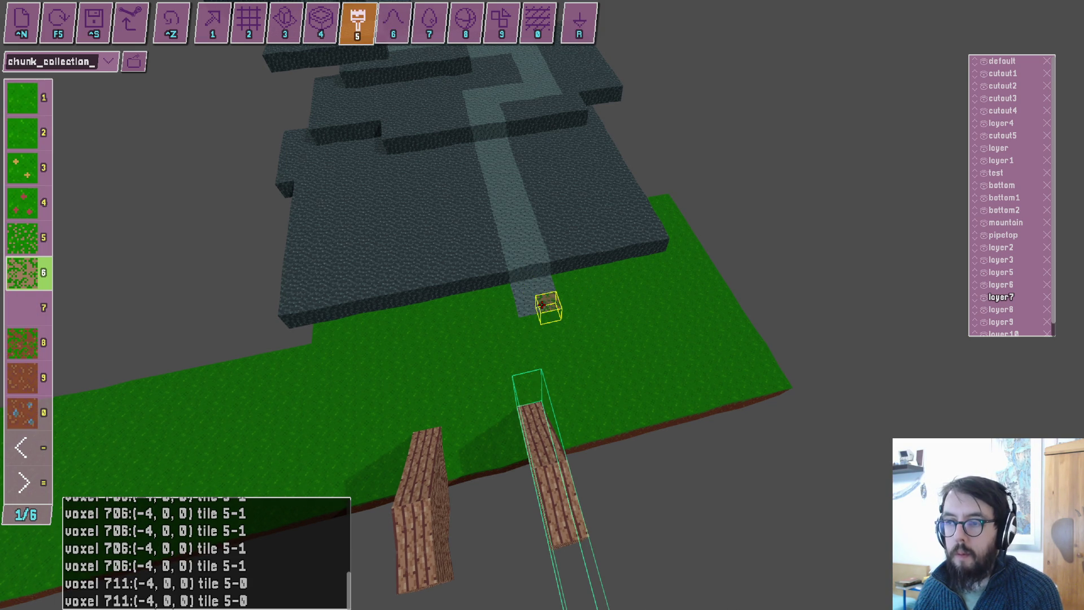
left_click_drag(542, 304, 542, 305)
key("2")
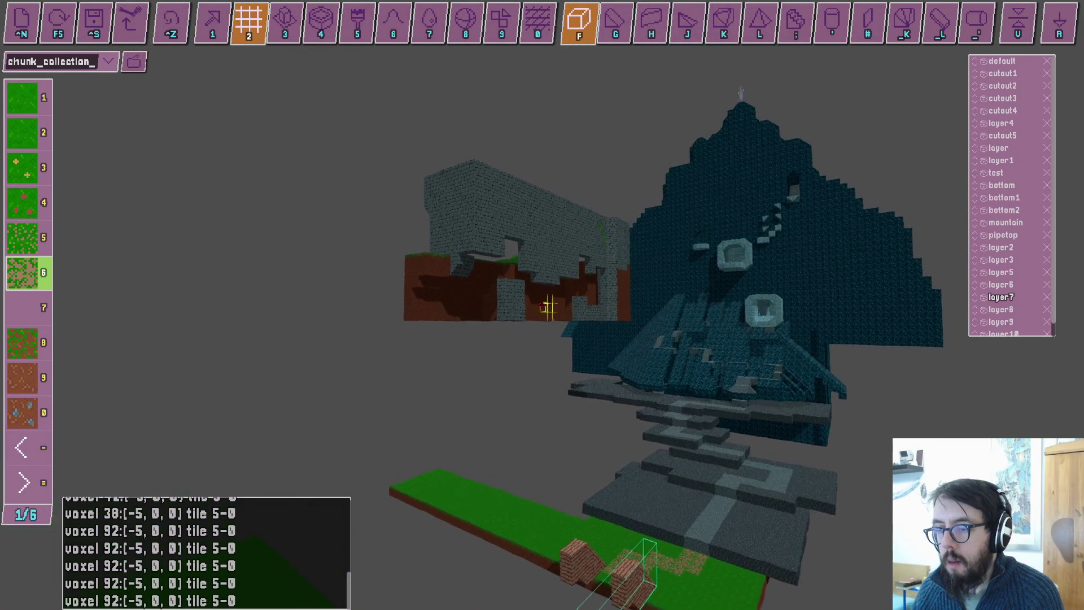
key("Tab")
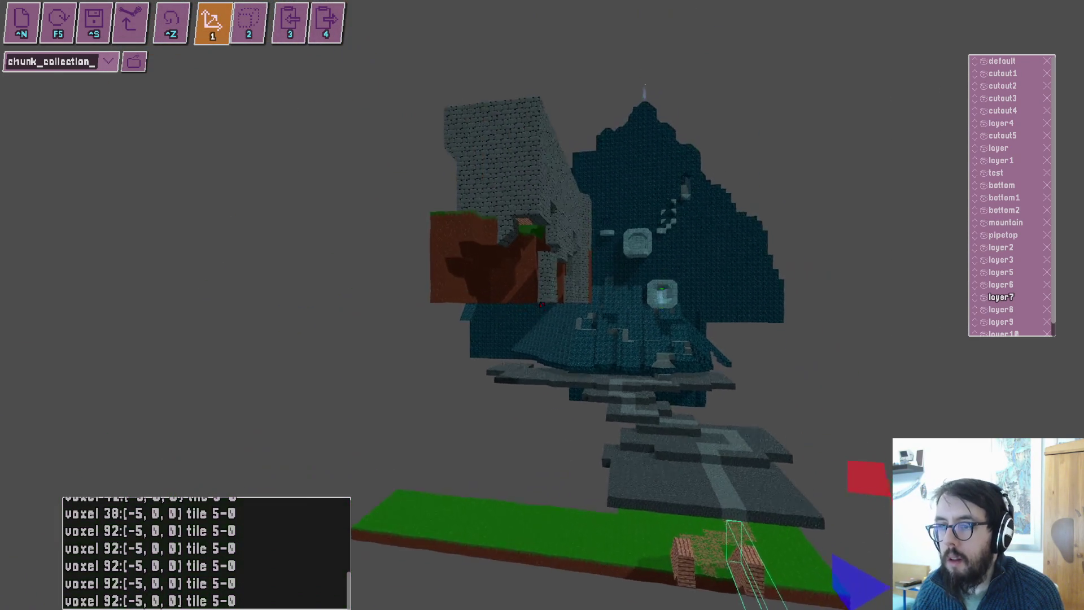
- Select cutout4, raise a tall stone-brick wall, and start a playtest
left_click(542, 304)
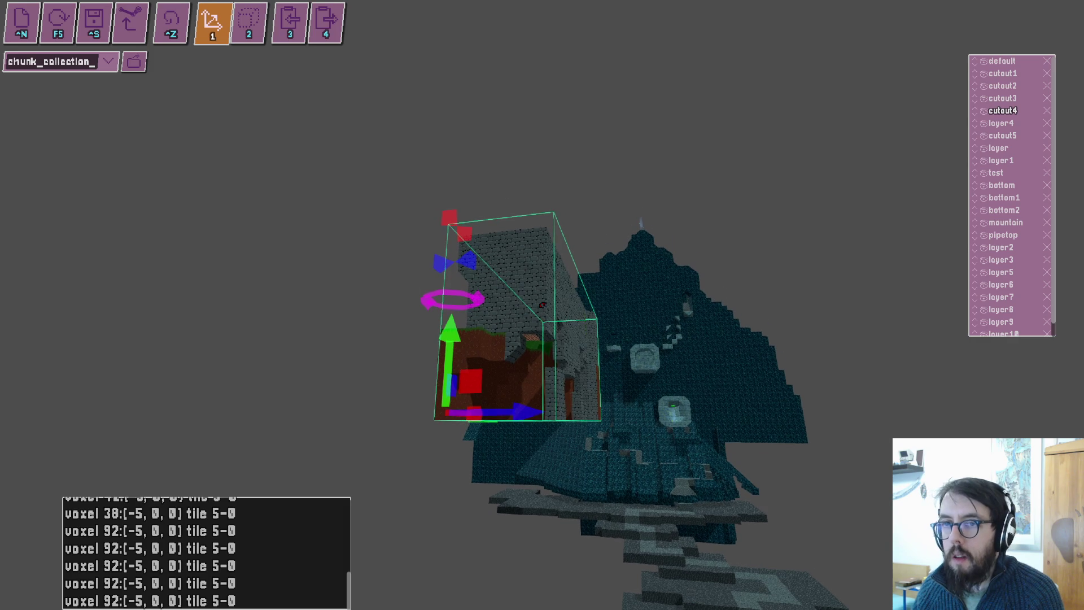
key("2")
key("Tab")
key("Tab")
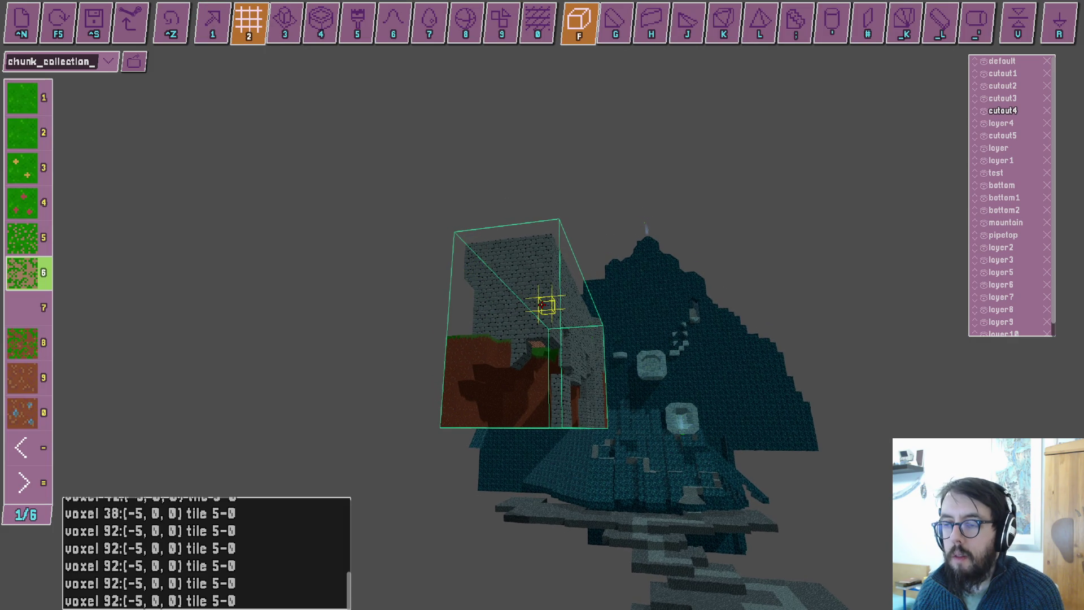
key("=")
key("=")
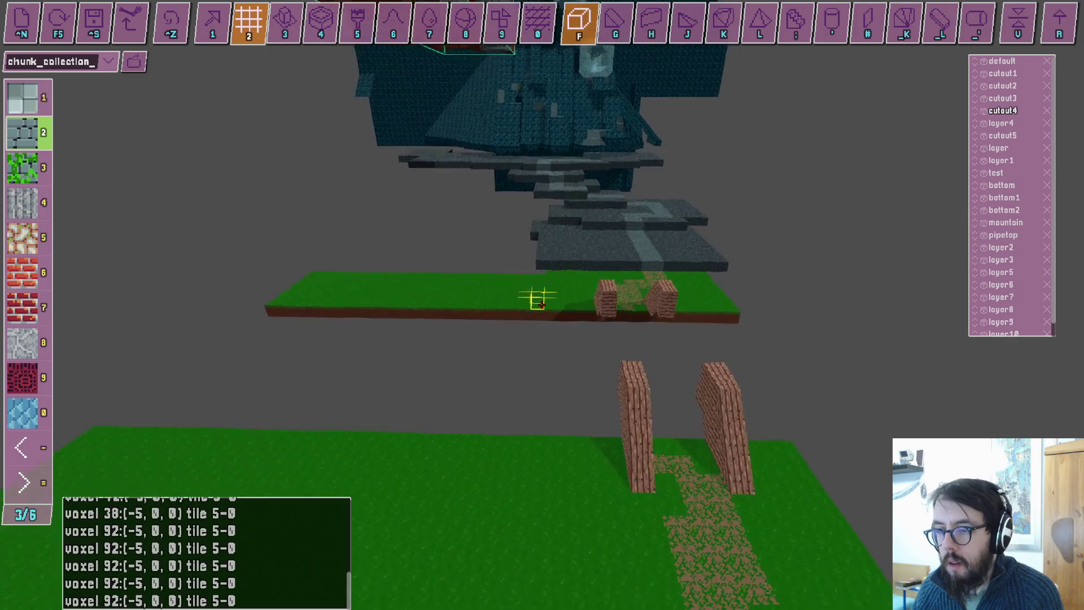
key("w")
mouse_move(542, 305)
left_mouse_down()
mouse_move(631, 399)
mouse_move(542, 305)
left_mouse_up()
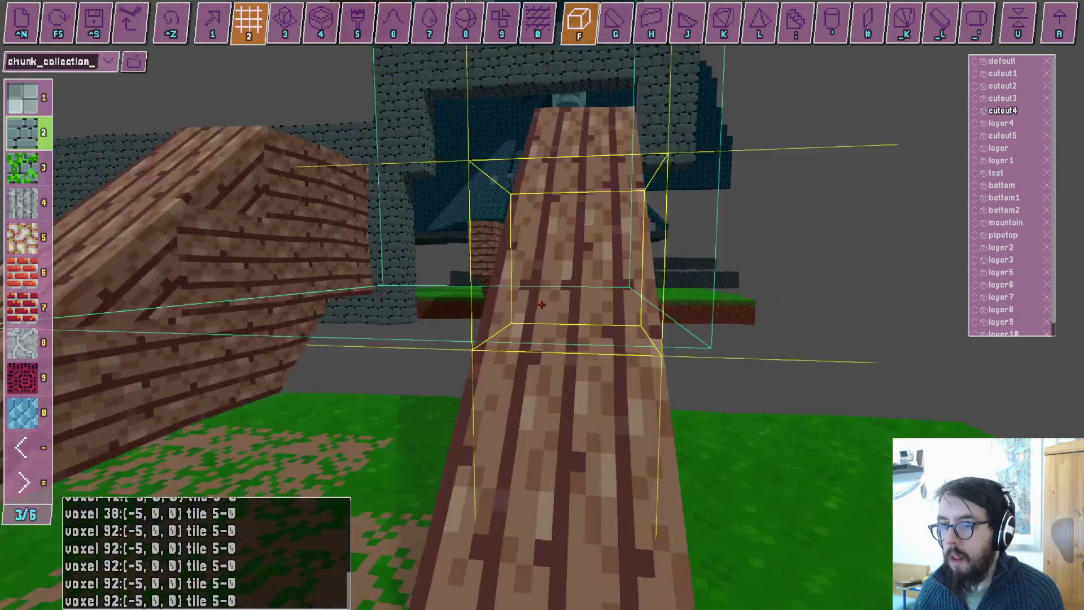
key("F5")
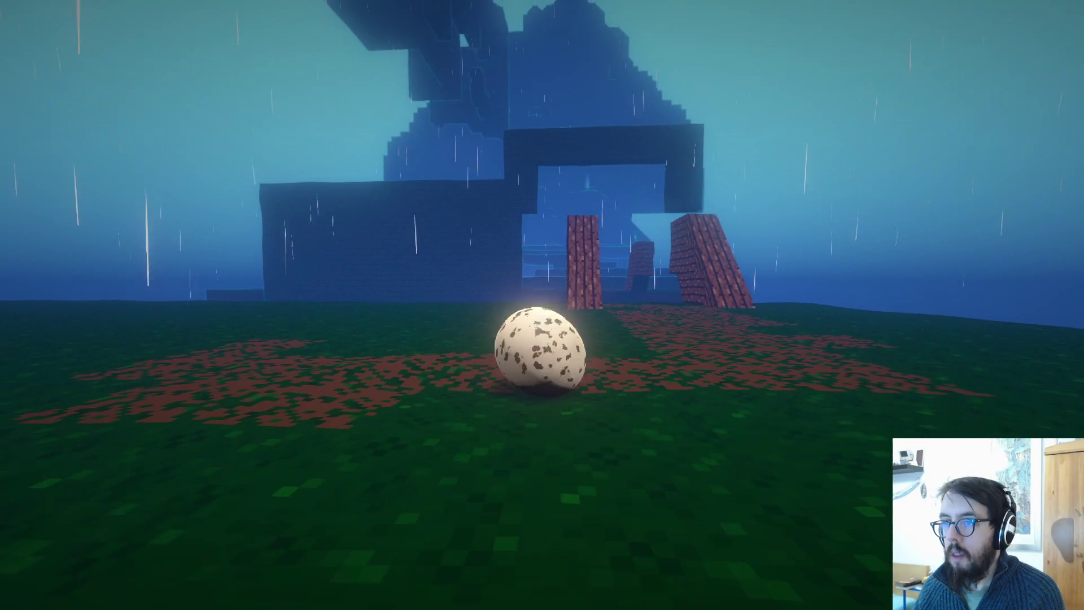
- Roll the egg along the dirt path toward the doorway, then exit play mode
key("w")
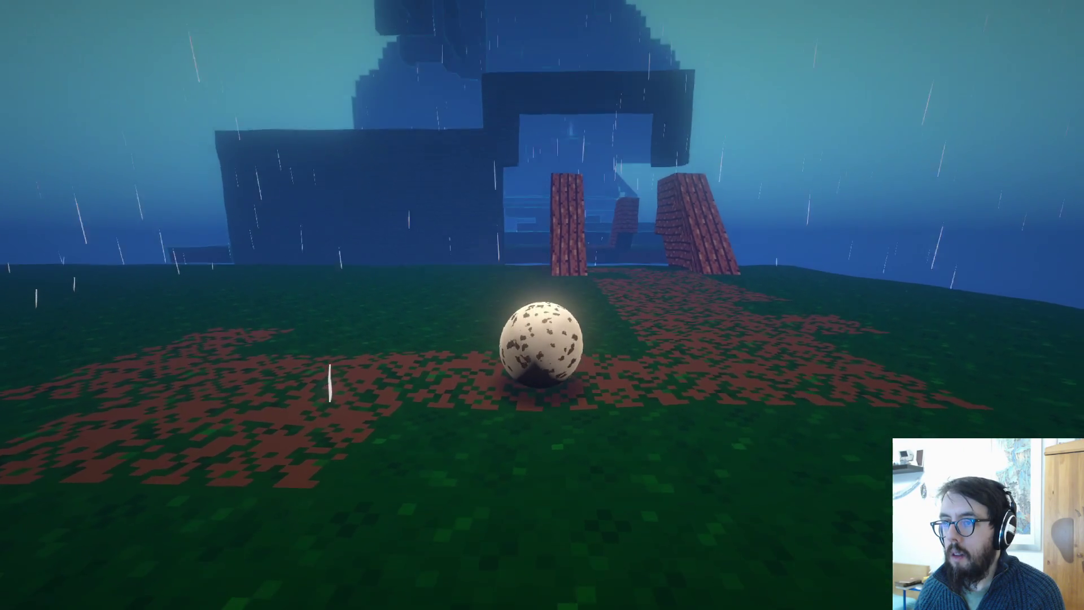
key("w")
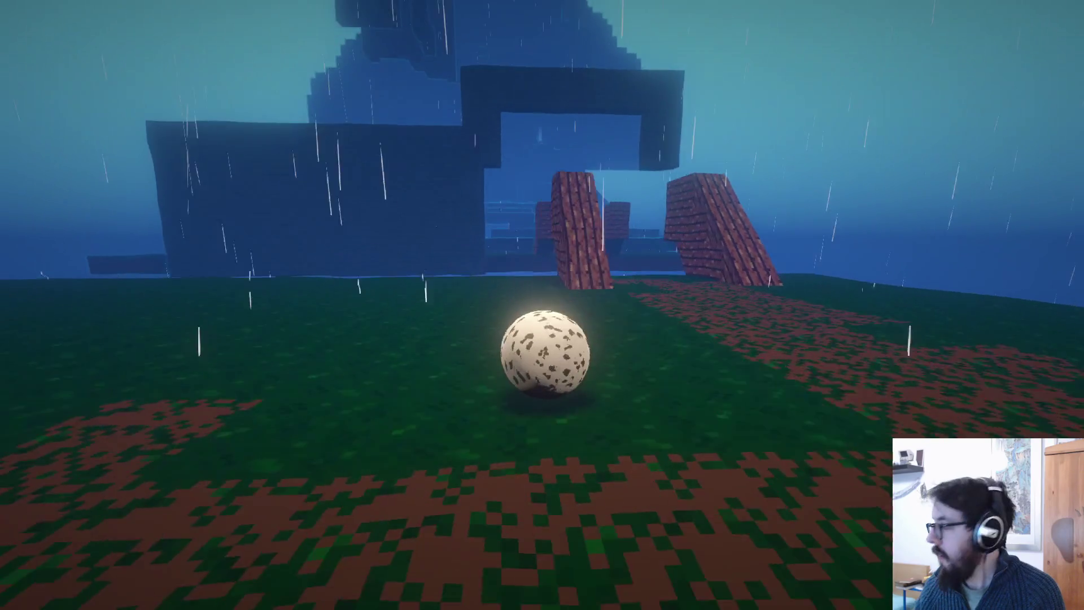
key("Escape")
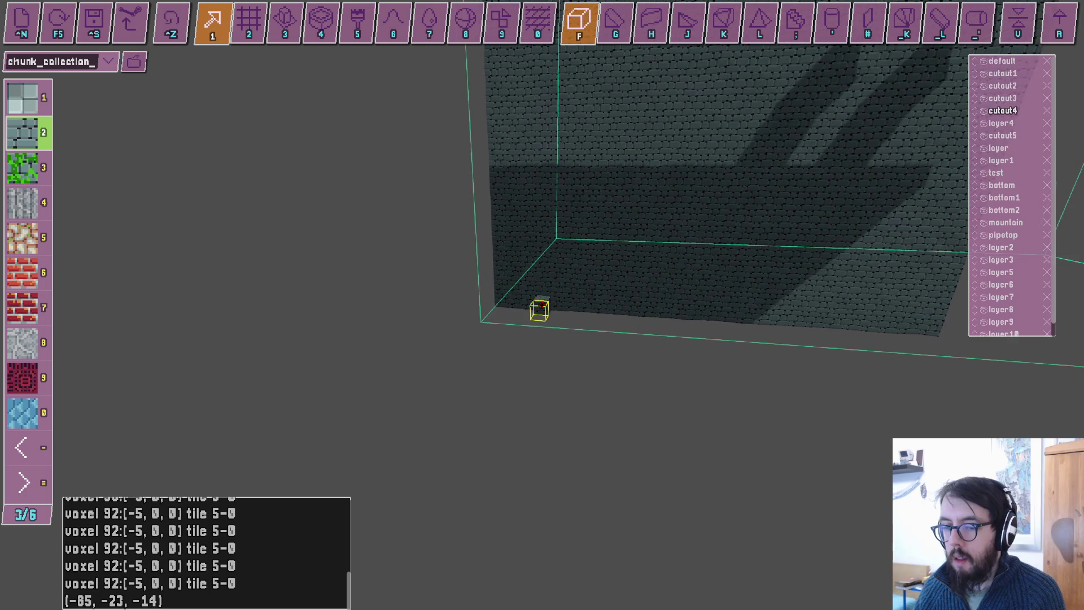
- Cut a tall doorway column through the stone-brick wall with the box tool
key("2")
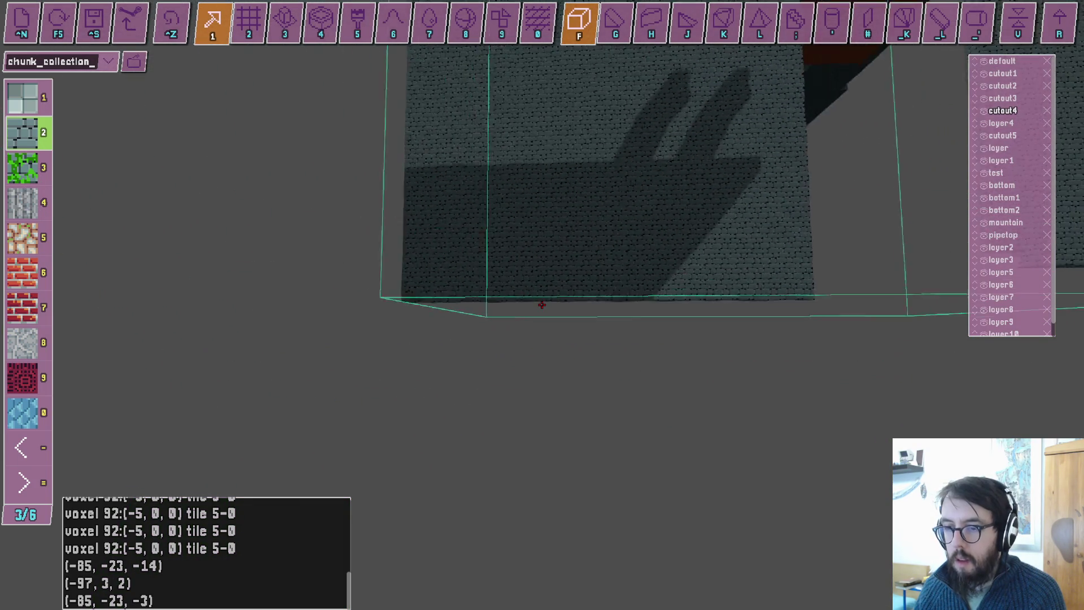
key("2")
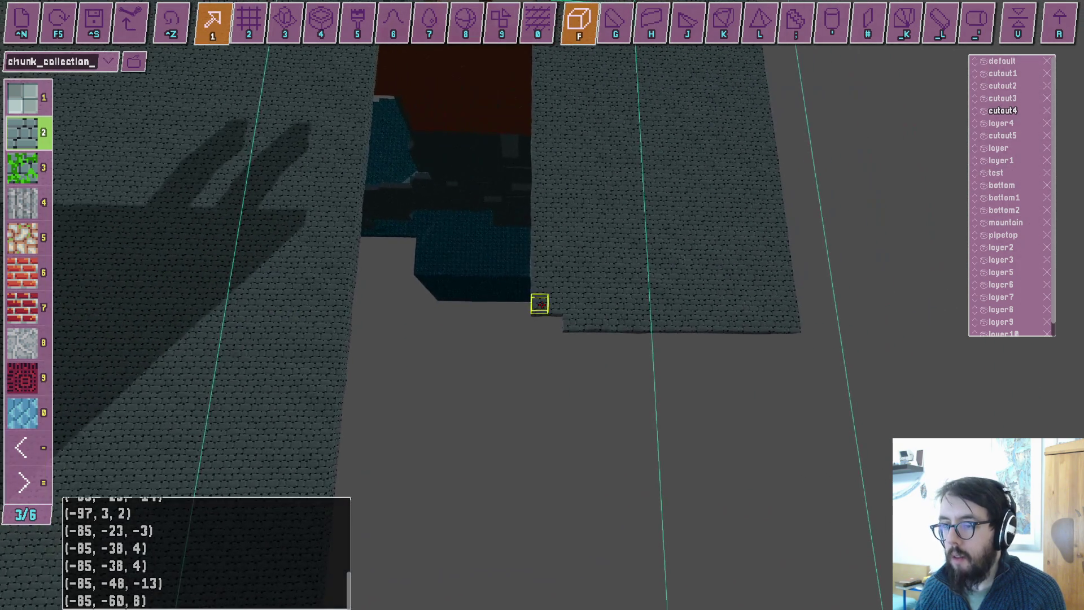
left_click(542, 305)
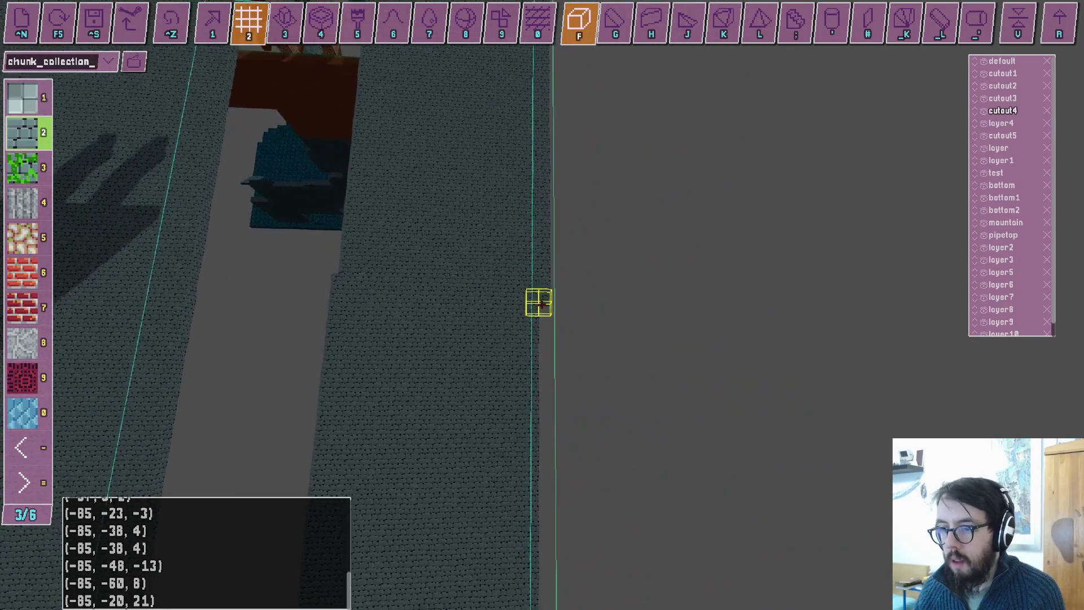
left_click_drag(541, 305, 540, 305)
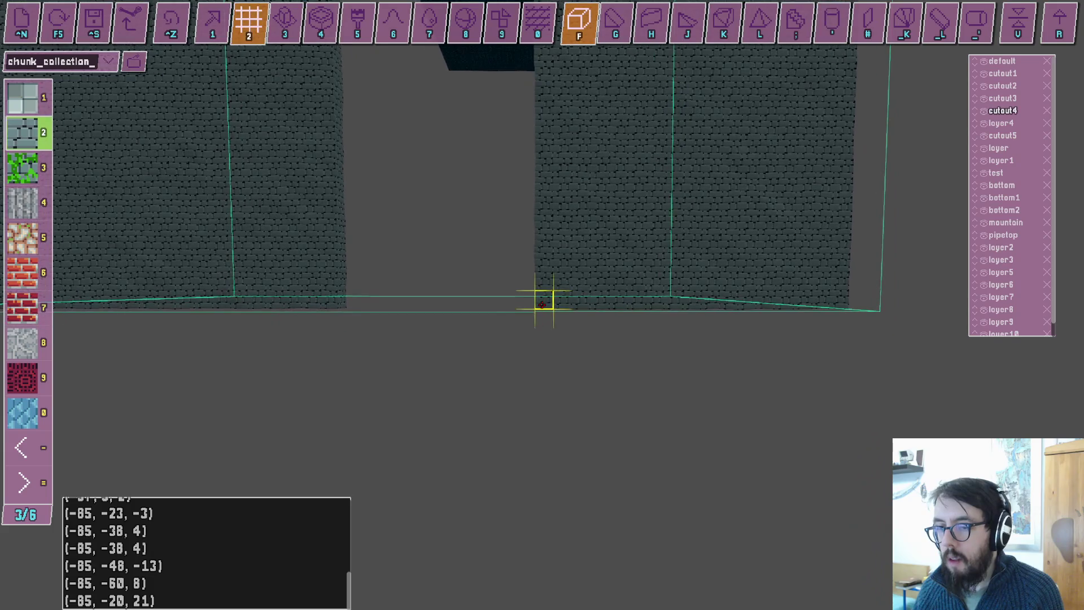
key("s")
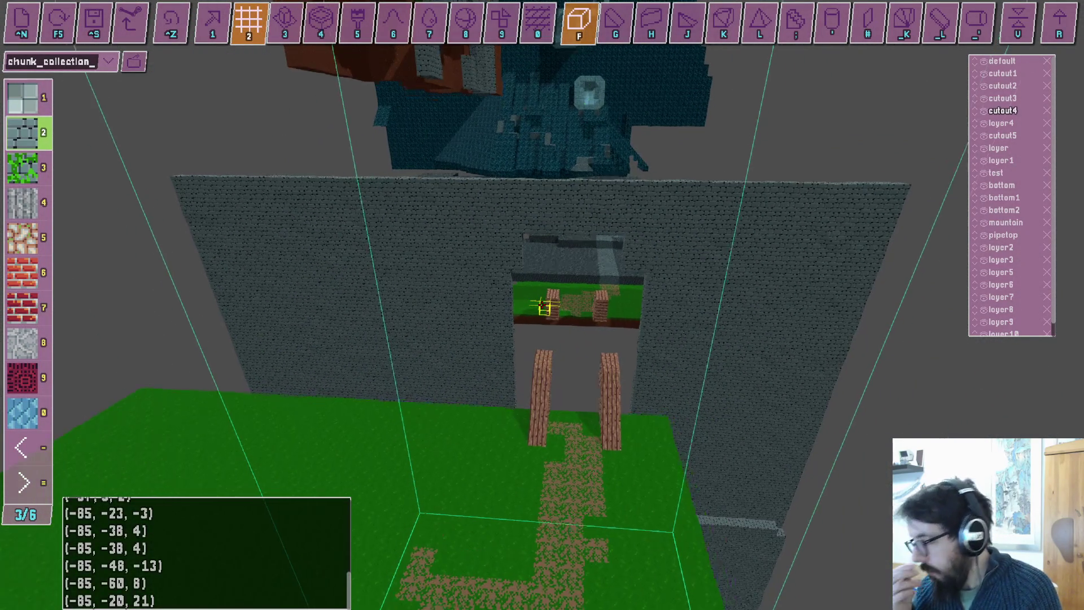
- Fly through the doorway along the stone path and turn back toward the wall
key("a")
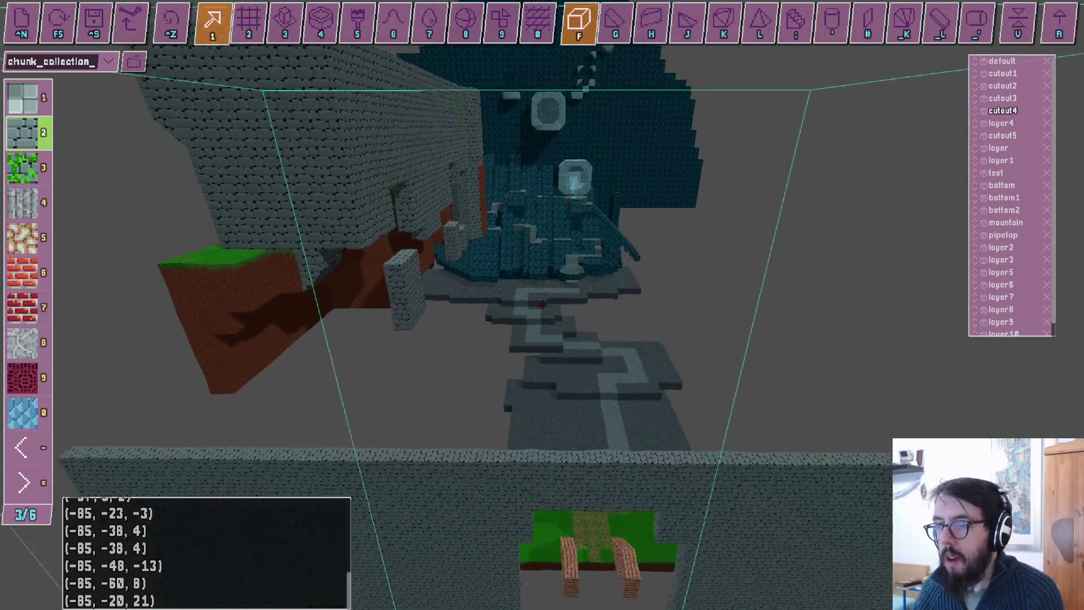
key("w")
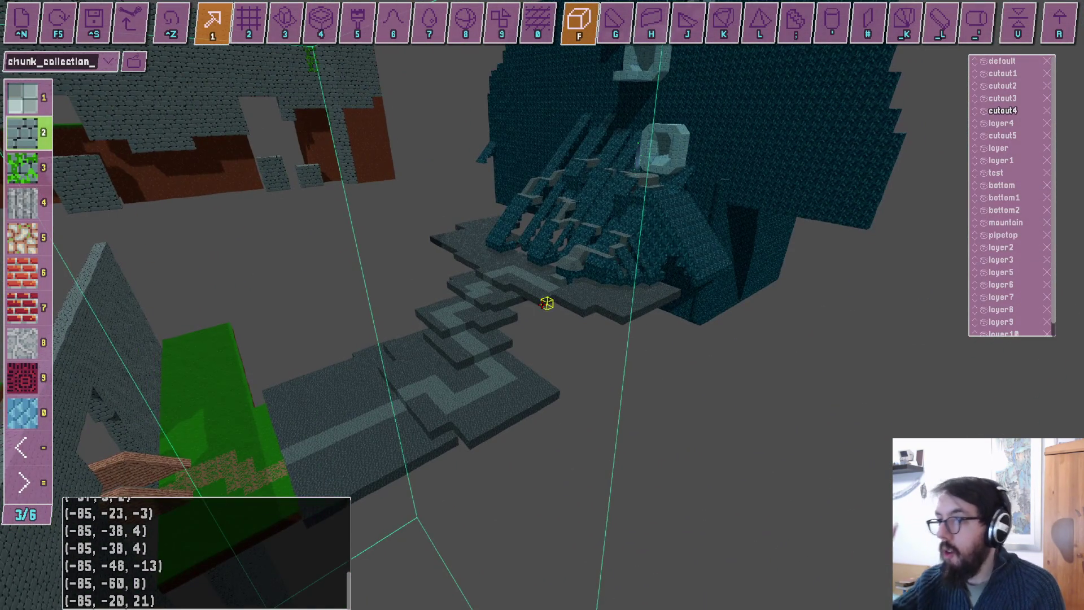
key("a")
left_click_drag(536, 304, 542, 305)
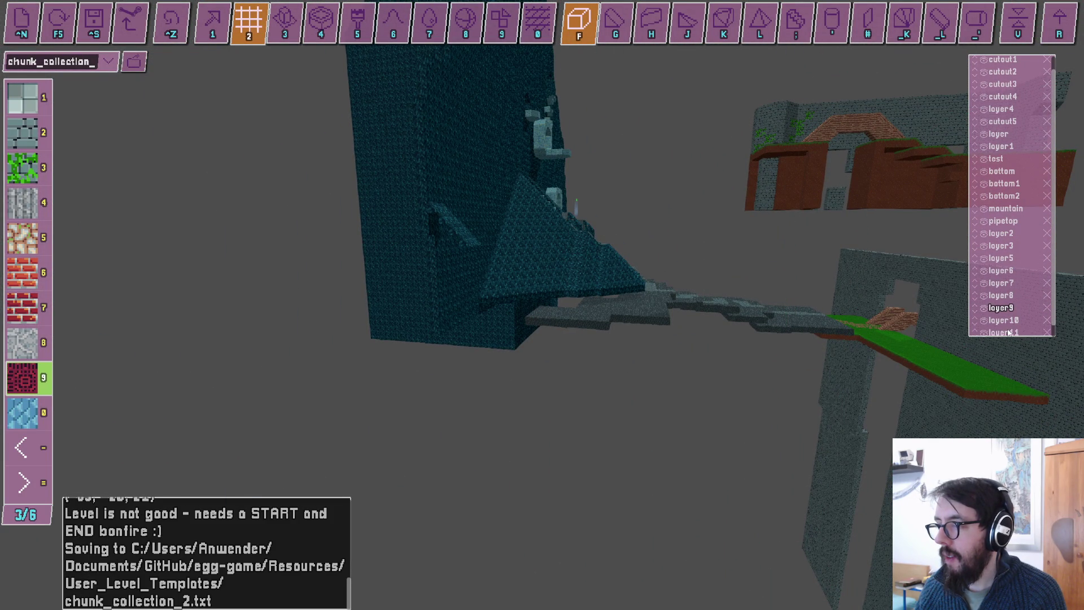
- Enter chunk mode, fly up to the tall stone wall, and select its chunk with the selection cube
left_click_drag(727, 423, 542, 305)
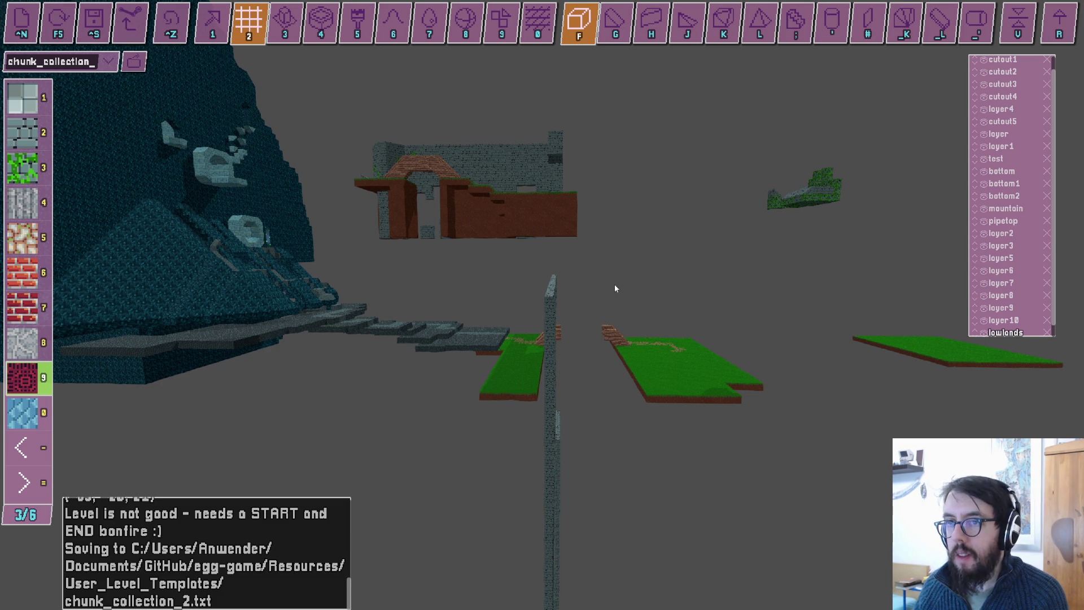
key("1")
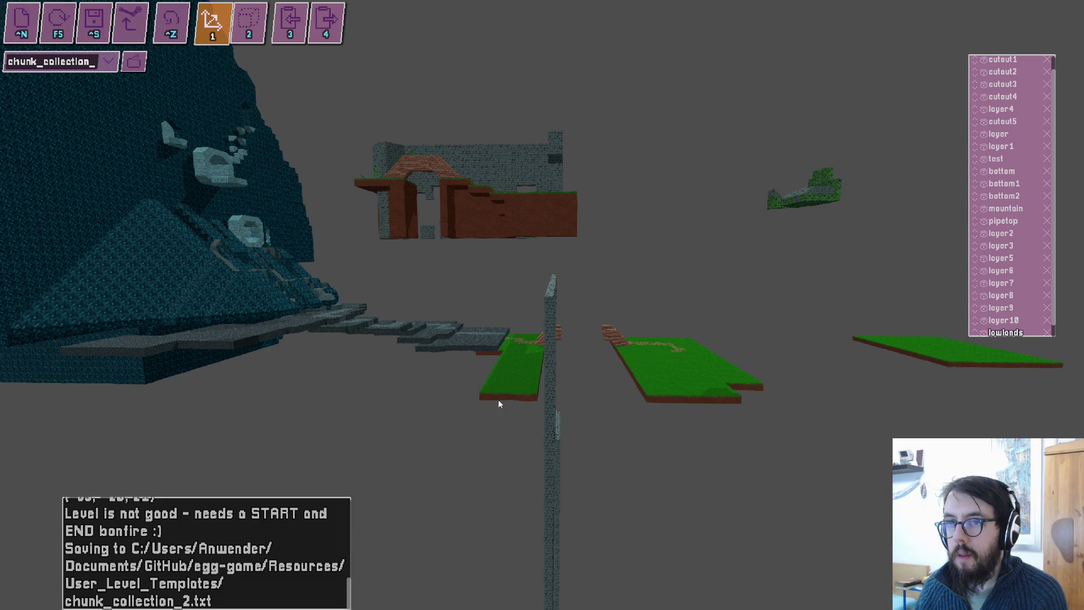
left_click_drag(547, 379, 541, 304)
key("2")
left_click(542, 305)
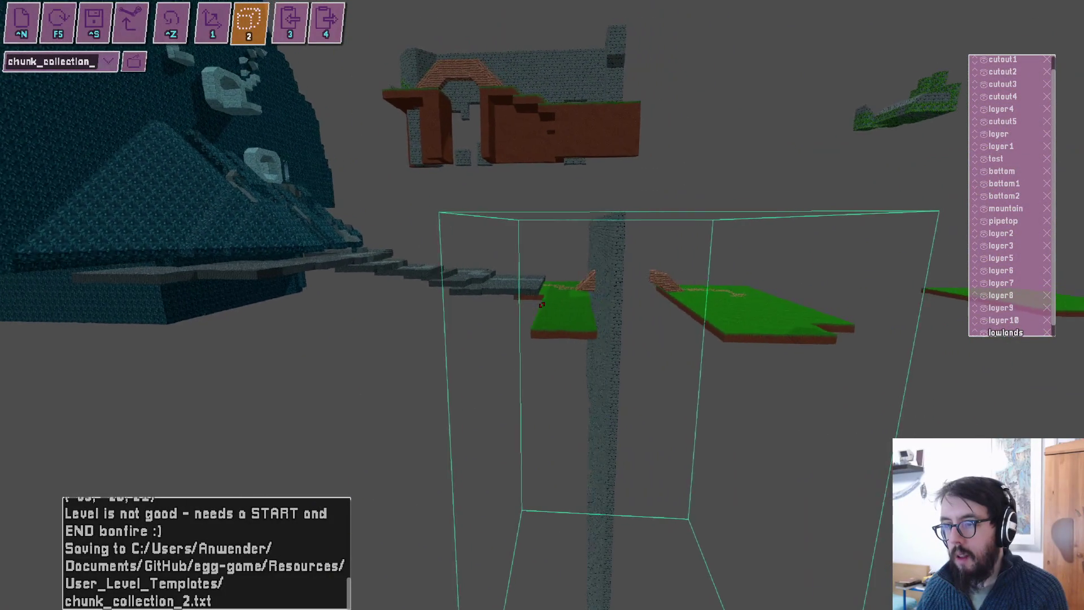
- Shift the selected wall chunk down and to the right with the move gizmo
key("w")
key("f")
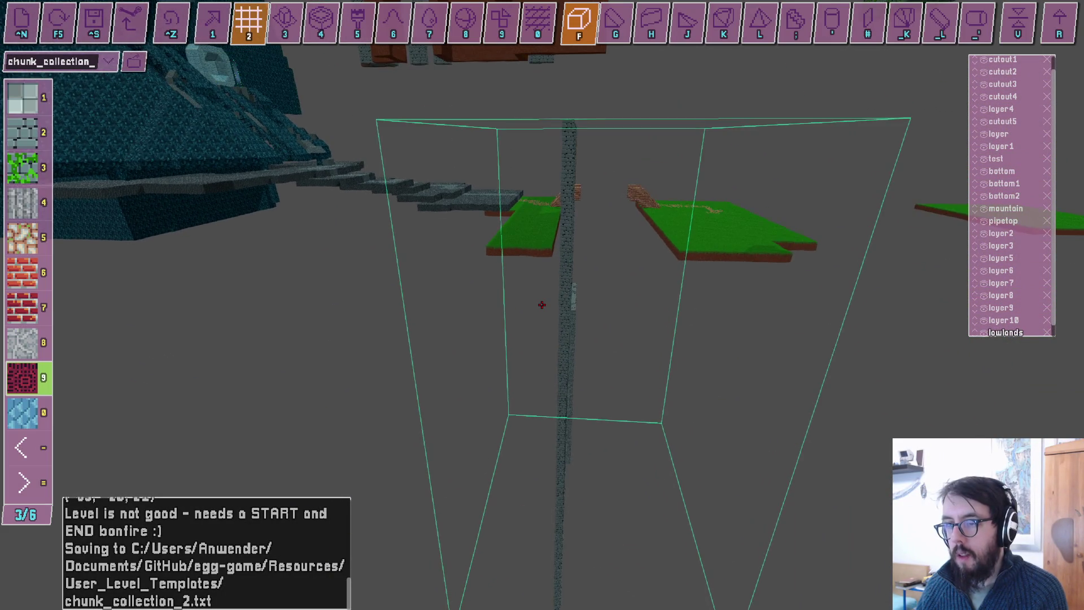
key("Escape")
key("Escape")
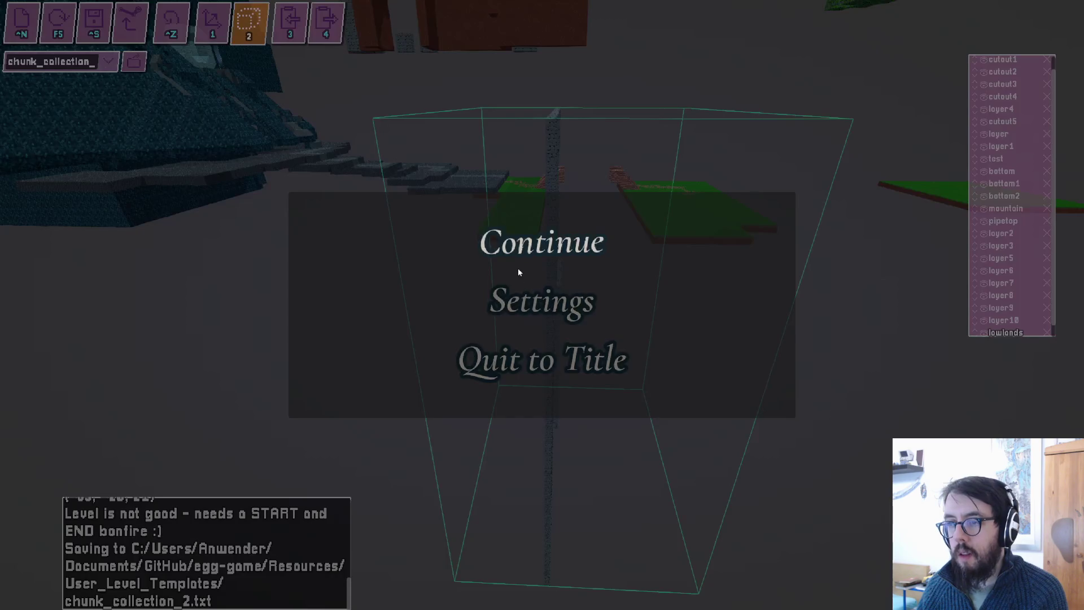
key("Escape")
key("f")
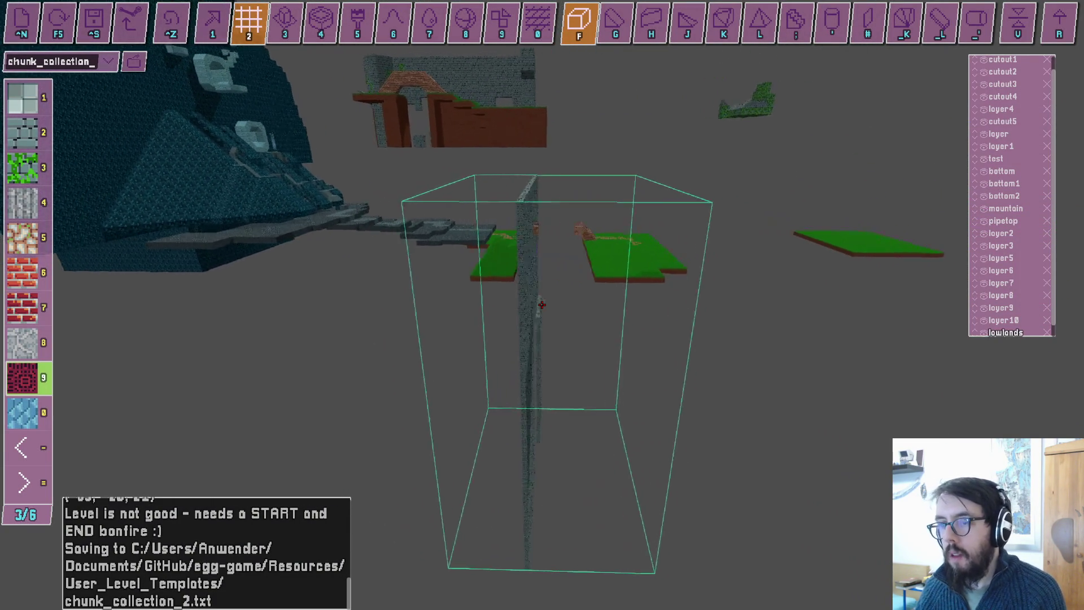
key("f")
key("f")
key("f")
key("w")
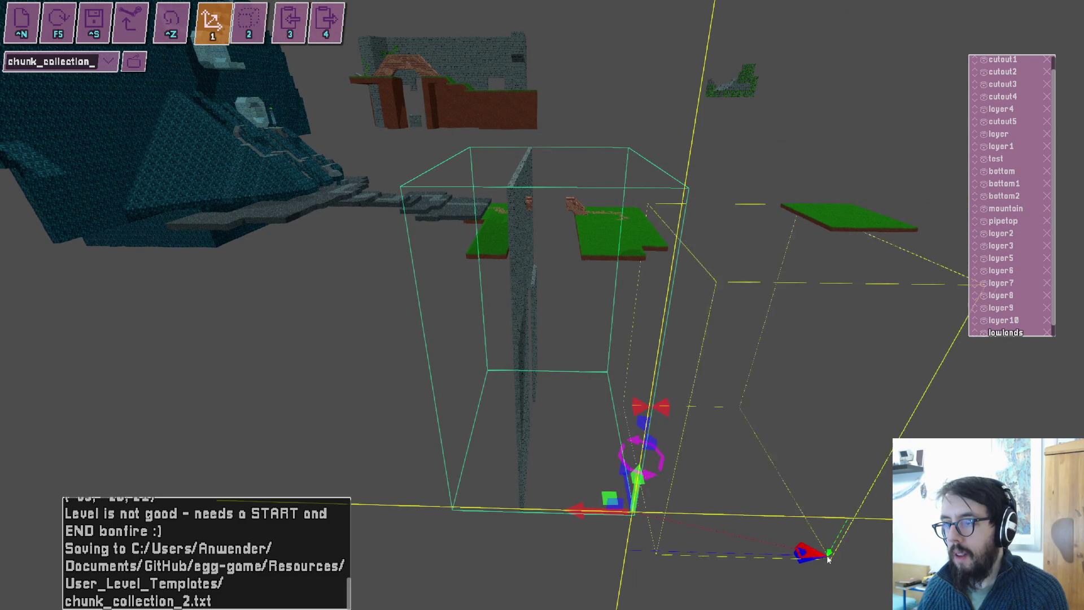
left_click_drag(877, 572, 848, 515)
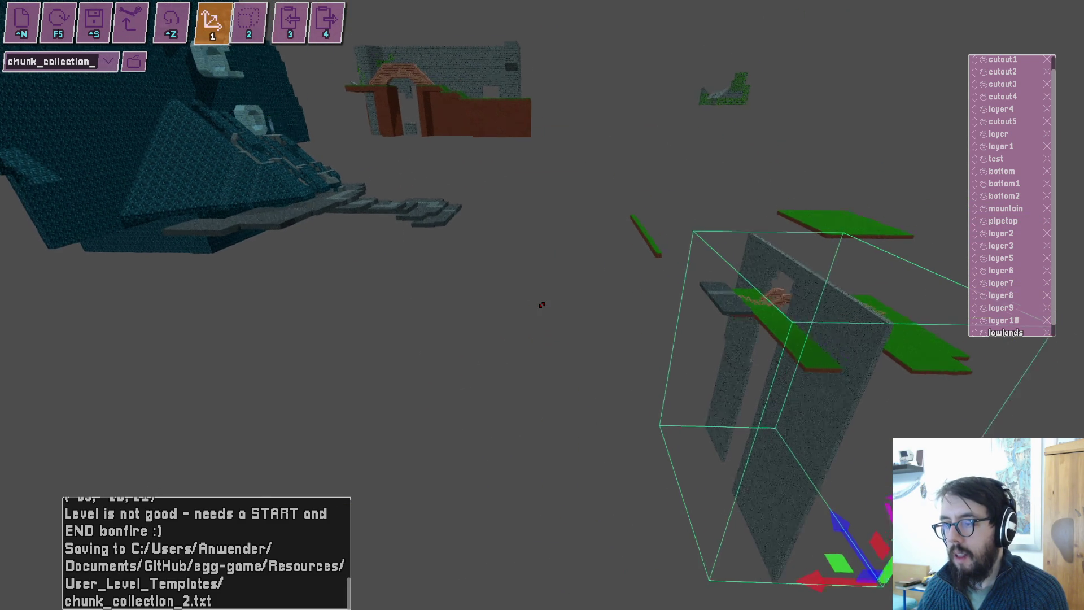
key("Right")
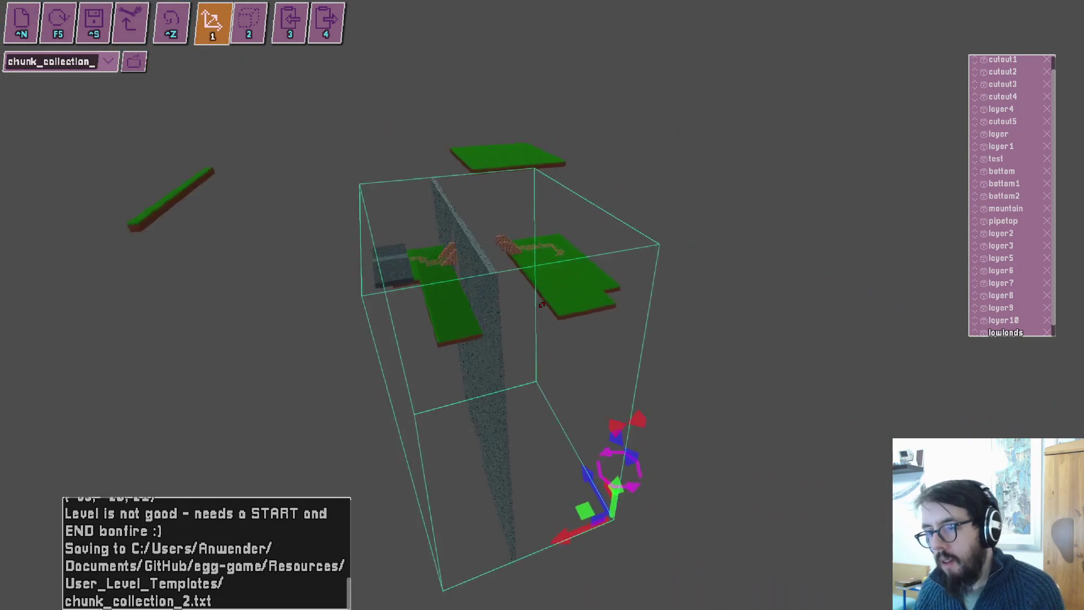
- Launch the playtest with F5, restarting it once
key("F5")
key("Escape")
key("F5")
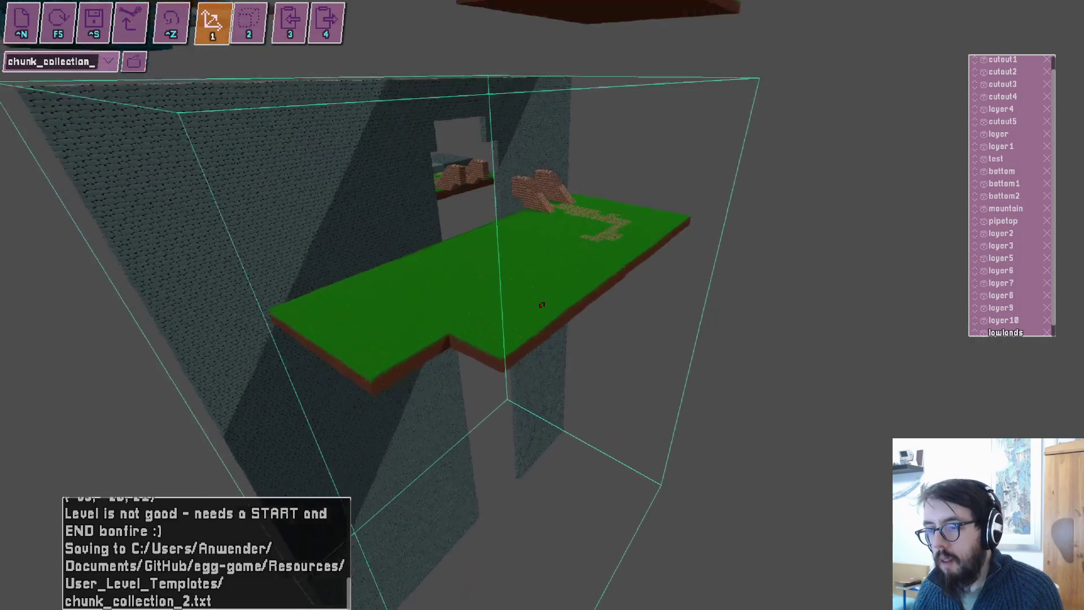
- Roll the egg forward across the grass onto the dirt path toward the wall, then exit to the editor
key("w")
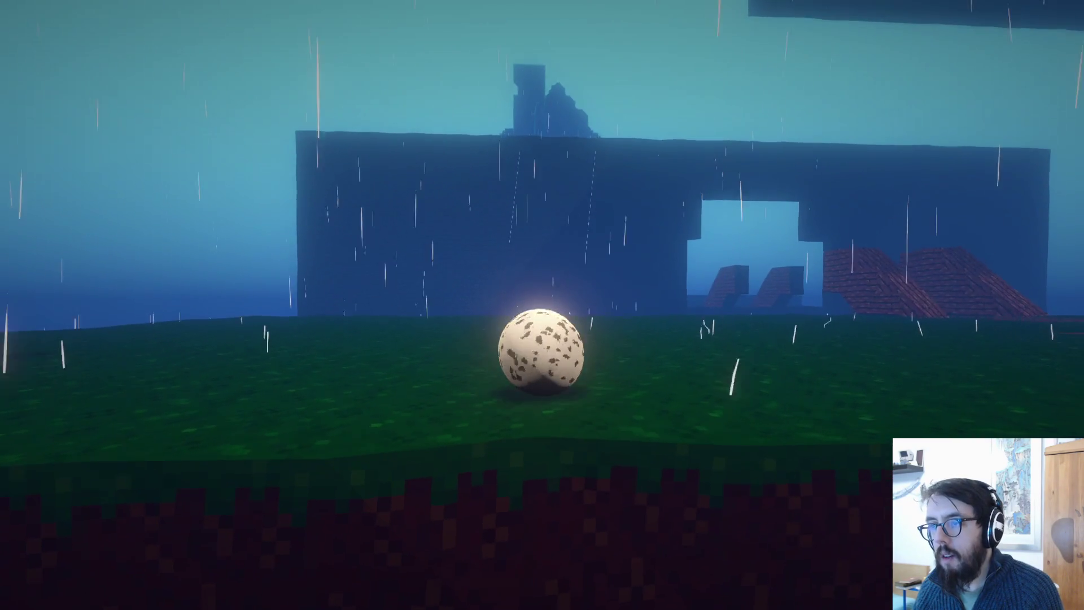
key("w")
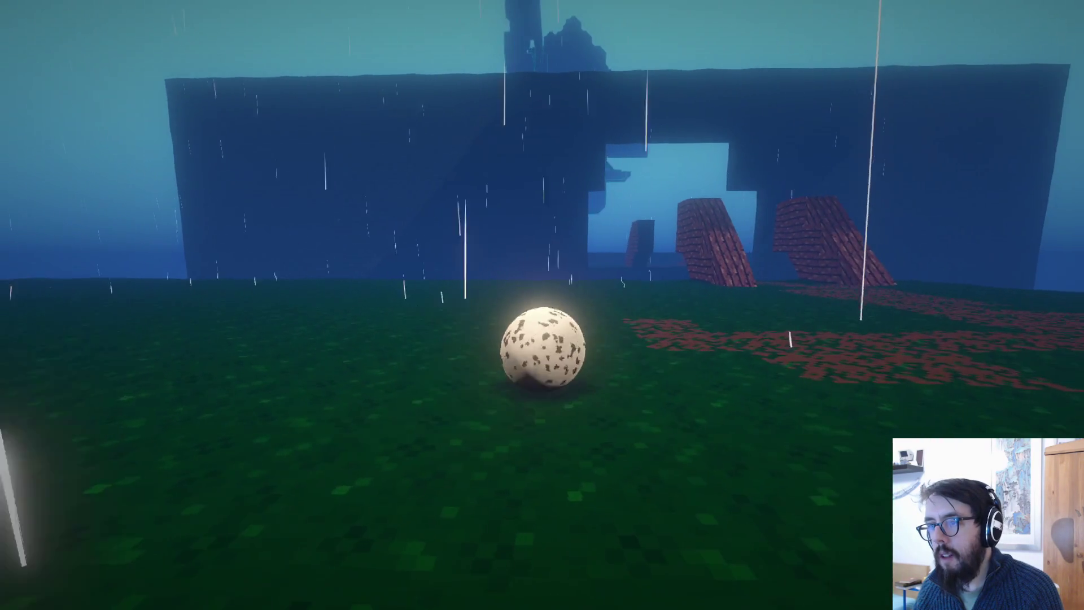
key("w")
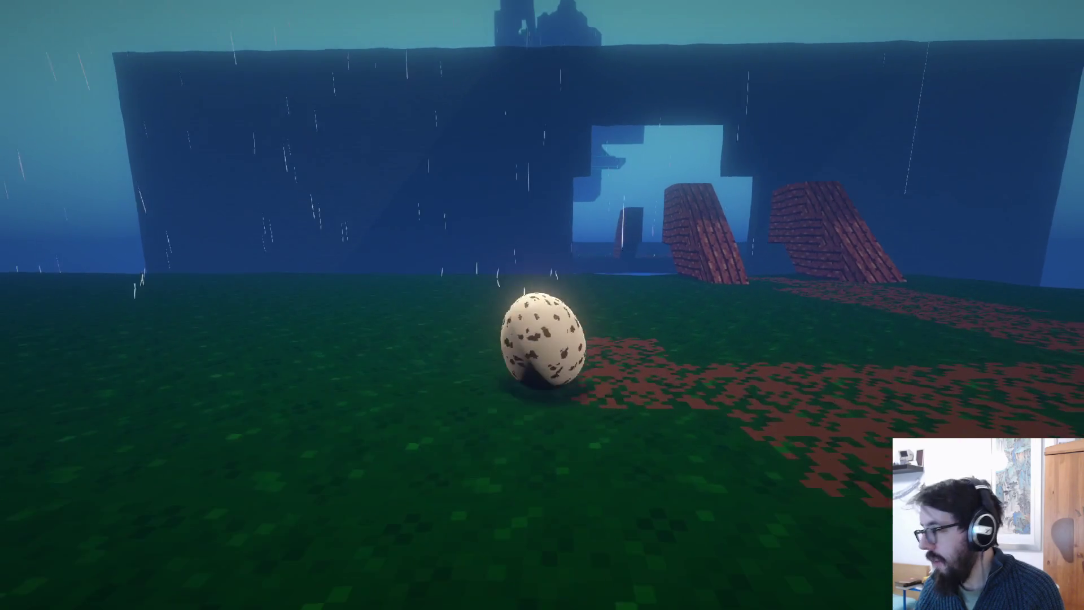
key("Escape")
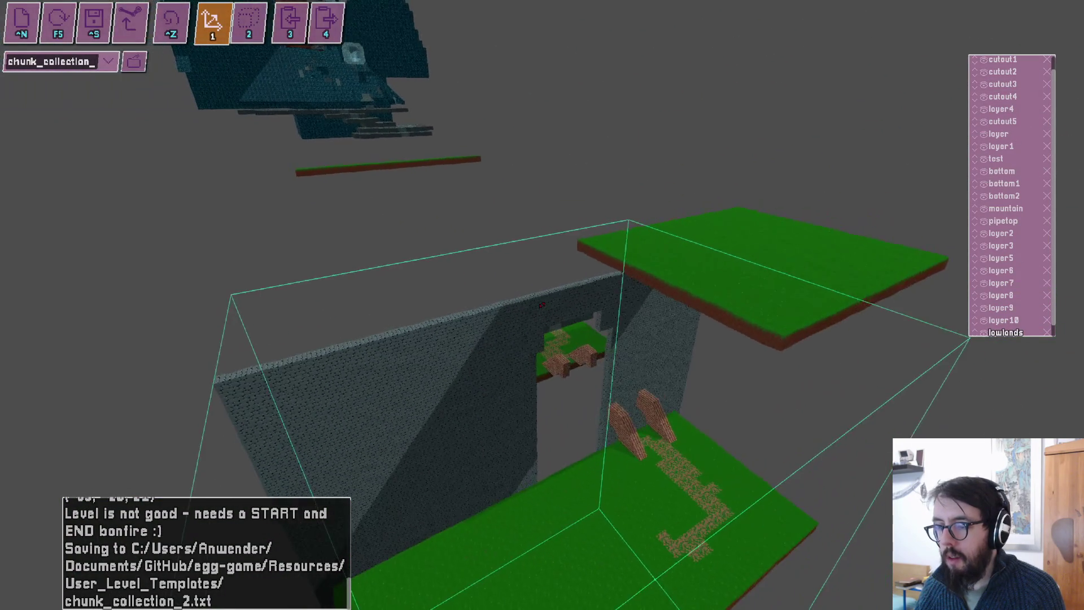
- Undo the wall chunk's move, reverting its 8756 voxels to the original spot
key("alt+Tab")
key("alt+Tab")
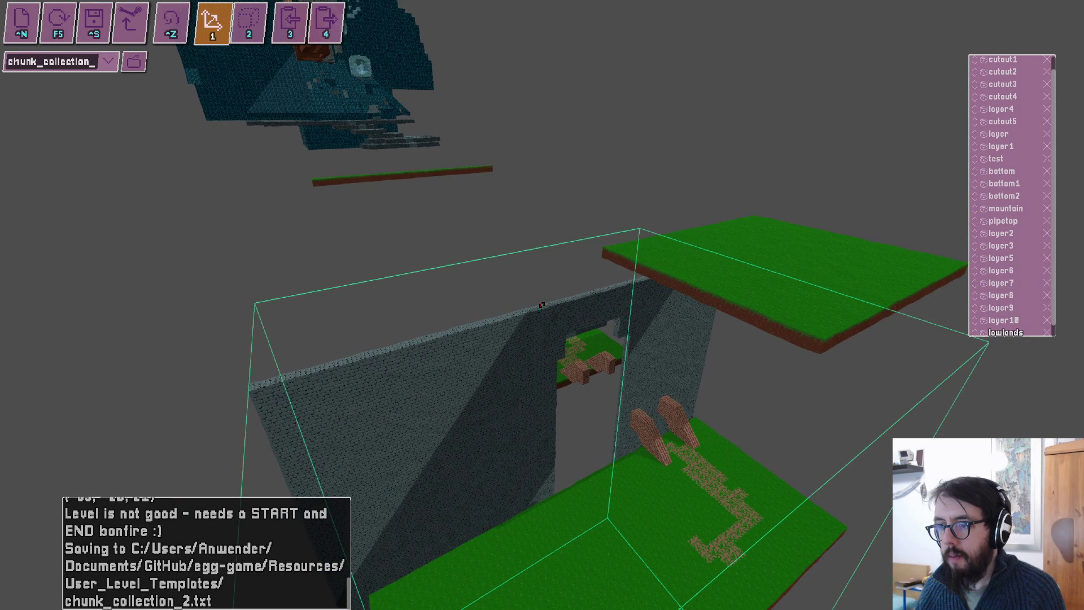
key("ctrl+z")
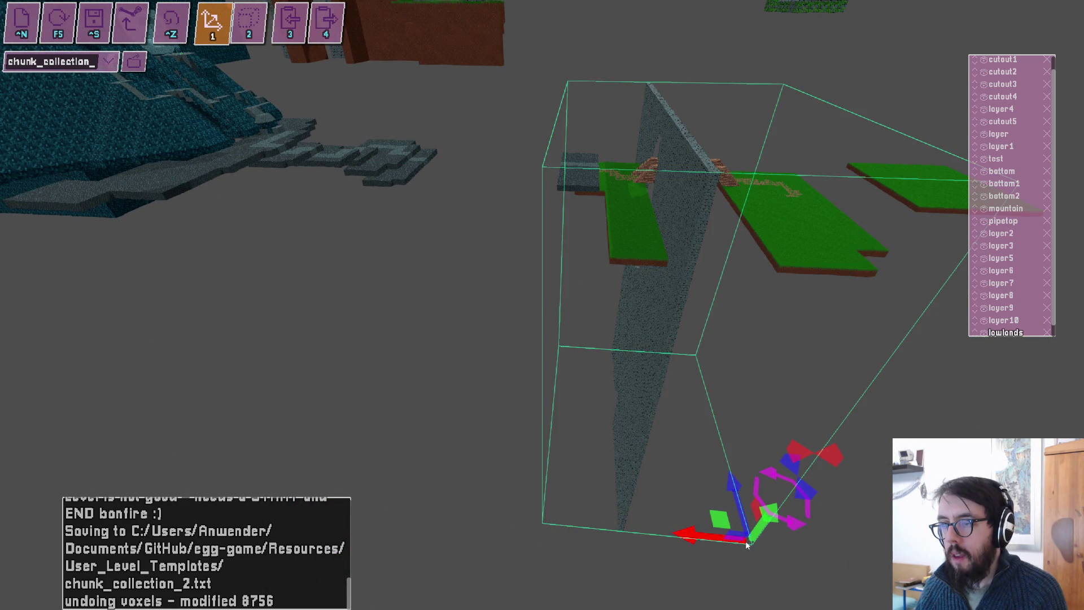
key("2")
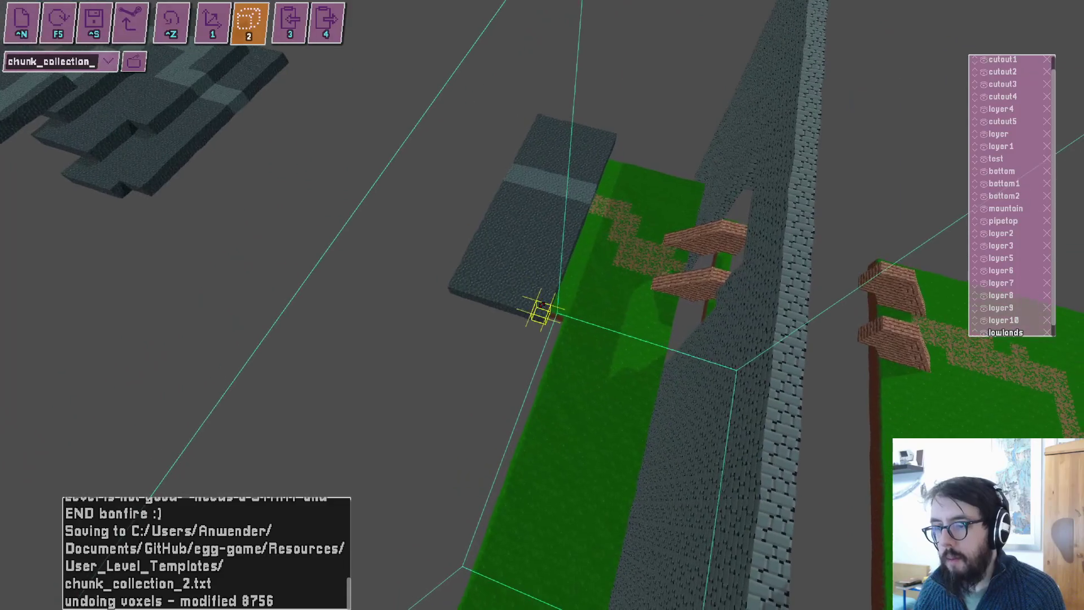
- Lay a long grass strip beside the stone slab using the grass palette
key("2")
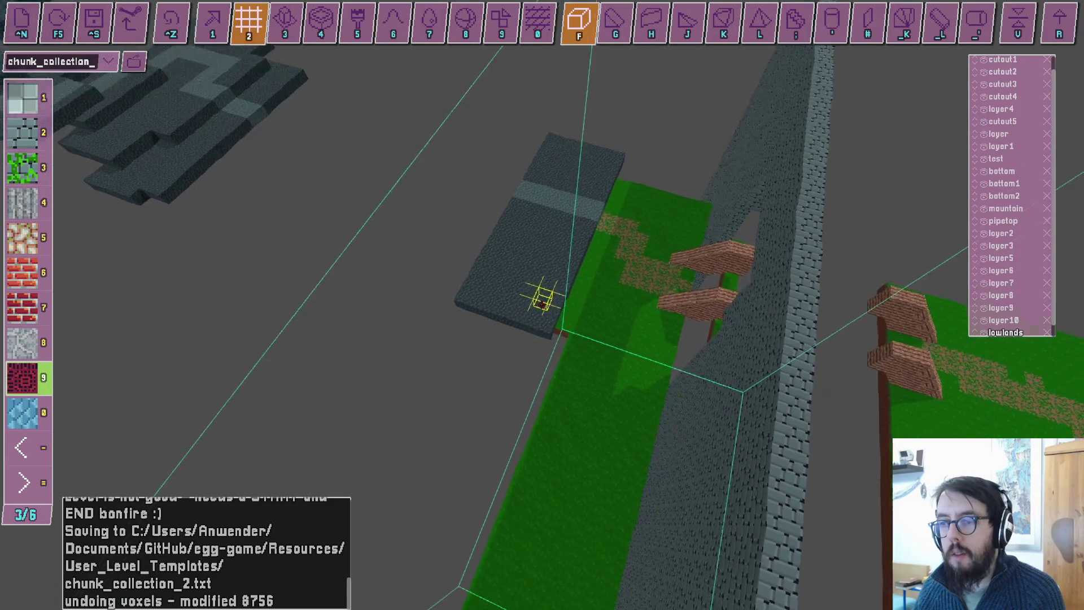
key("minus")
key("minus")
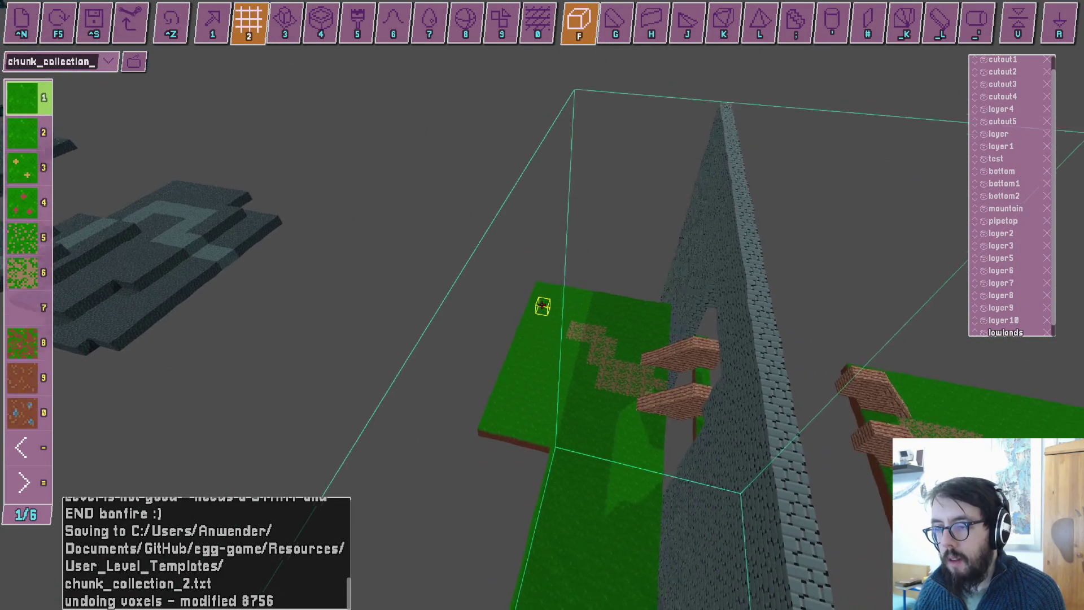
left_click_drag(539, 305, 541, 305)
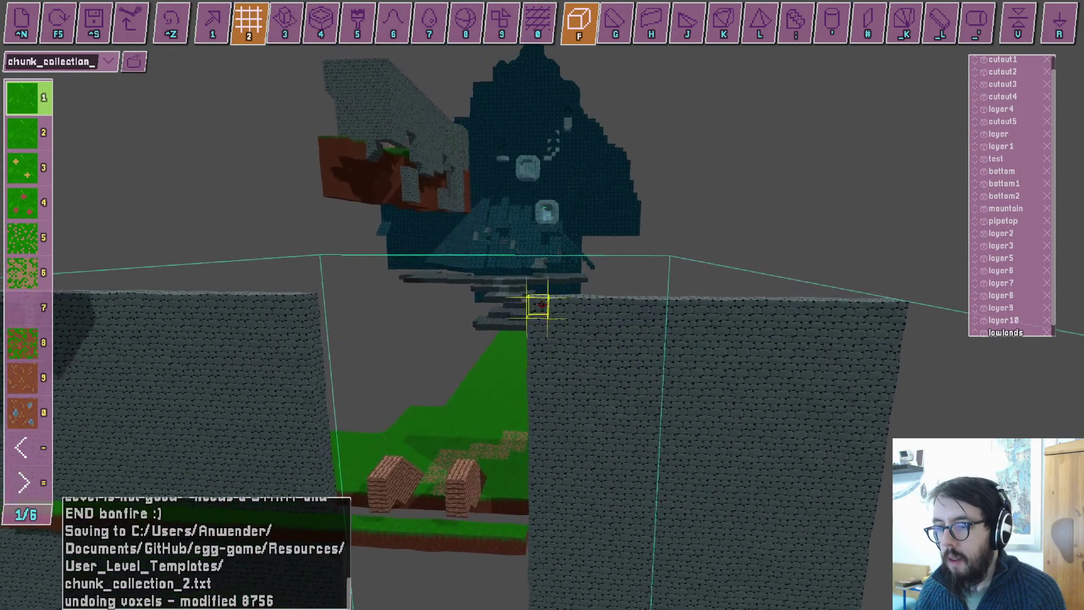
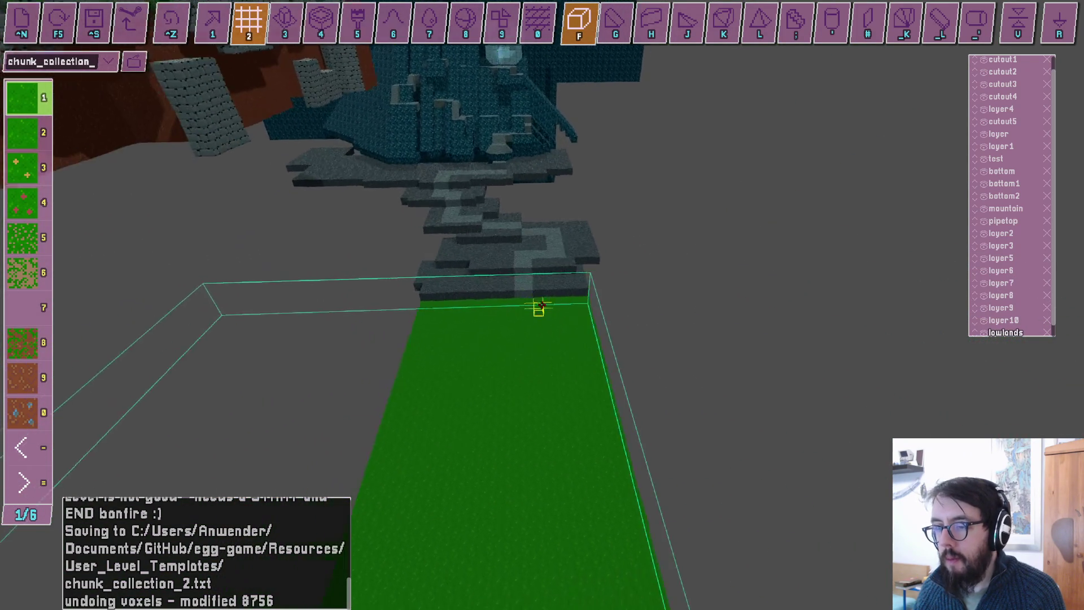
- Play-test the level with the egg, return to the editor, then restart the test
key("F5")
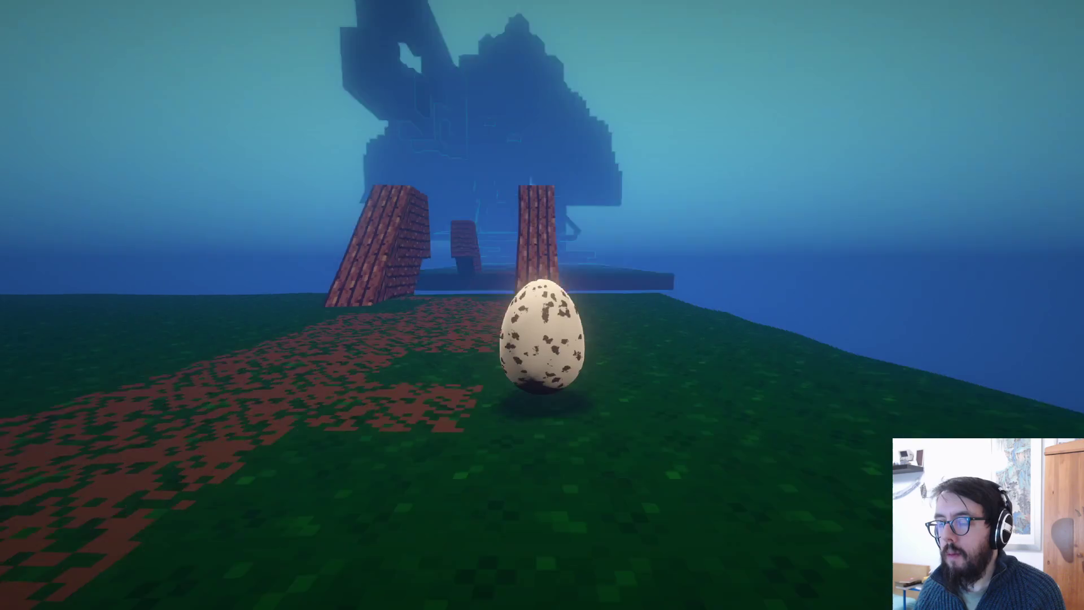
key("F5")
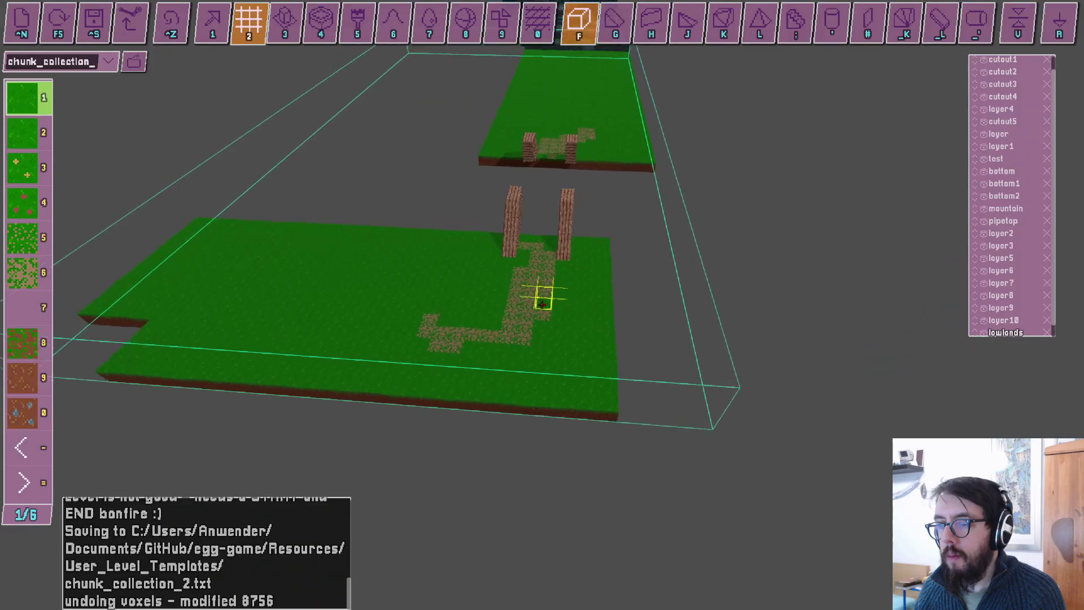
key("F5")
key("F5")
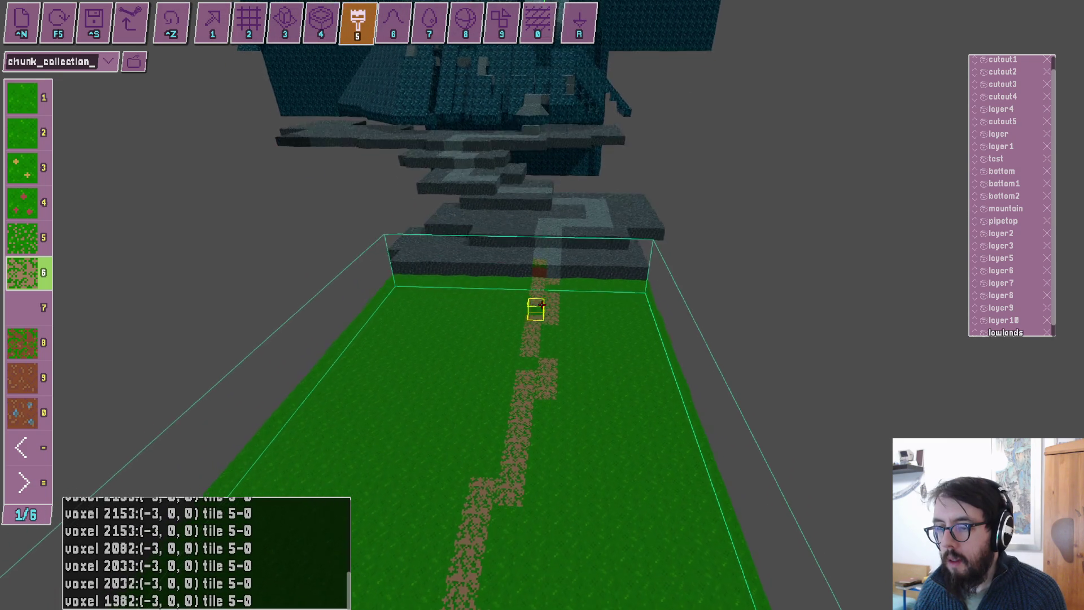
- Select the grey stone block material from palette page 3/6
key("equal")
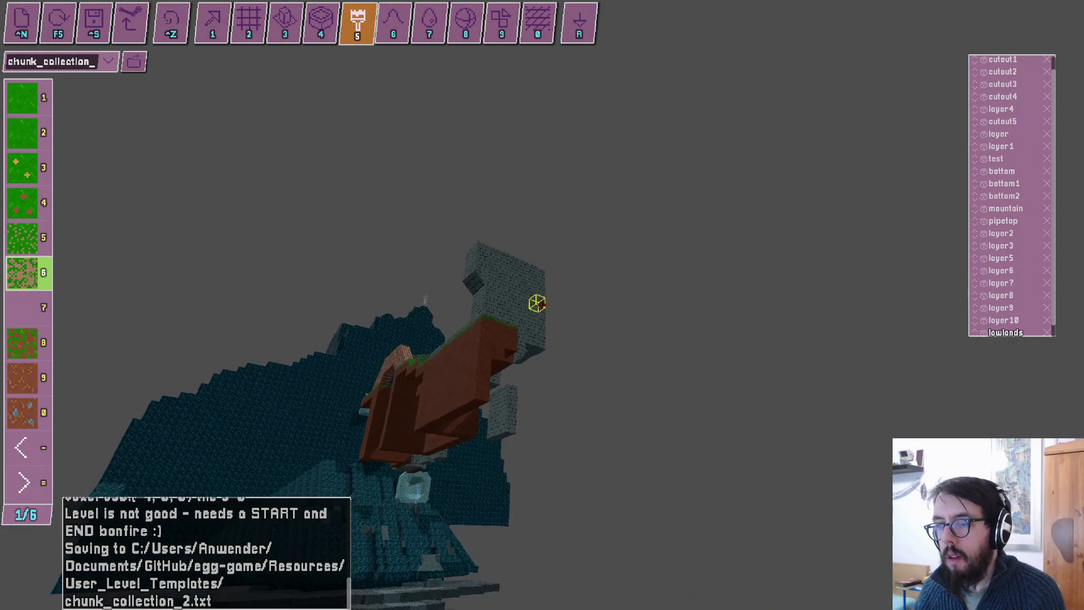
middle_click(532, 306)
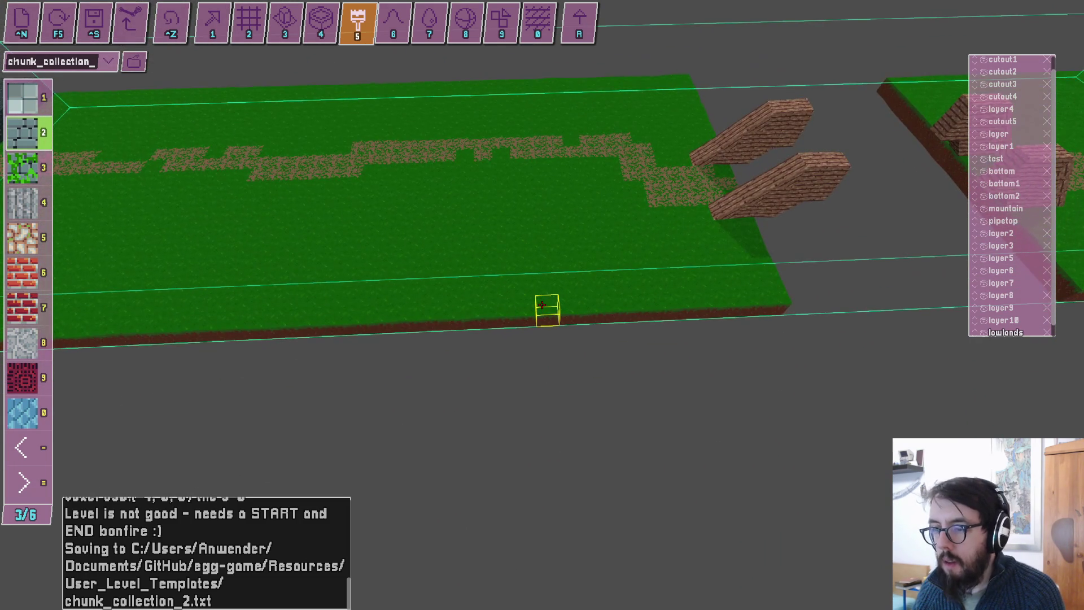
- Lay long stone wall bases along the edges of the courtyard path with the box tool
key("1")
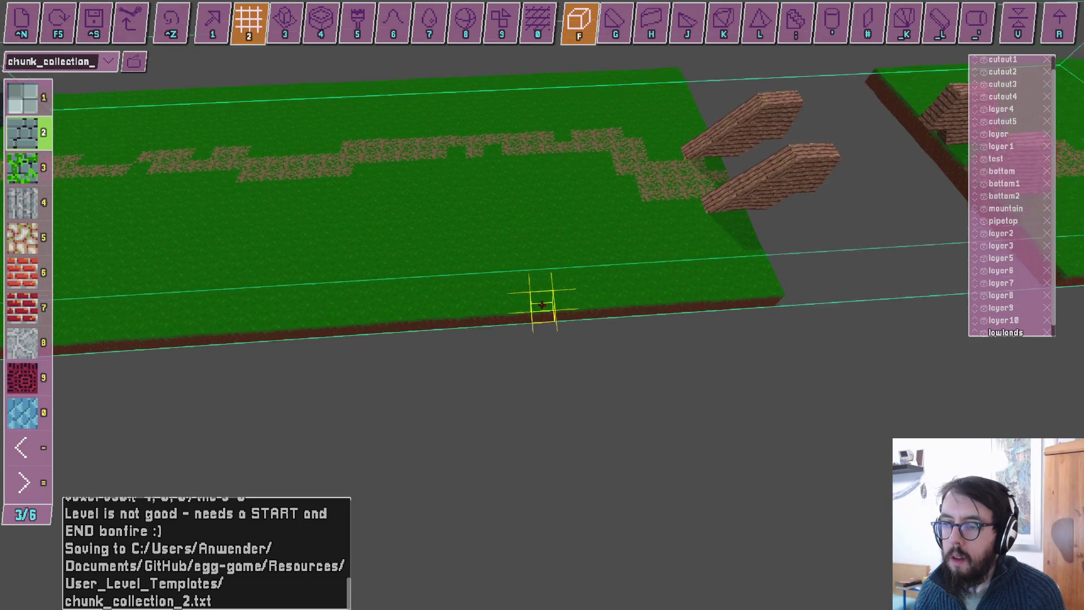
left_click(542, 305)
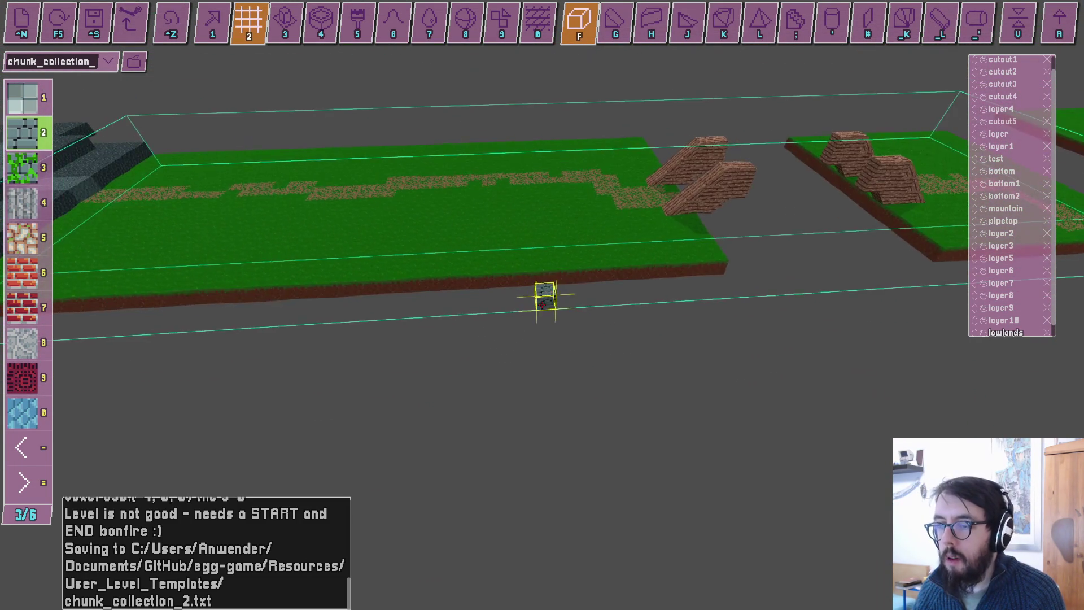
left_click(542, 305)
left_click(542, 305)
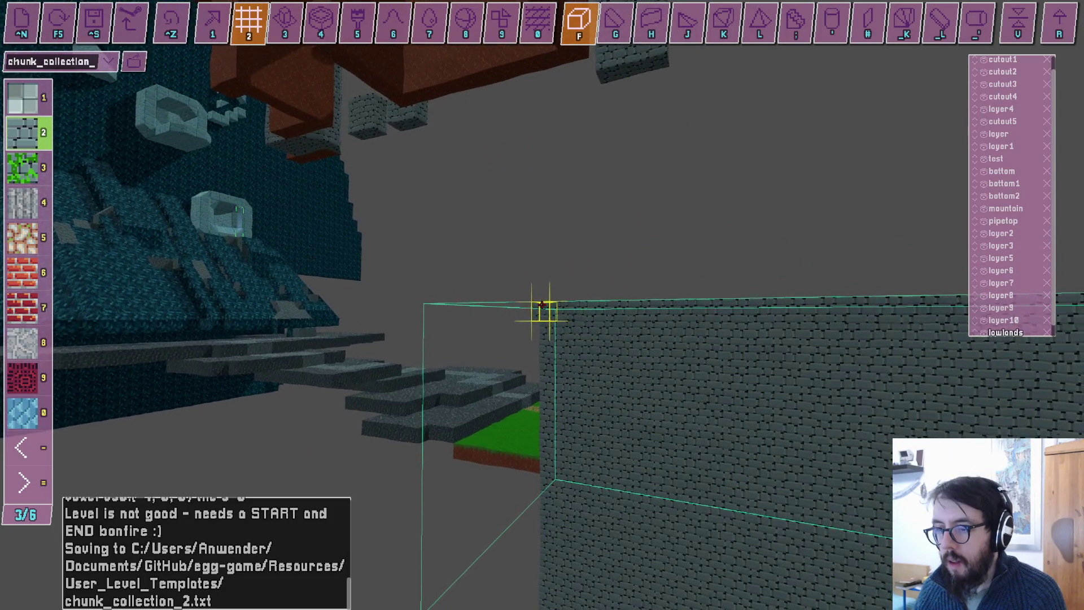
left_click(542, 305)
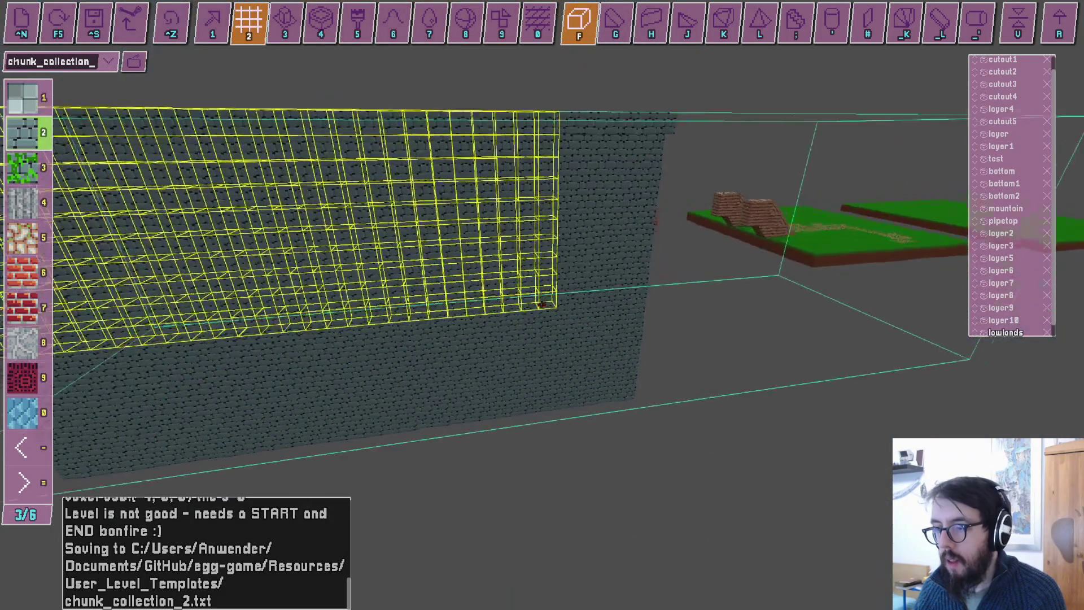
left_click(542, 304)
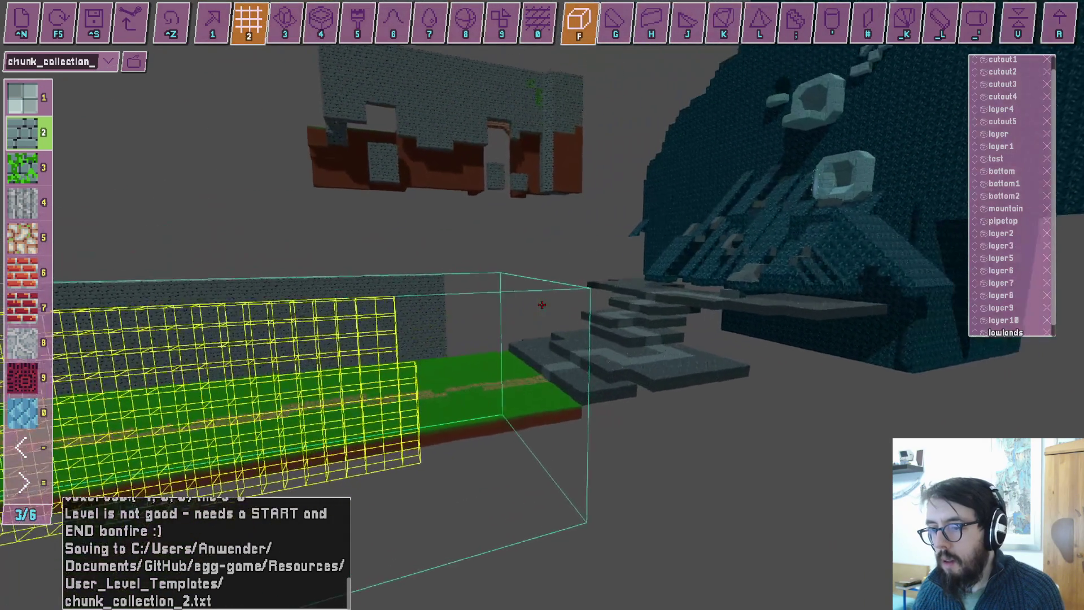
- Raise the stone wall outline to full height and inspect it from above
left_click_drag(542, 305, 542, 305)
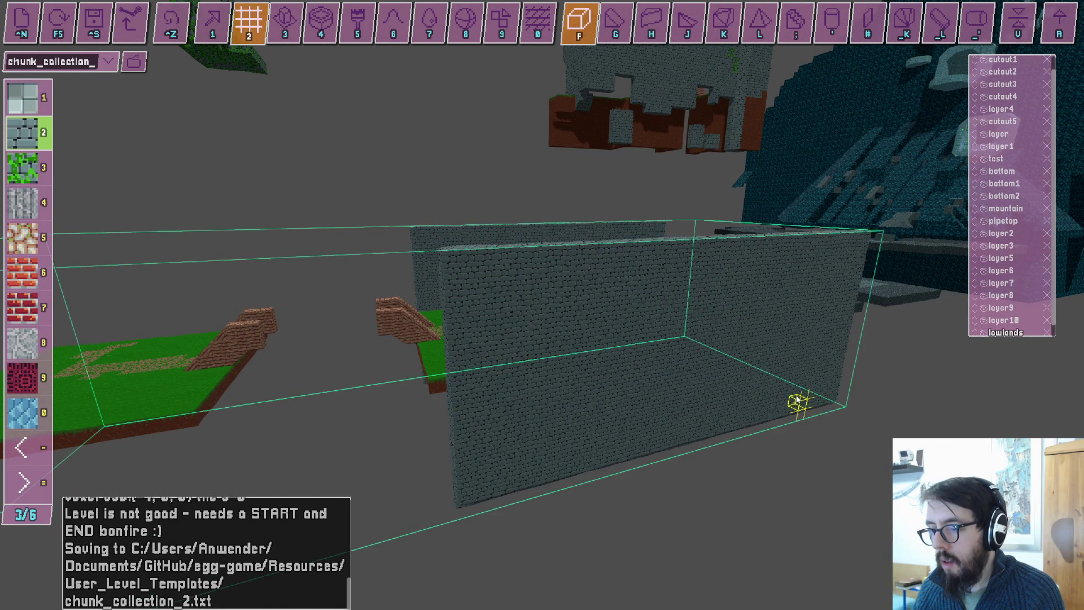
left_click_drag(798, 399, 540, 303)
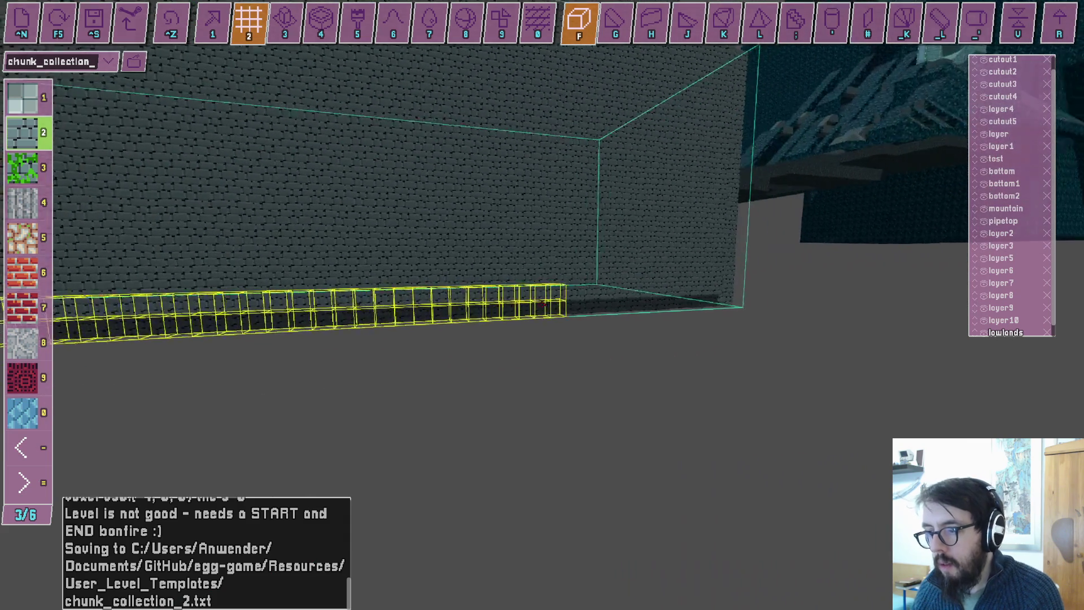
left_click_drag(542, 305, 541, 305)
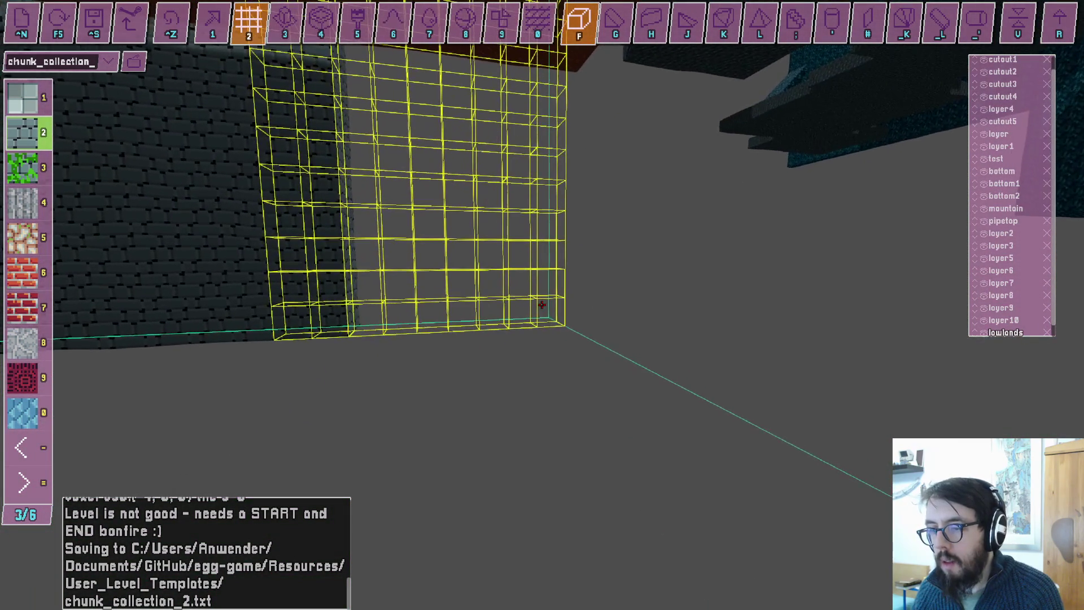
left_click_drag(542, 305, 542, 304)
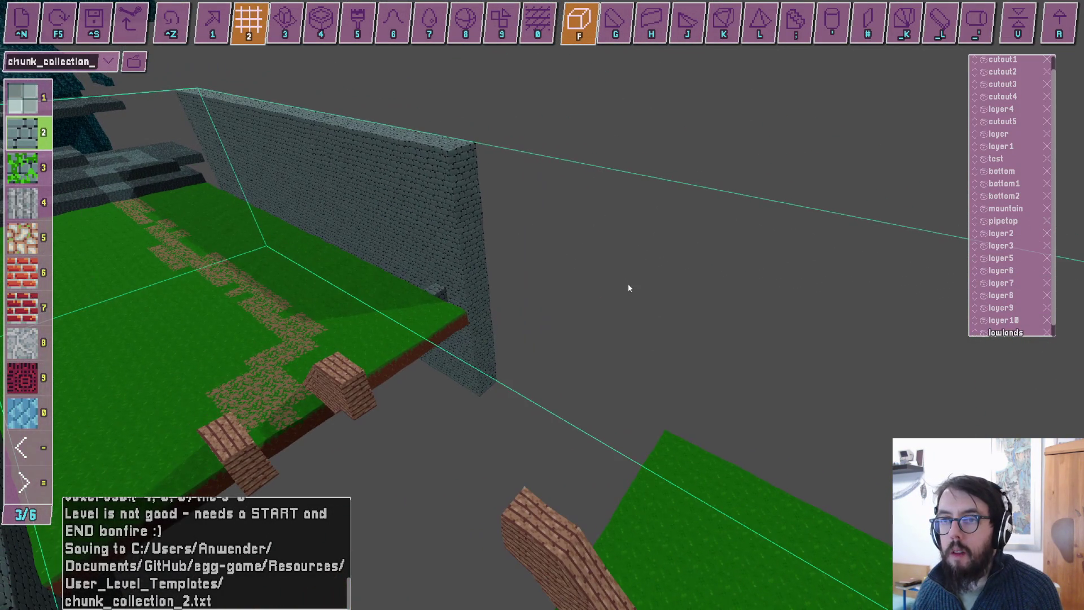
key("Tab")
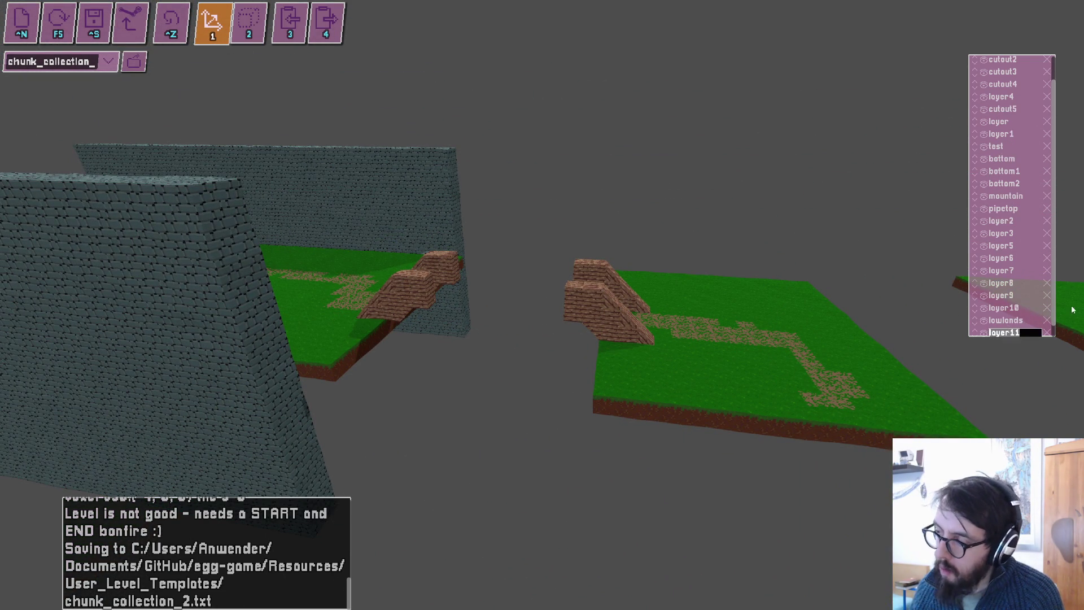
- Name the new layer 'bridge' and select the brick posts spanning the gap between platforms
type("idge")
key("Return")
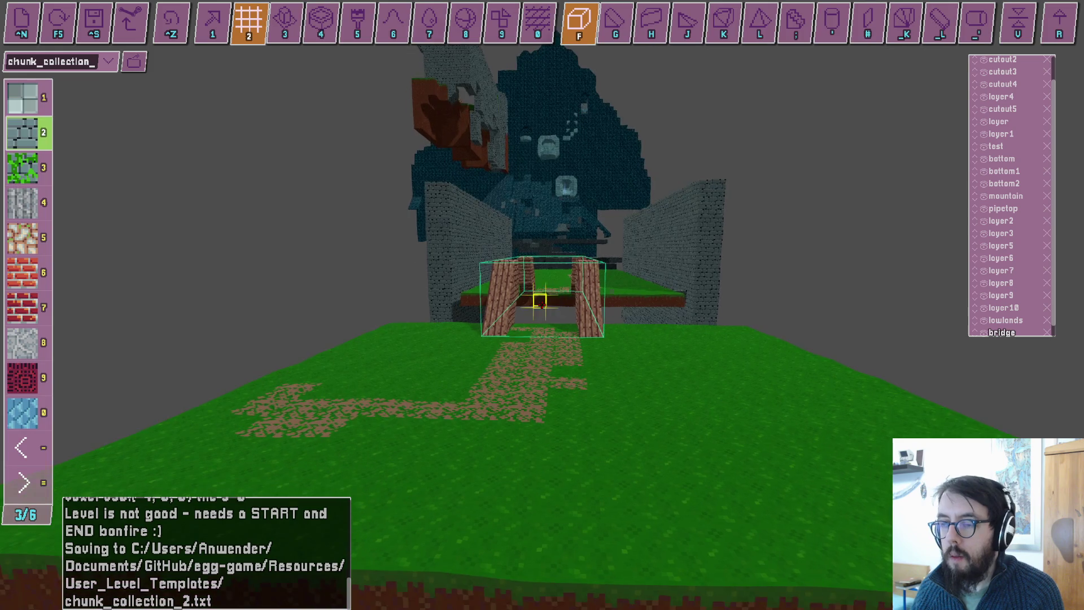
left_click(539, 308)
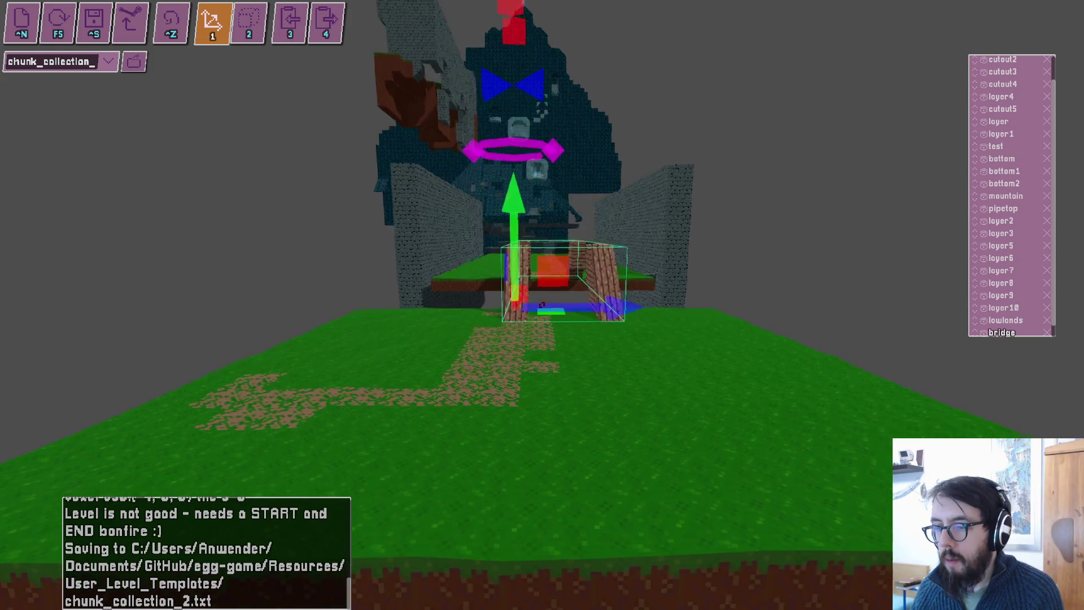
key("2")
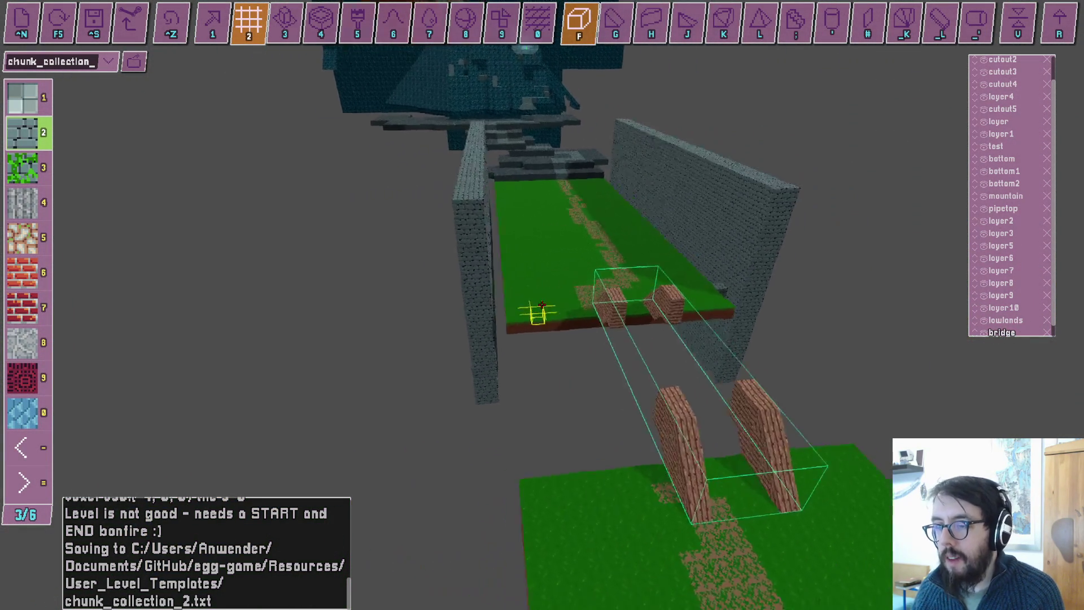
key("3")
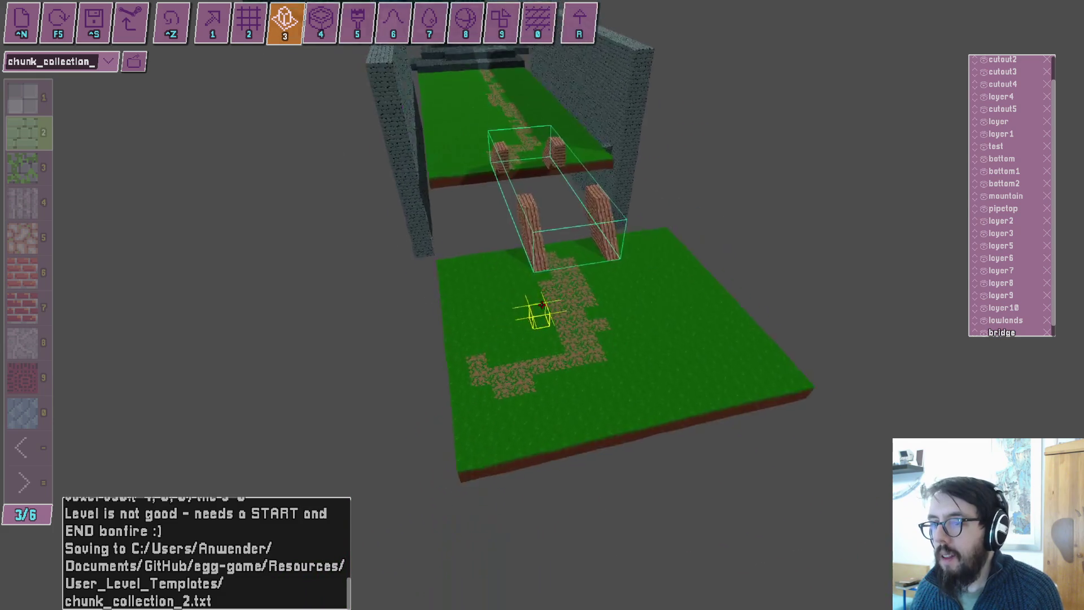
- Play-test by rolling the egg onto the plank bridge, then return to the editor
key("r")
key("w")
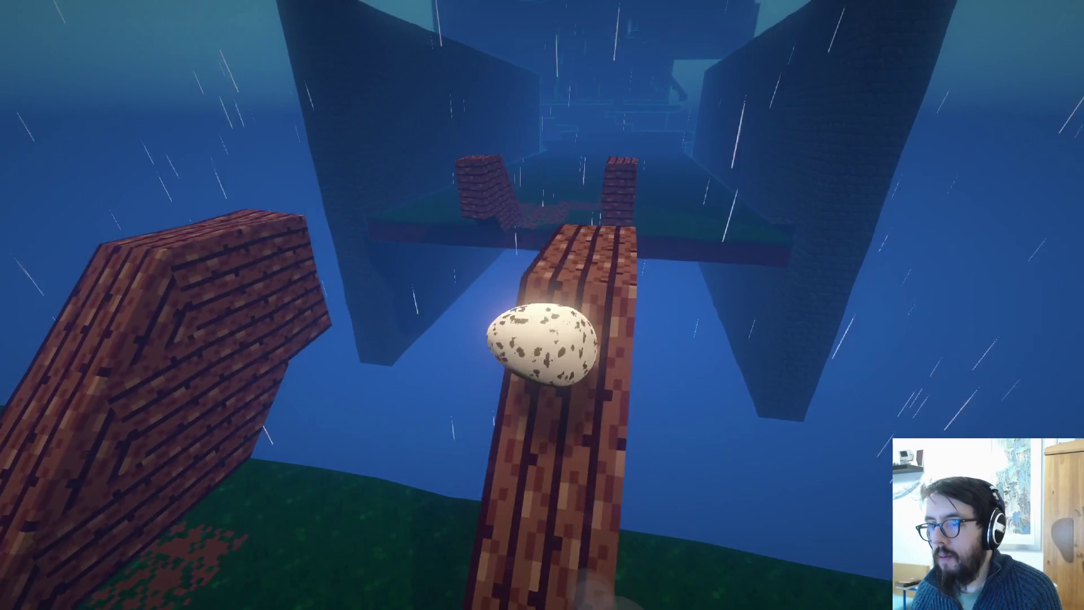
key("r")
- Fly the view around the bridge, platforms and walled corridor while cycling edit modes
key("w")
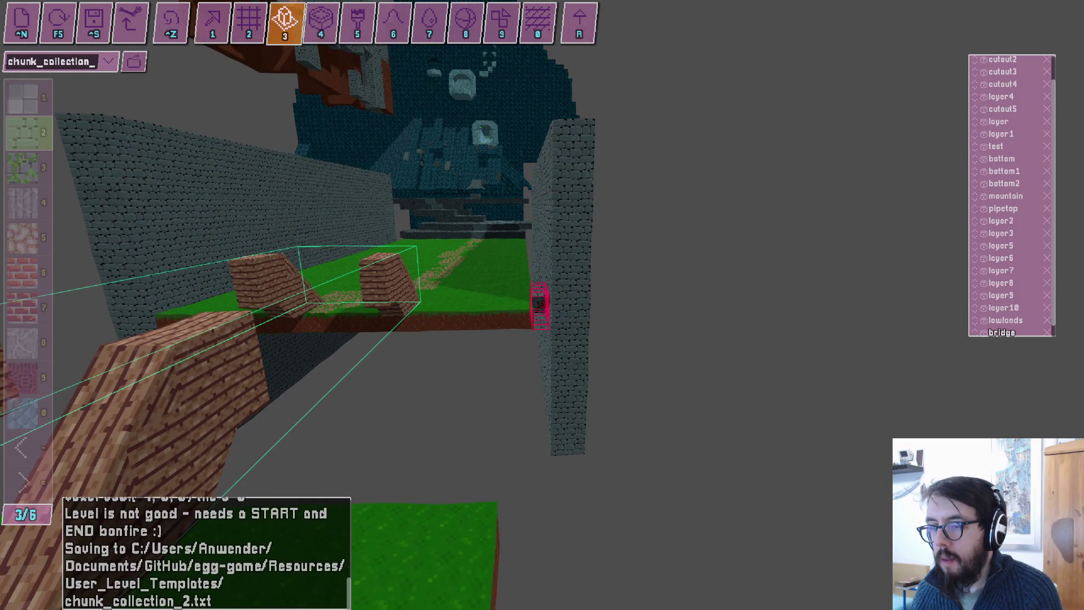
key("s")
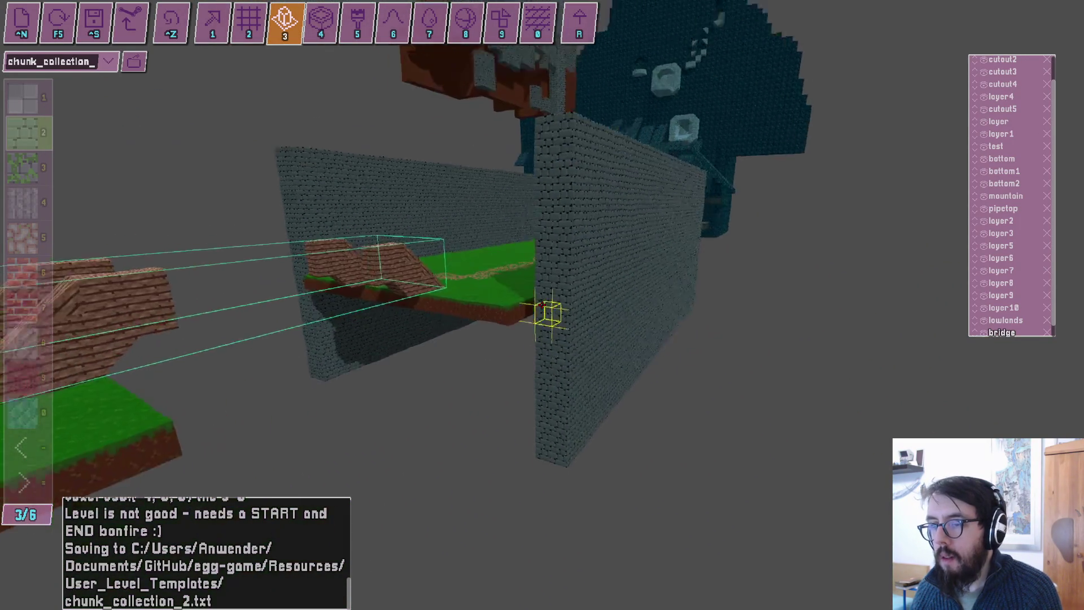
key("2")
key("w")
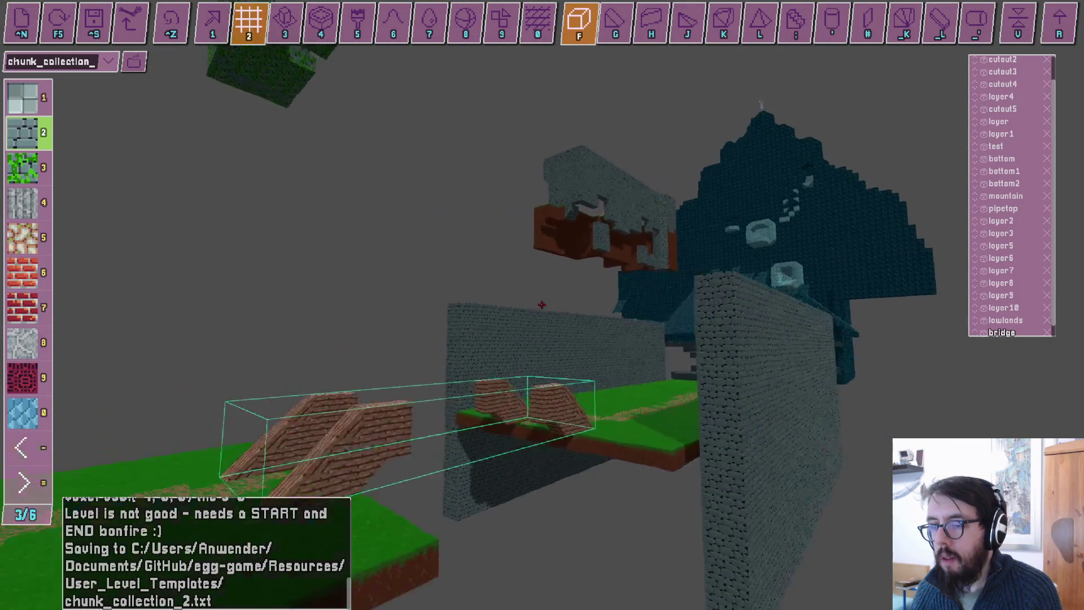
key("a")
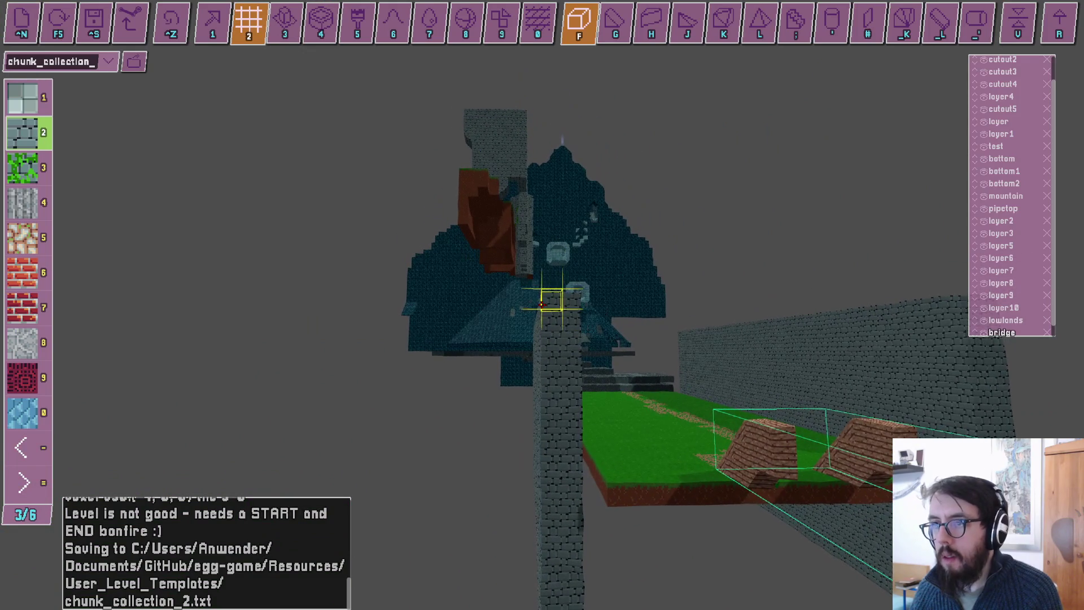
key("3")
key("q")
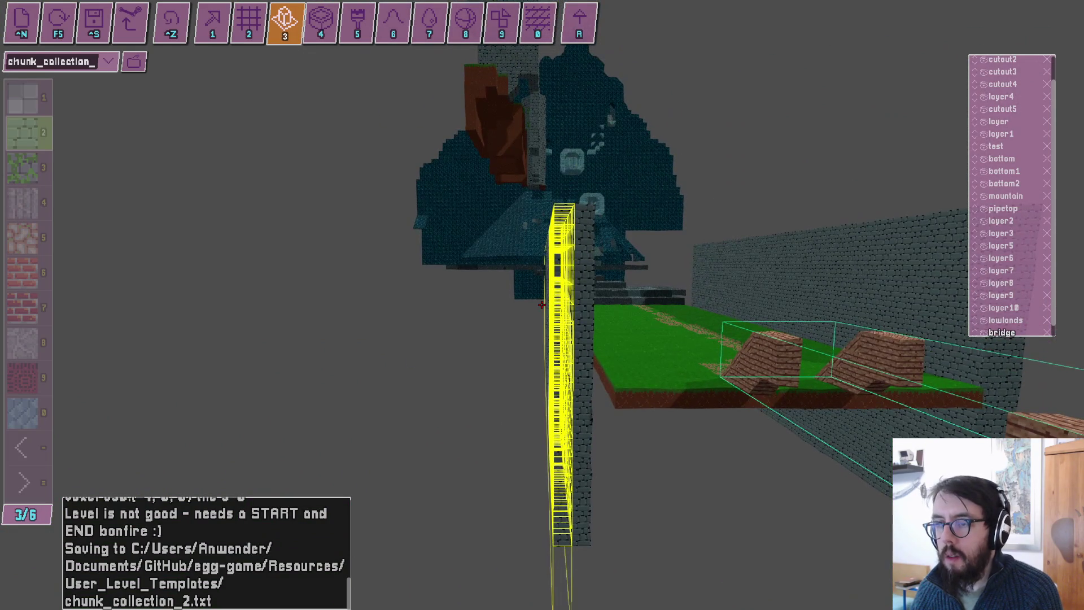
key("1")
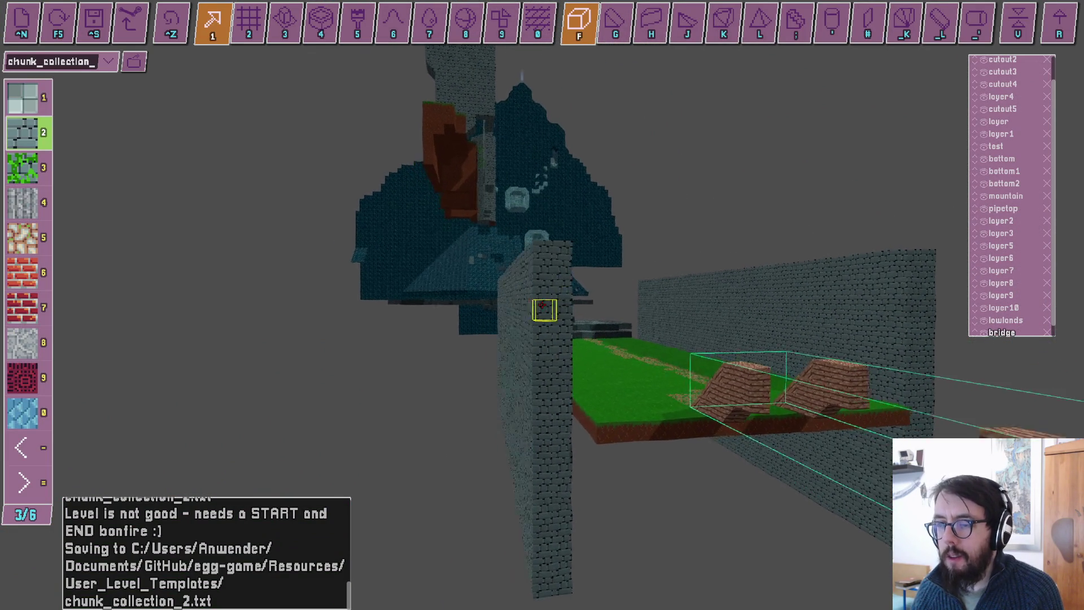
key("3")
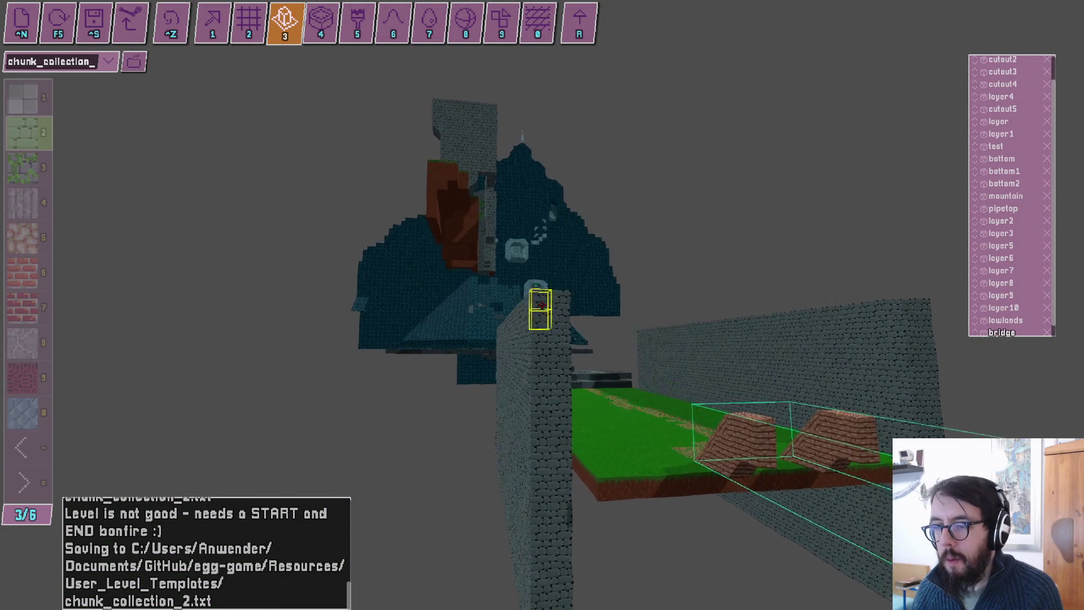
key("w")
key("d")
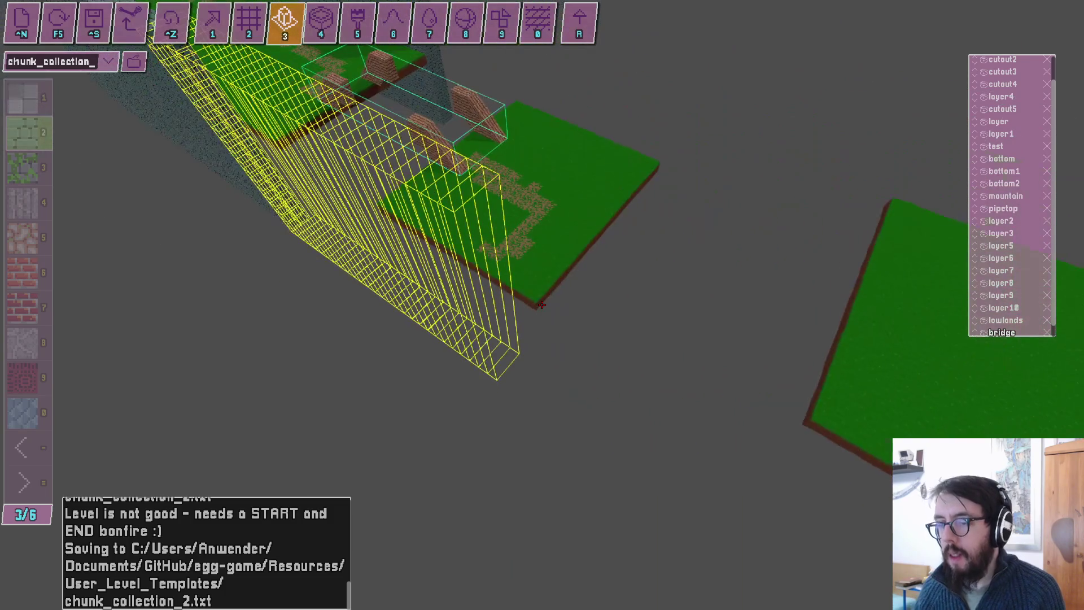
key("s")
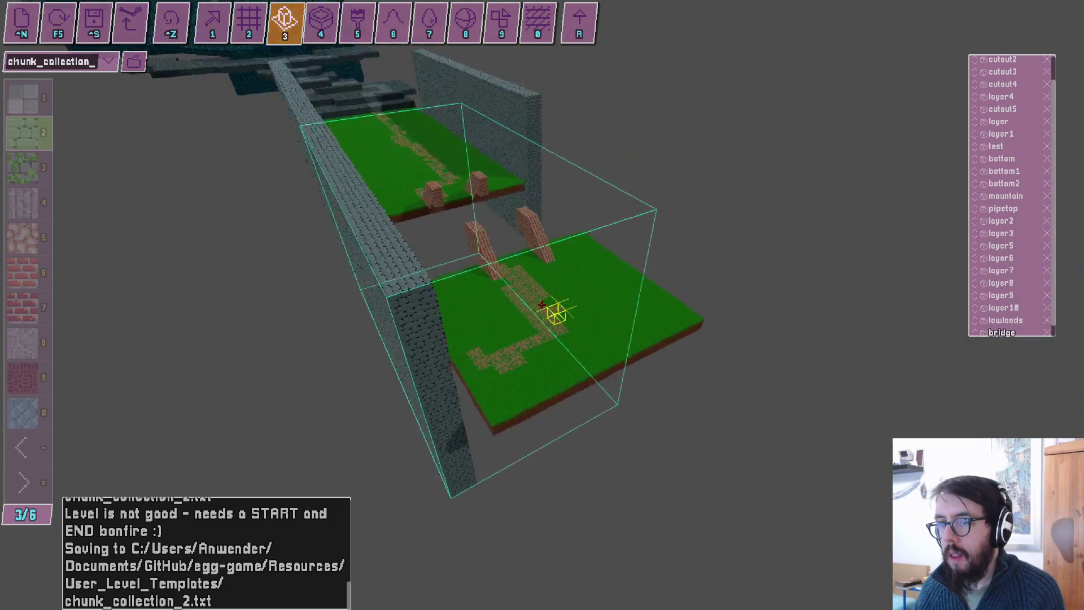
key("w")
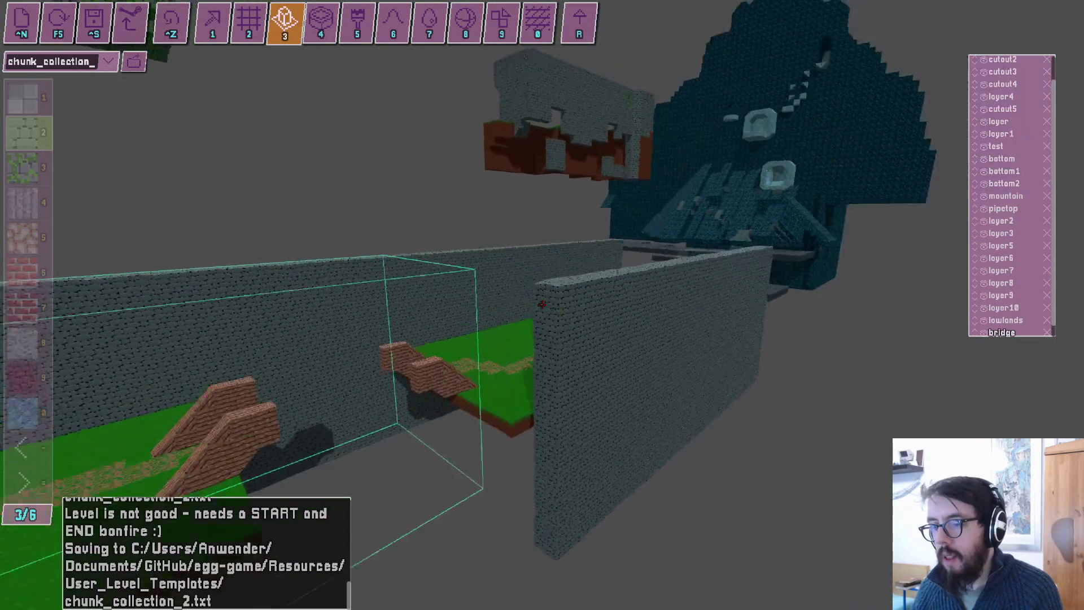
key("s")
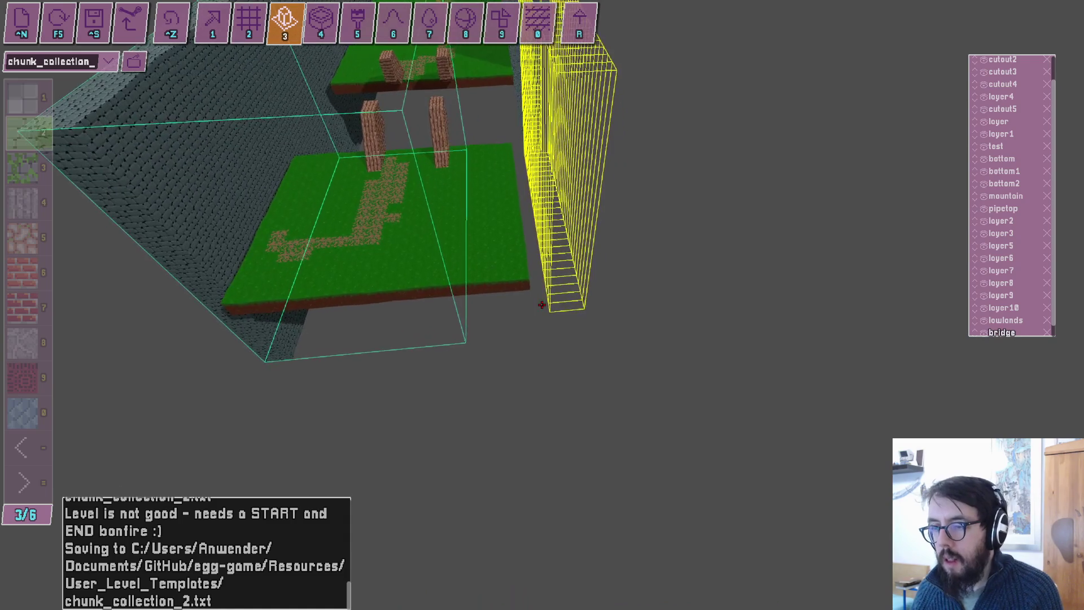
key("w")
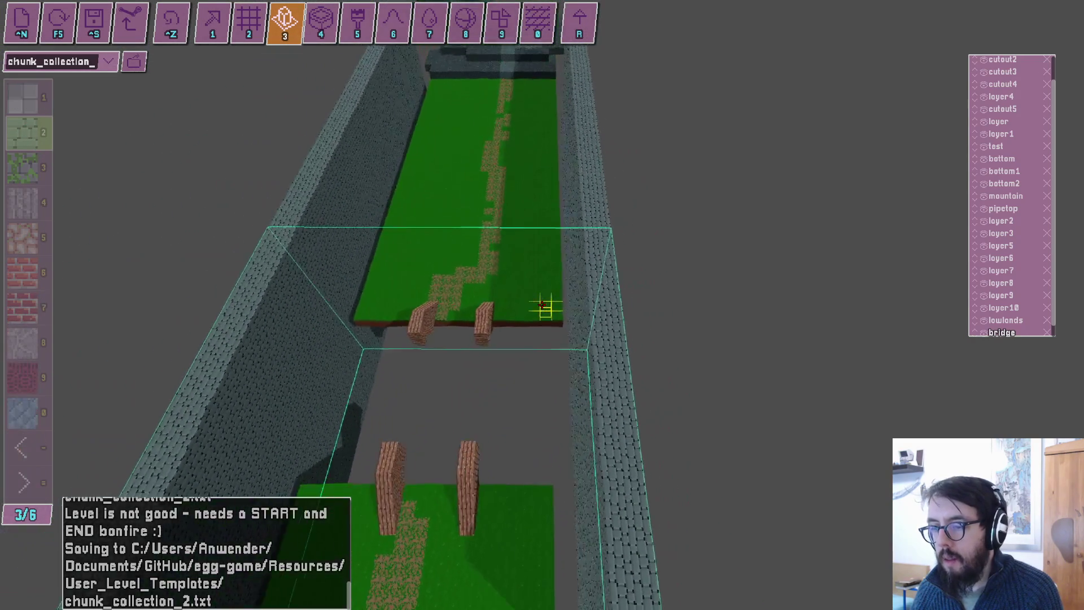
- Choose grass cube blocks and outline a long strip along the platform's right edge
key("w")
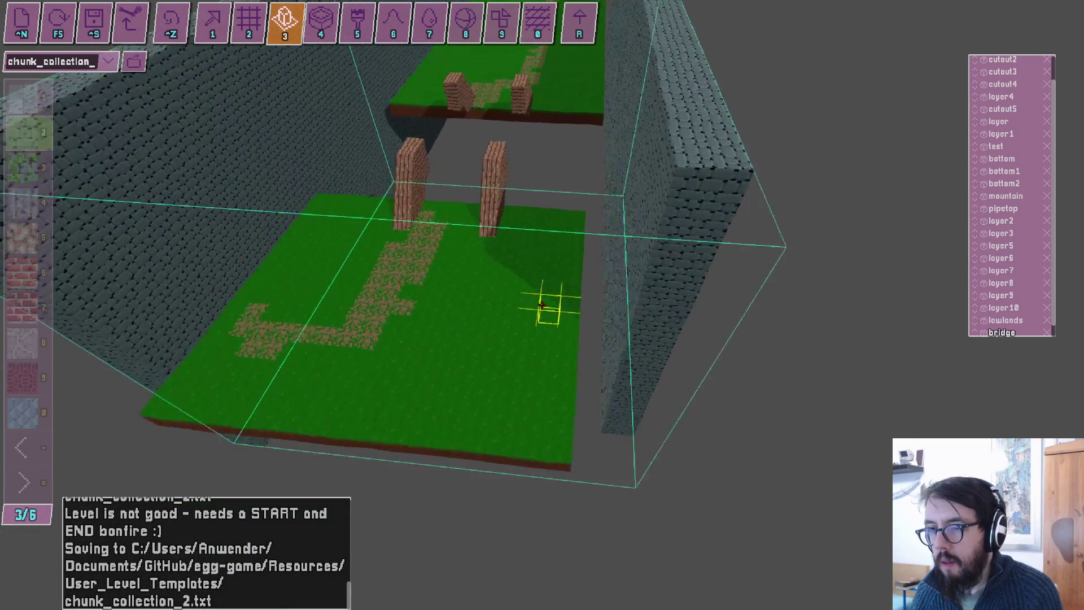
key("2")
left_click_drag(542, 304, 542, 305)
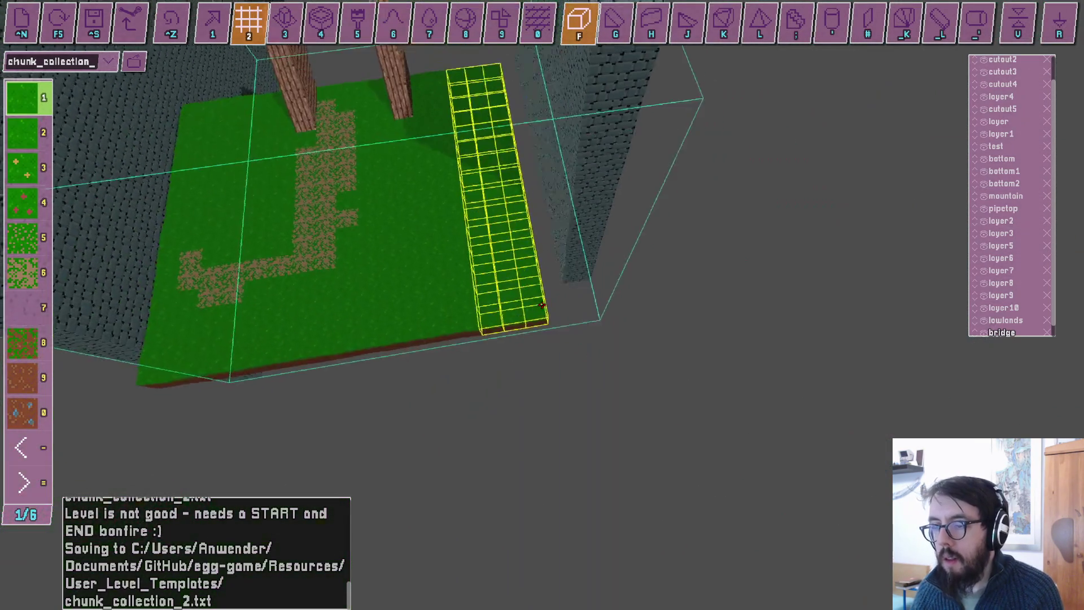
- Paint more dirt-path tiles across the grass to widen and extend the path
key("5")
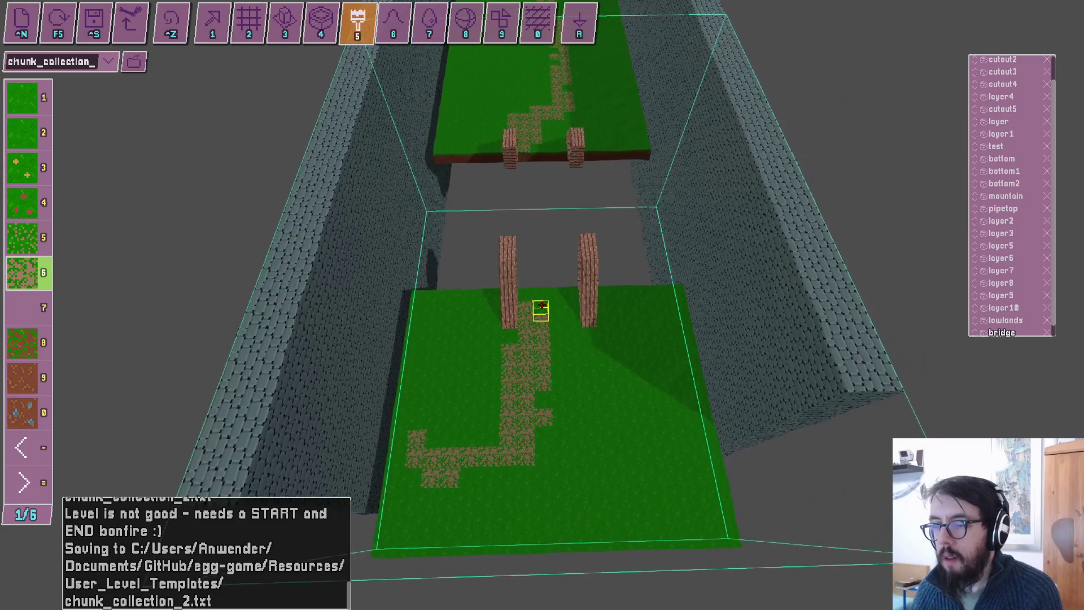
left_click_drag(542, 305, 542, 305)
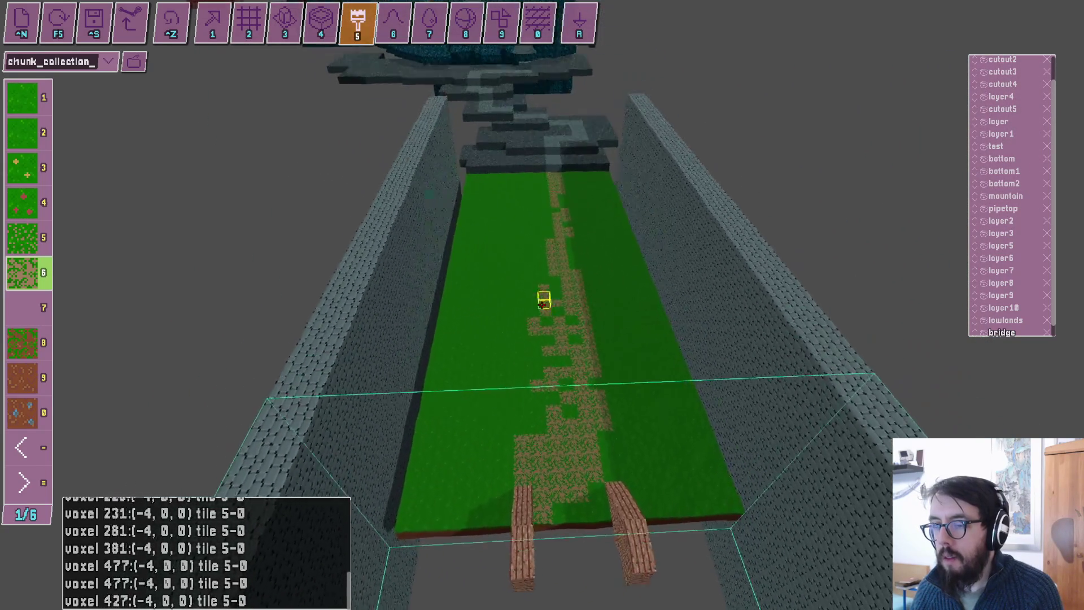
scroll(539, 308, "down", 5)
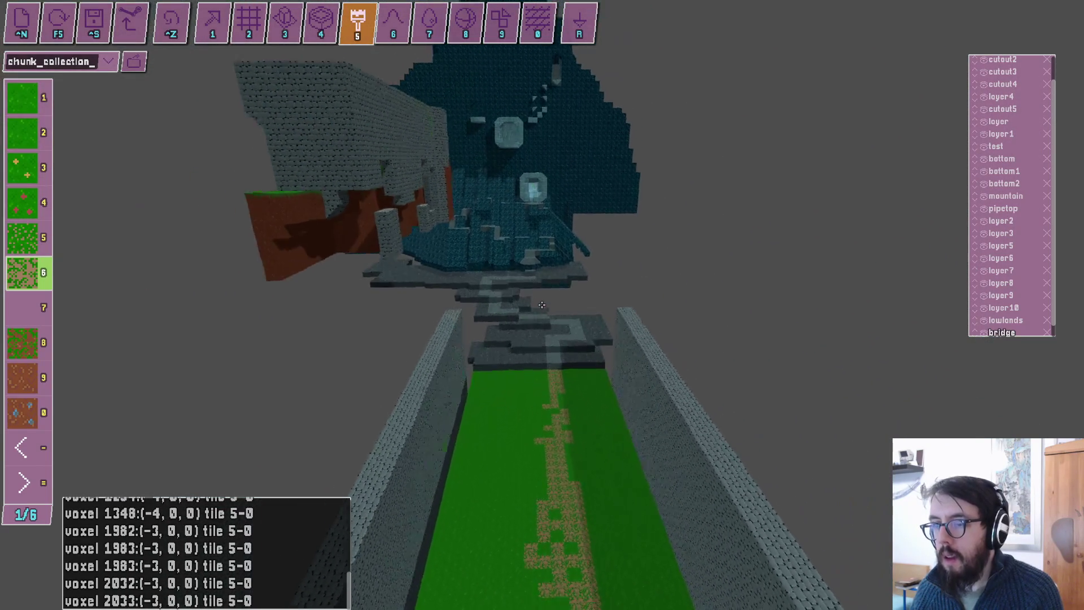
scroll(540, 308, "up", 5)
scroll(542, 308, "down", 5)
scroll(542, 306, "up", 3)
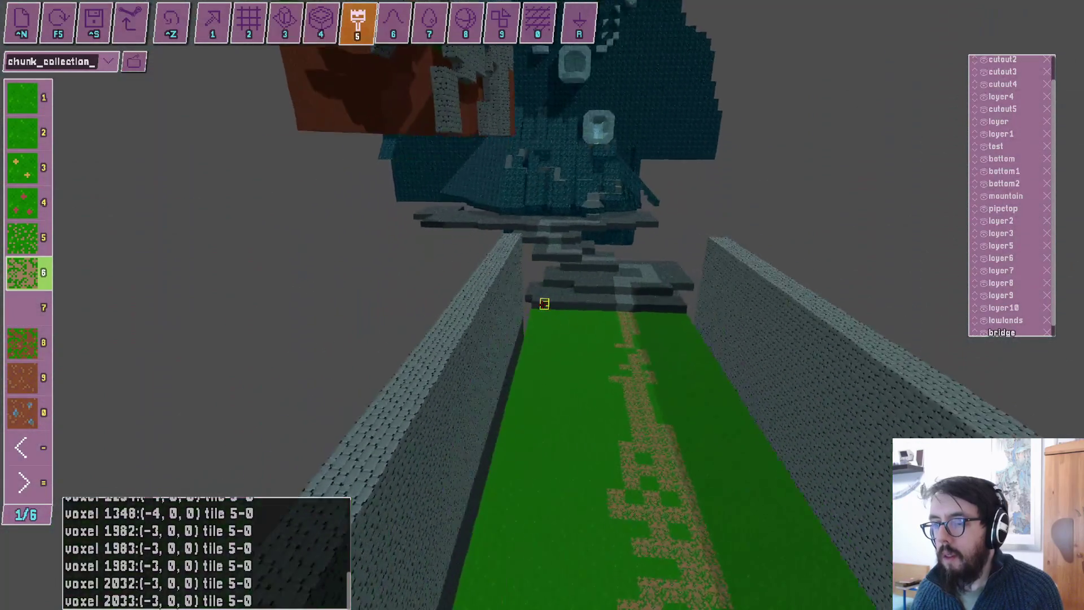
- Inspect the stone wall and grass corridor from several angles, then launch play mode
left_click_drag(614, 340, 541, 303)
key("2")
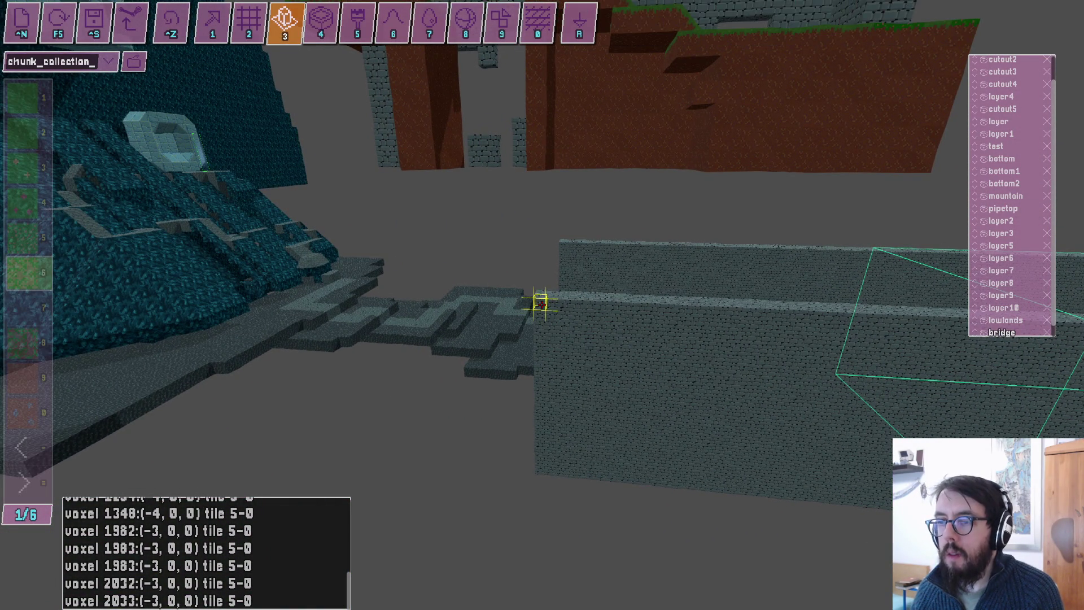
mouse_move(540, 301)
left_mouse_down()
mouse_move(520, 300)
mouse_move(540, 295)
mouse_move(543, 310)
mouse_move(537, 295)
mouse_move(547, 298)
mouse_move(542, 305)
left_mouse_up()
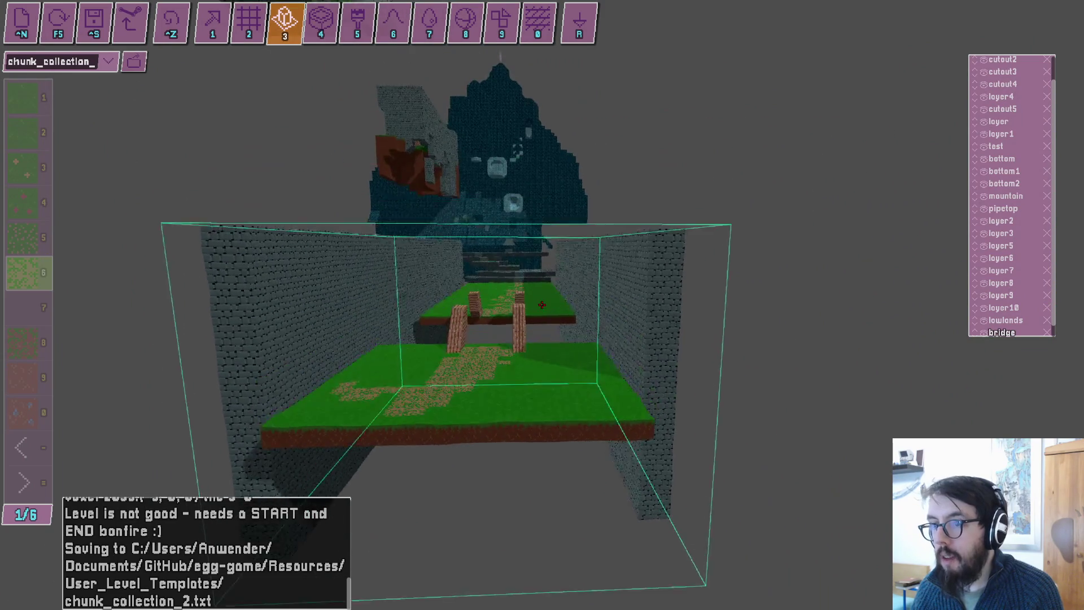
key("r")
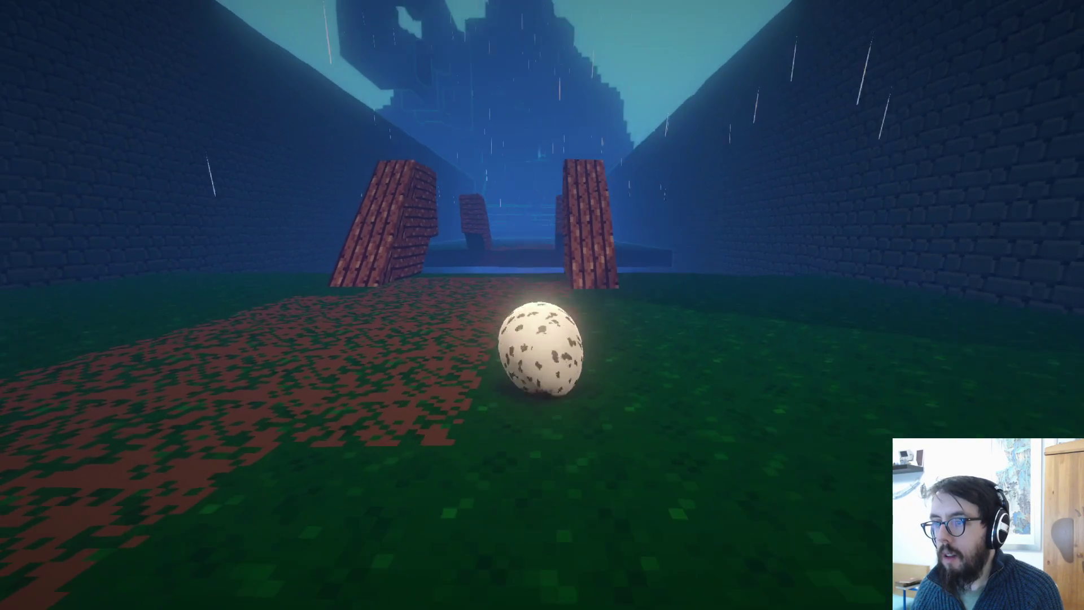
key("w")
key("w")
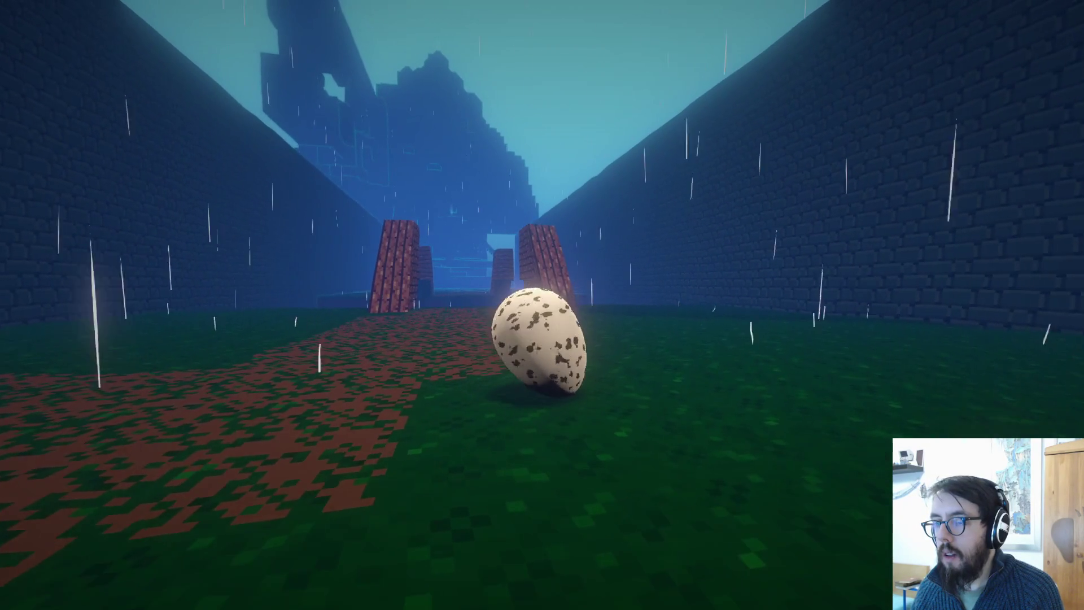
key("w")
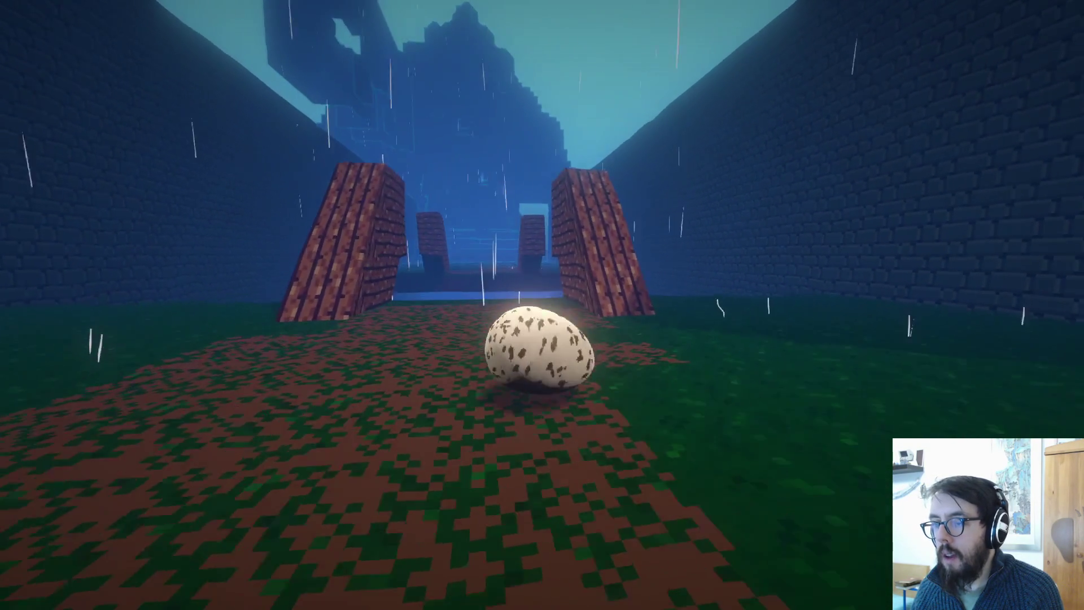
key("Escape")
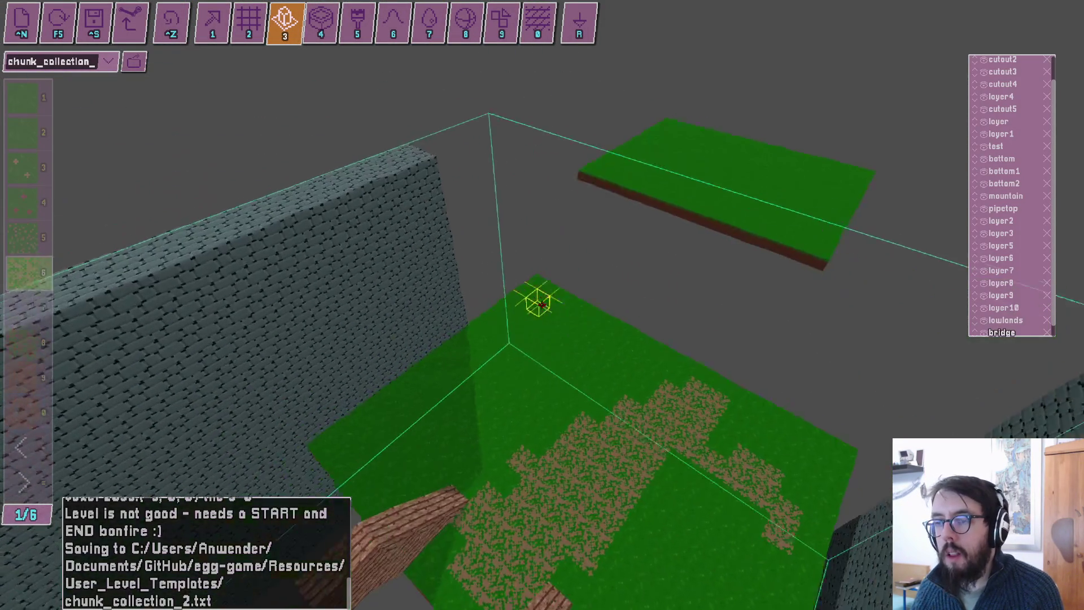
key("Tab")
key("Tab")
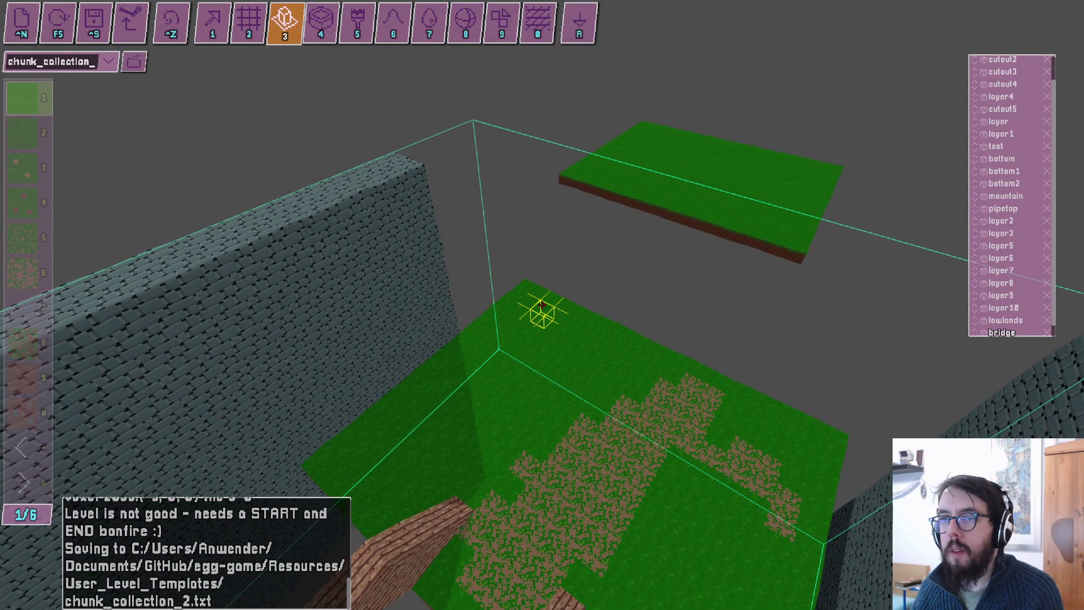
- Place rotated G wedge grass blocks over the floating platform and start play mode
key("2")
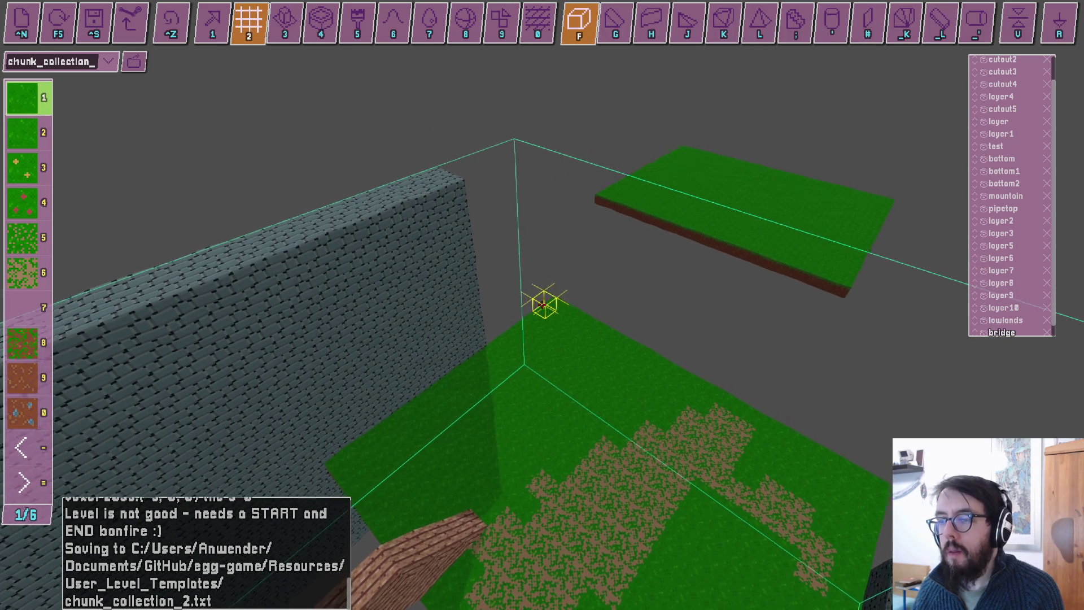
key("g")
key("r")
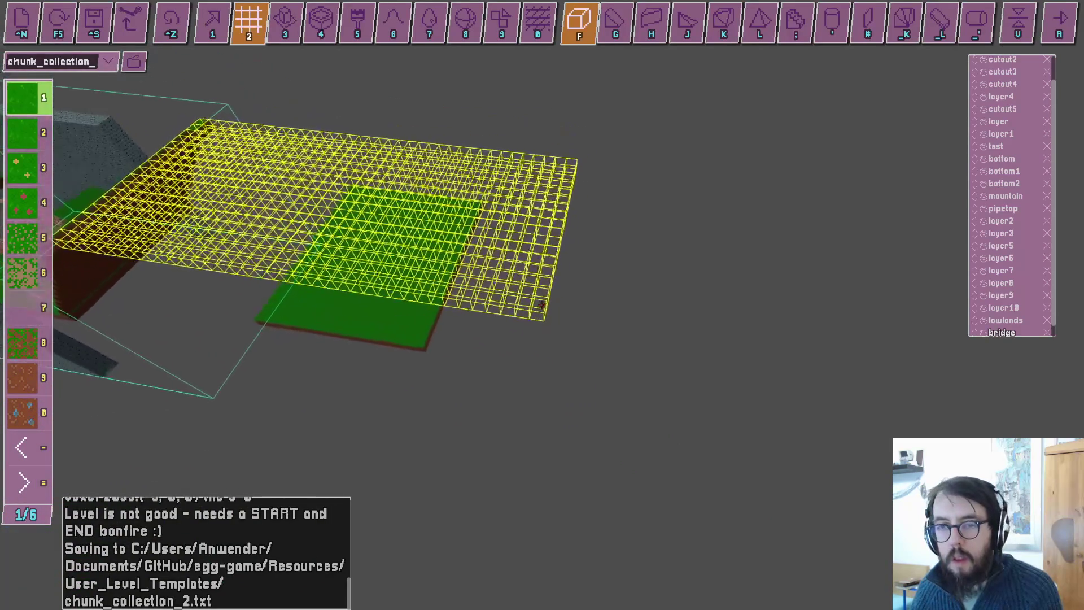
key("r")
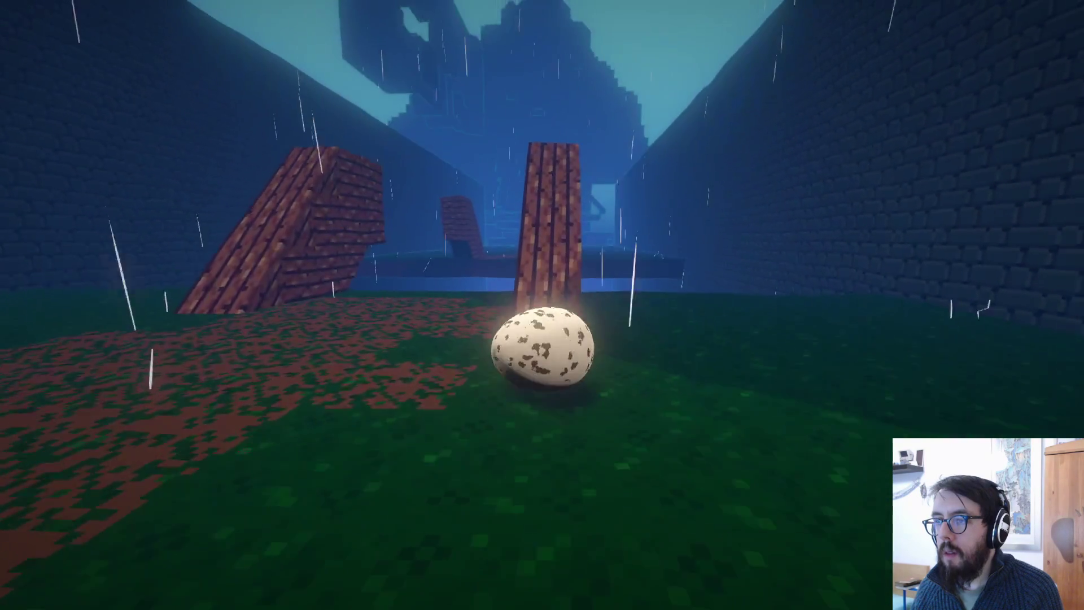
- Return to the editor and view the castle wall from several distances and angles
key("Escape")
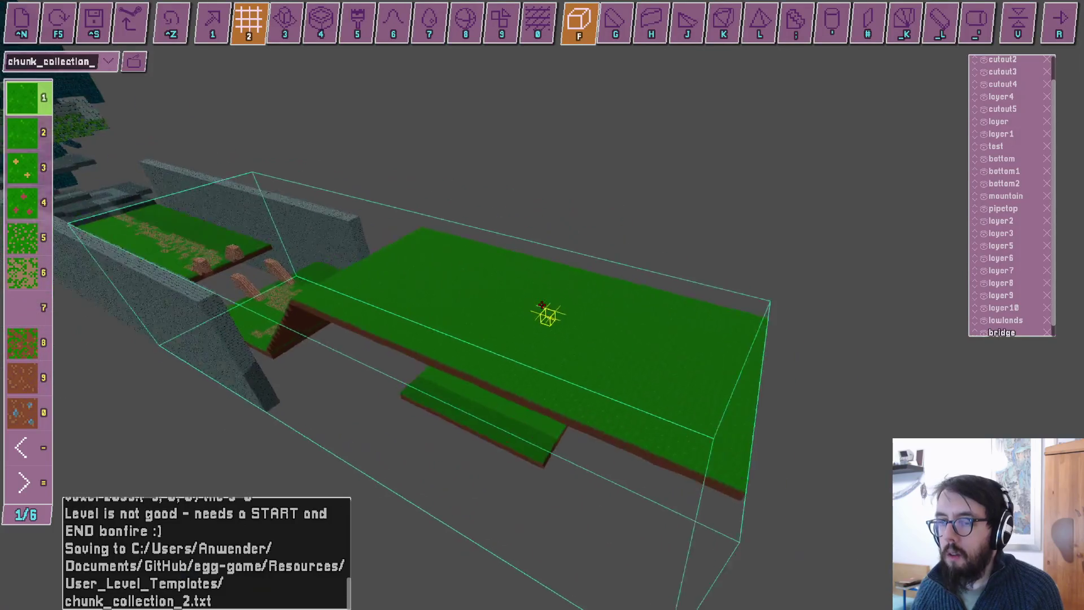
key("w")
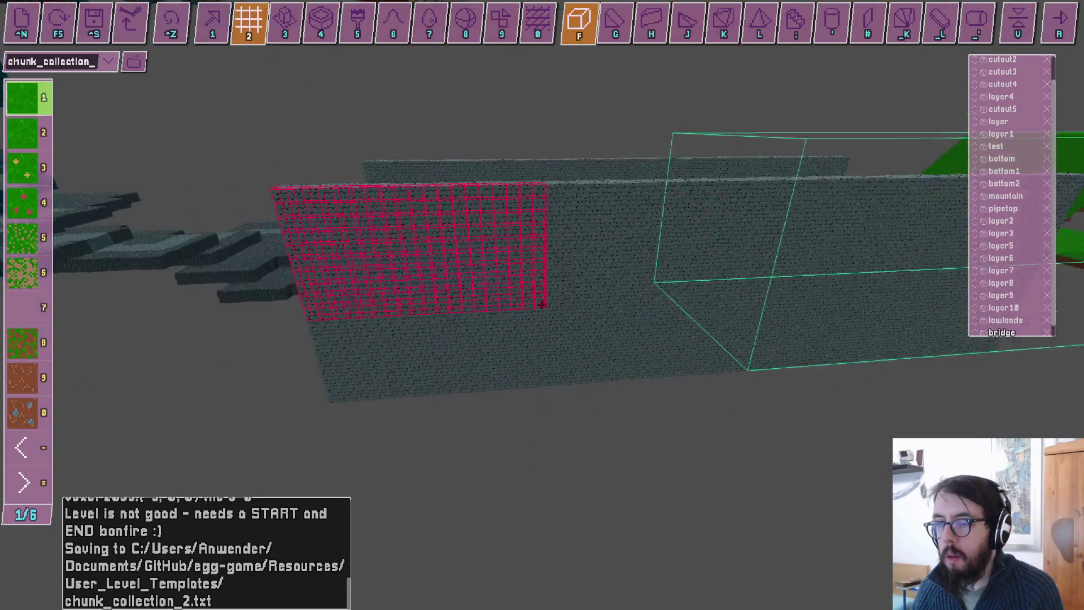
key("s")
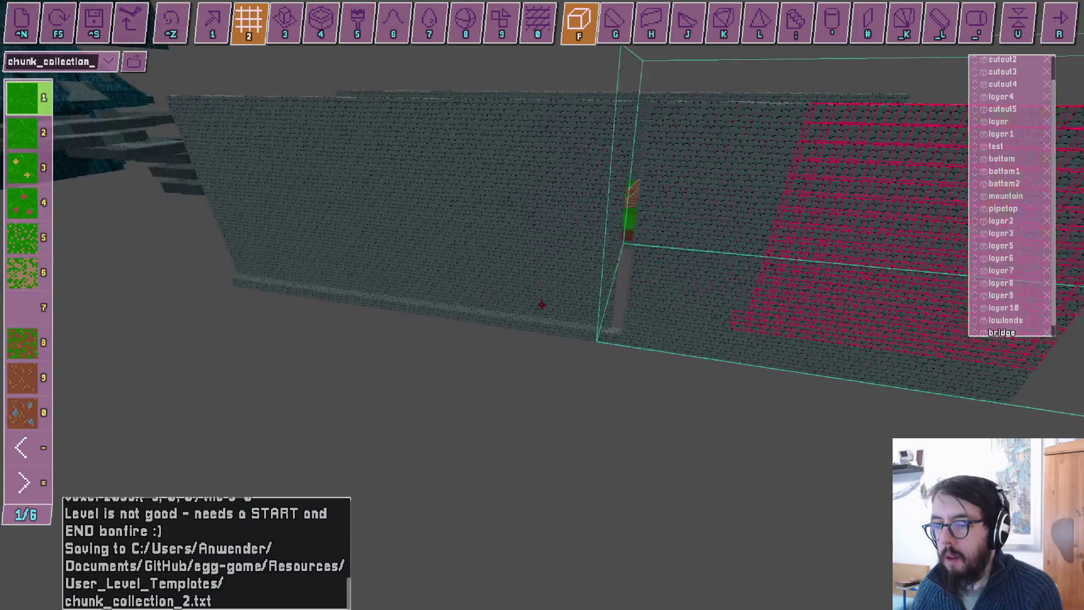
key("w")
key("s")
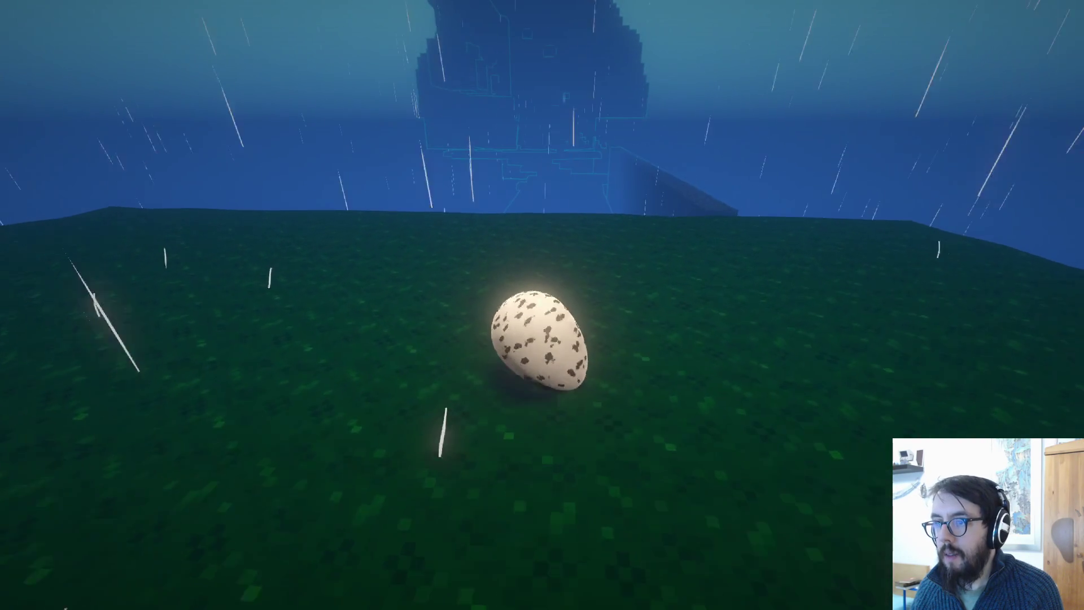
- Roll the egg toward the brick pillars and across the plank, then exit play mode
key("w")
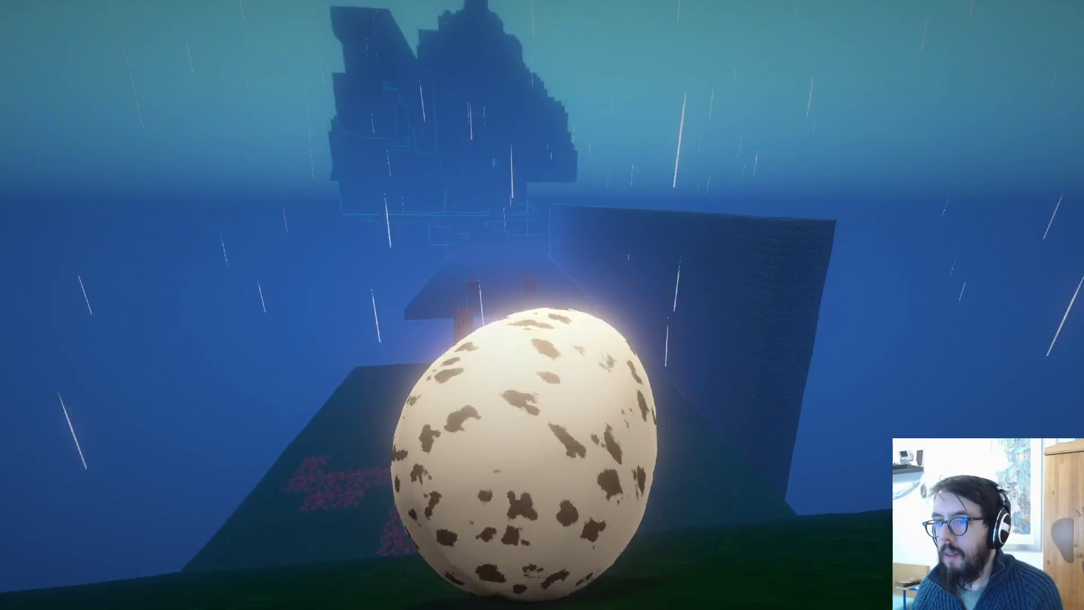
key("w")
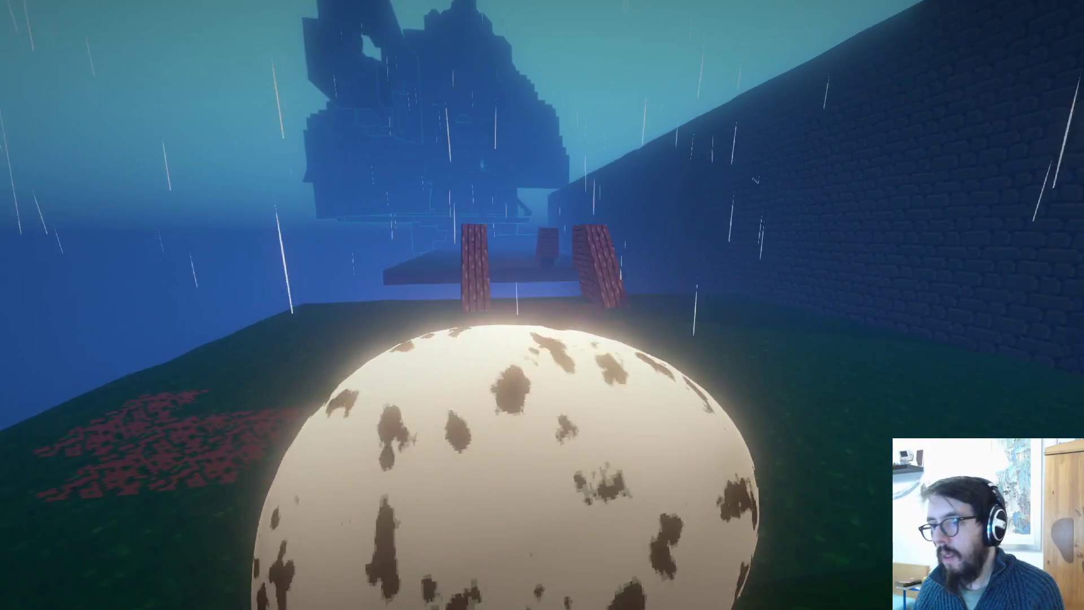
key("w")
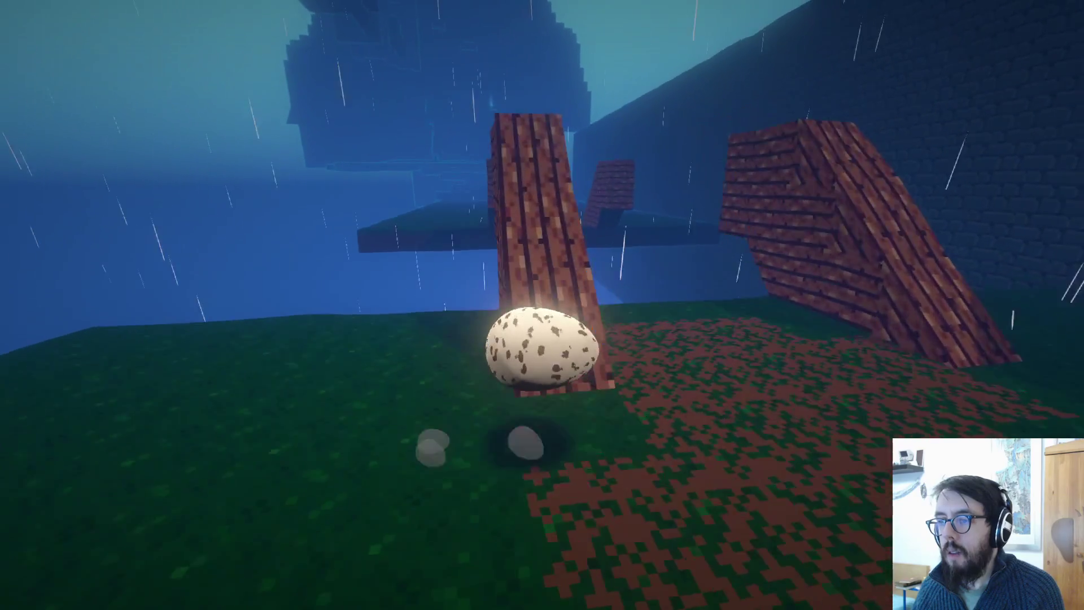
key("Escape")
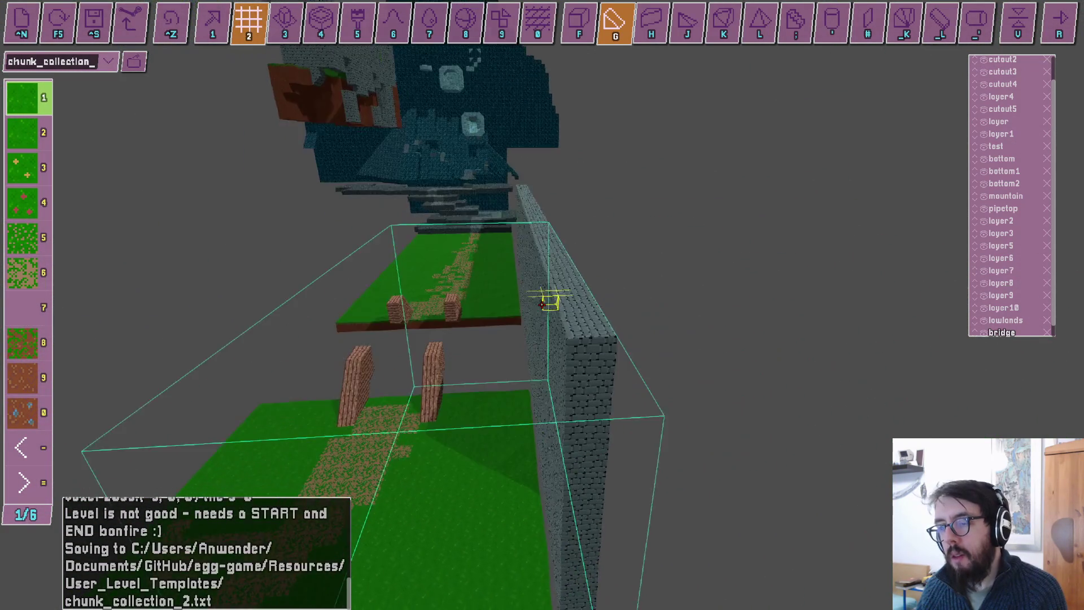
- Glance at the GitHub issue window, then switch to cube blocks with stone tiles
key("alt+Tab")
key("alt+Tab")
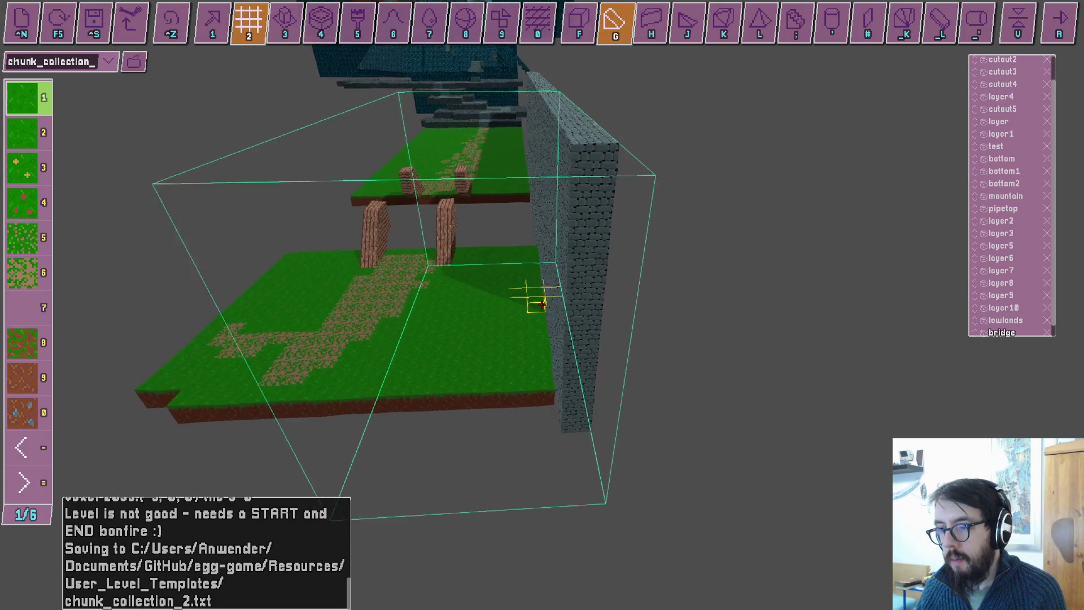
key("f")
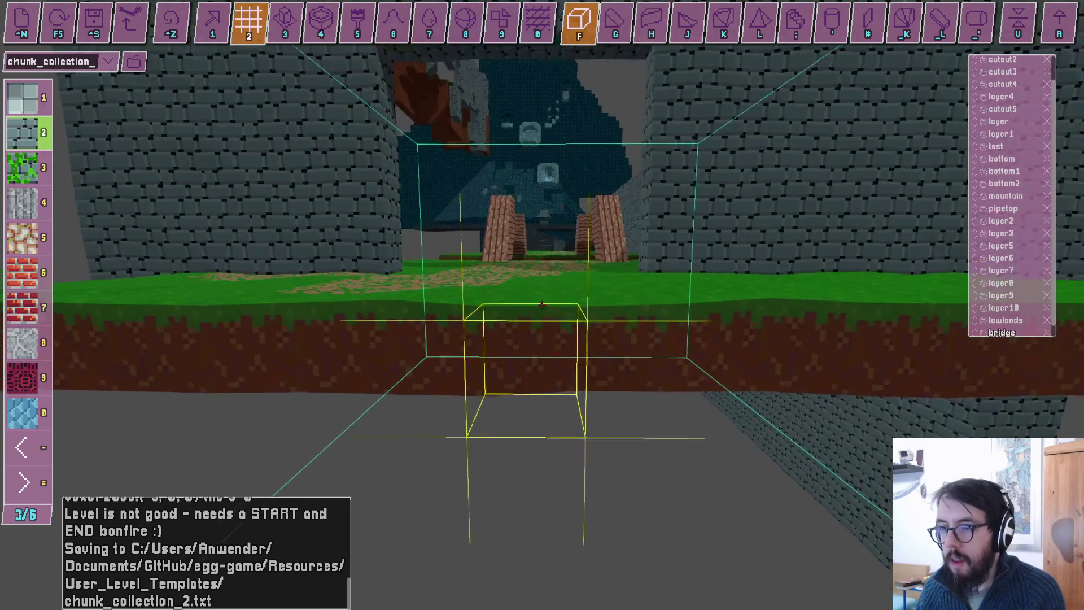
- Undo the wall blocks closing the doorway, add three sloped stones on its lintel, and play-test
key("ctrl+z")
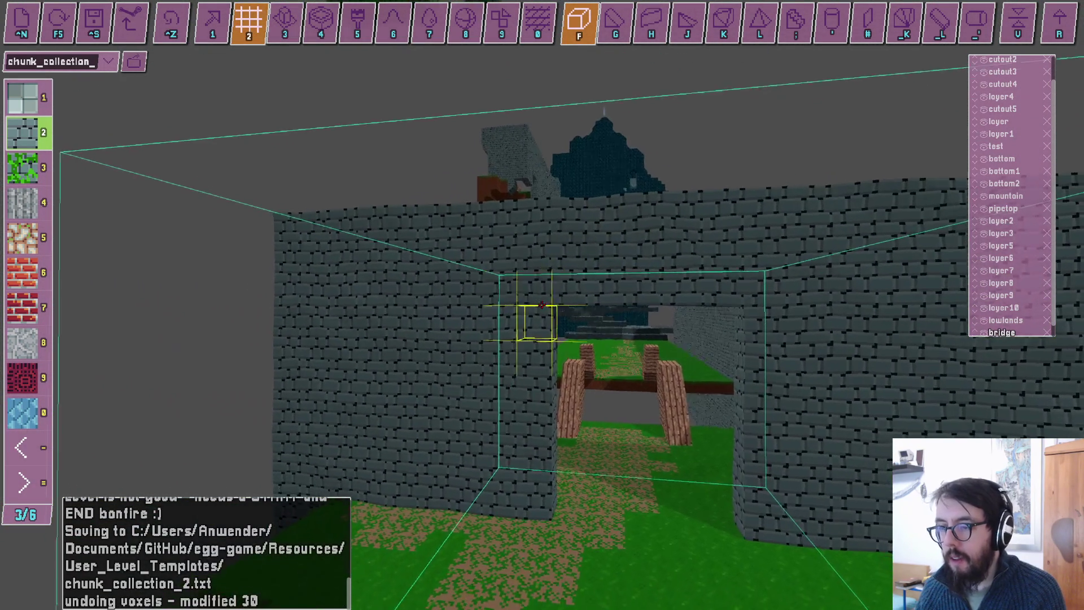
key("ctrl+z")
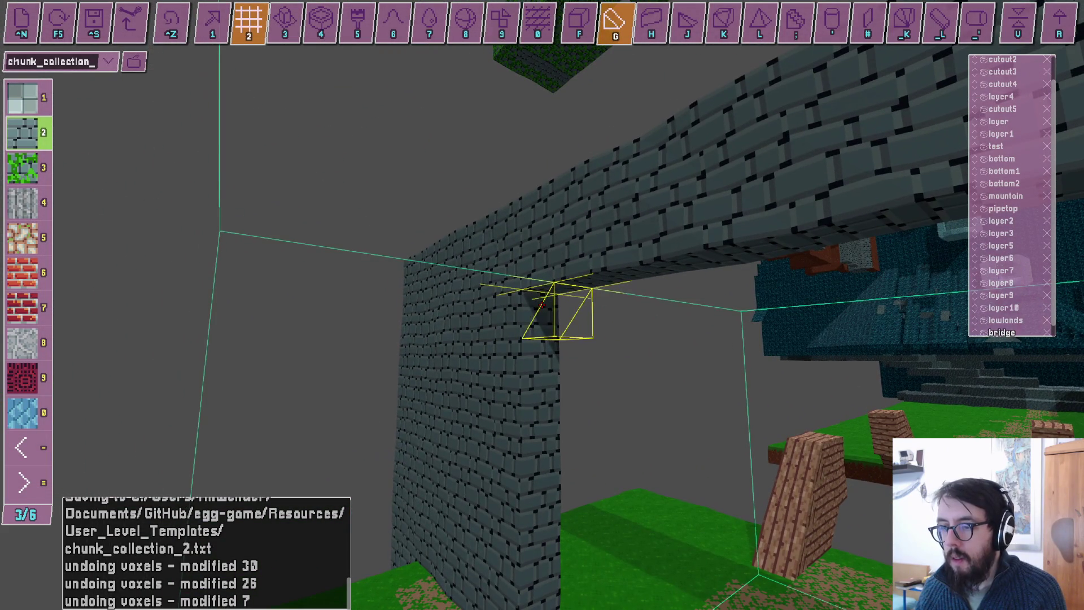
left_click(541, 304)
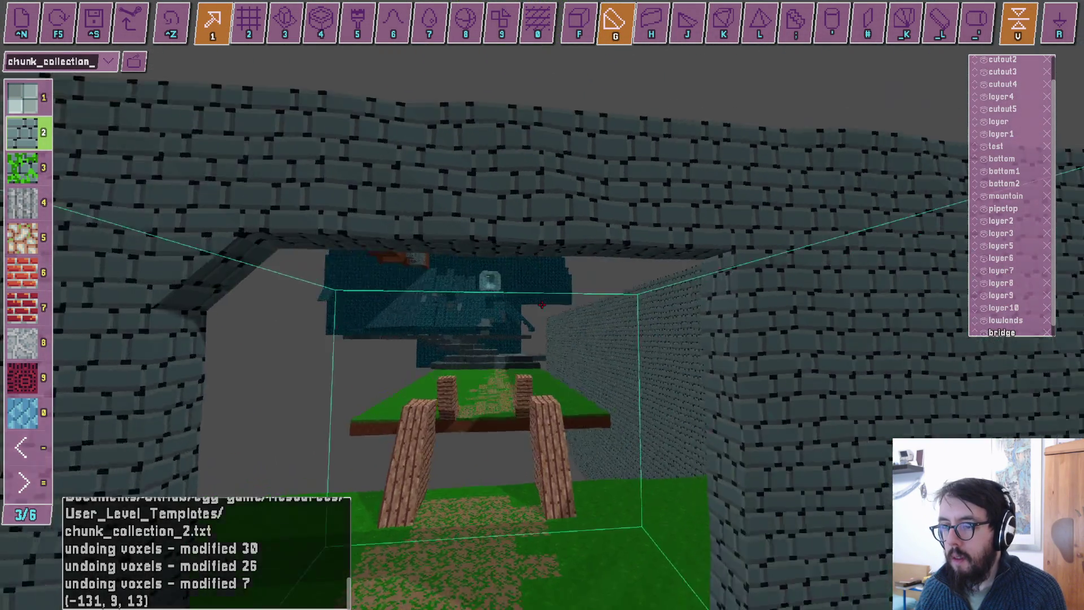
left_click(542, 305)
left_click(542, 305)
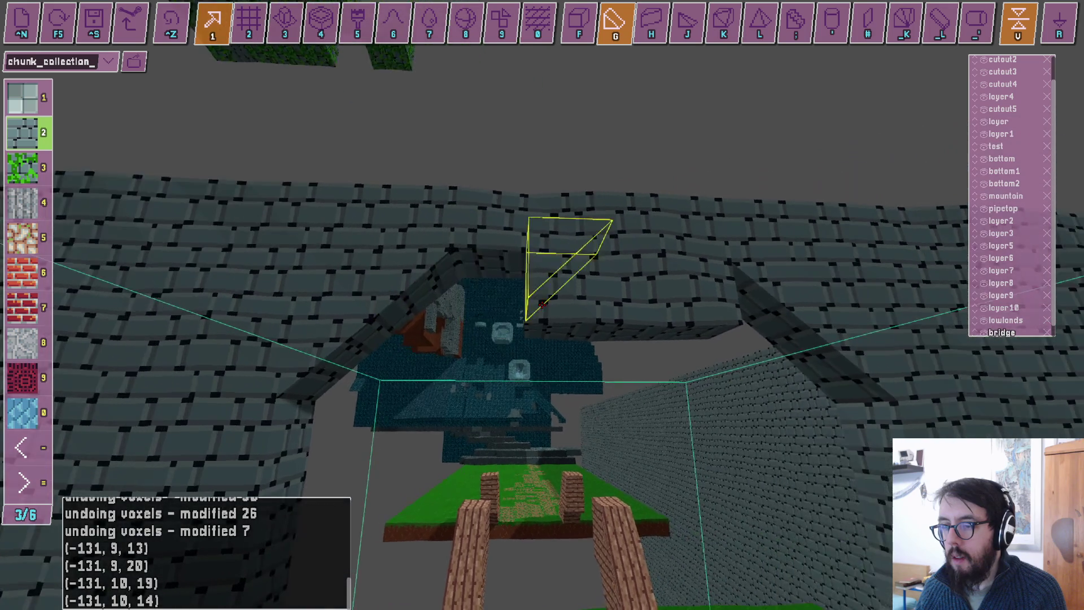
key("p")
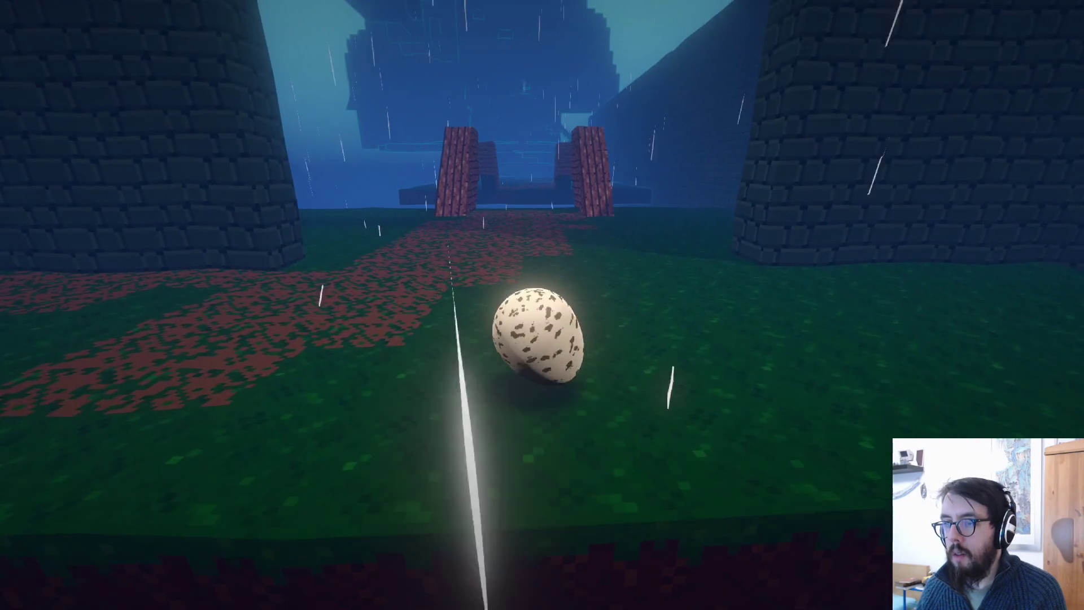
- Roll the egg toward the wooden posts, leave play mode, and fly the camera above the wall
key("w")
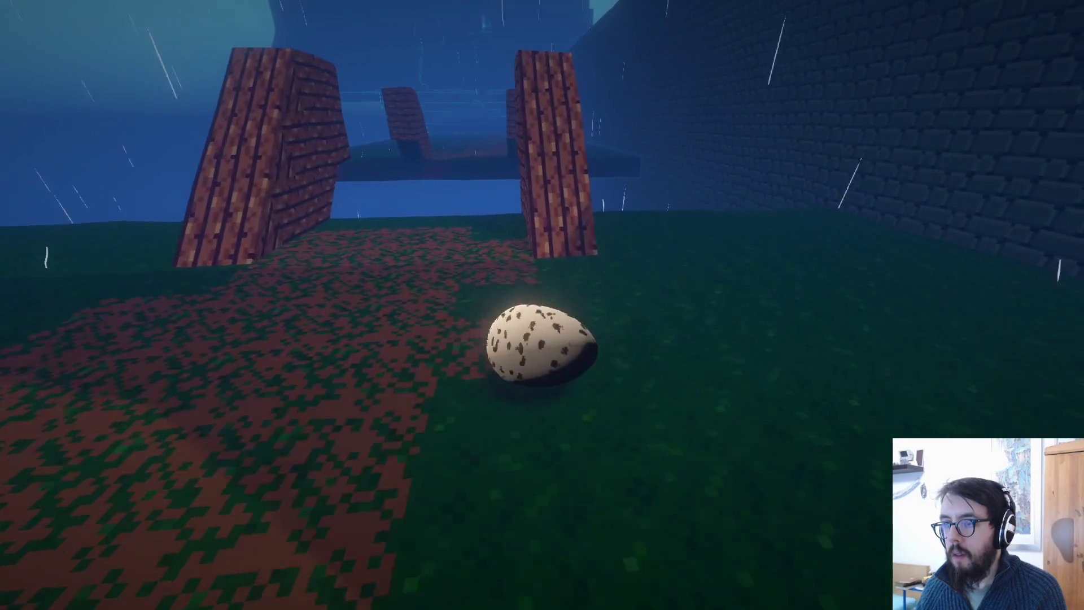
key("p")
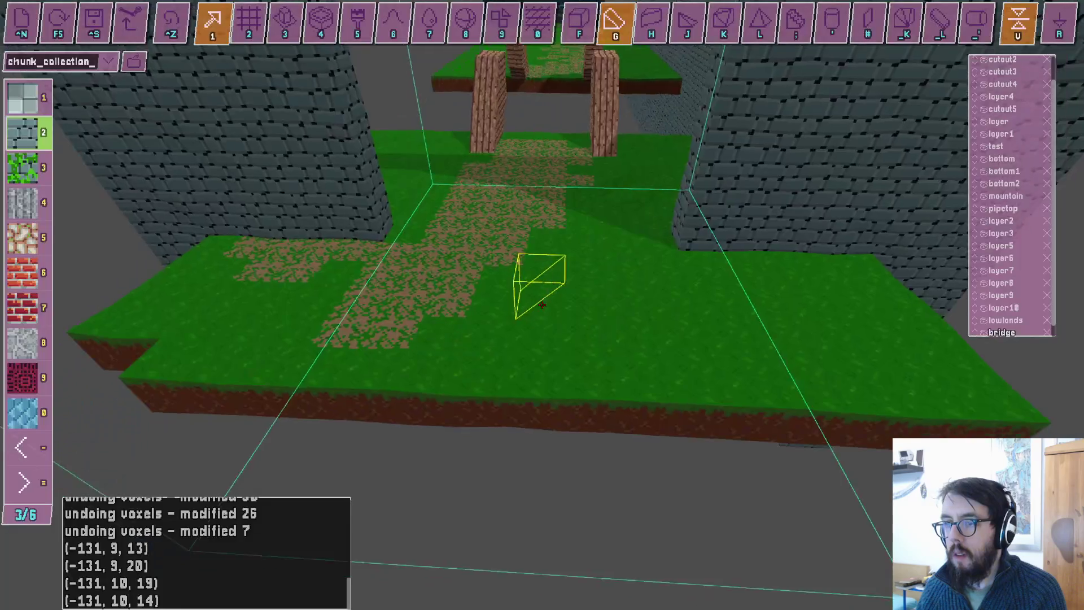
key("w")
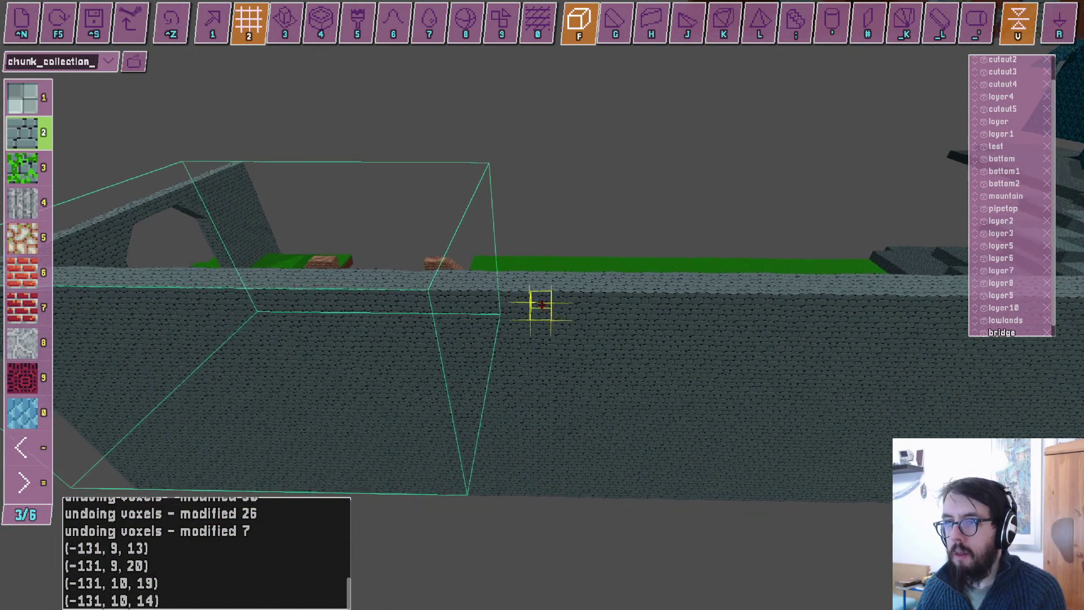
key("space")
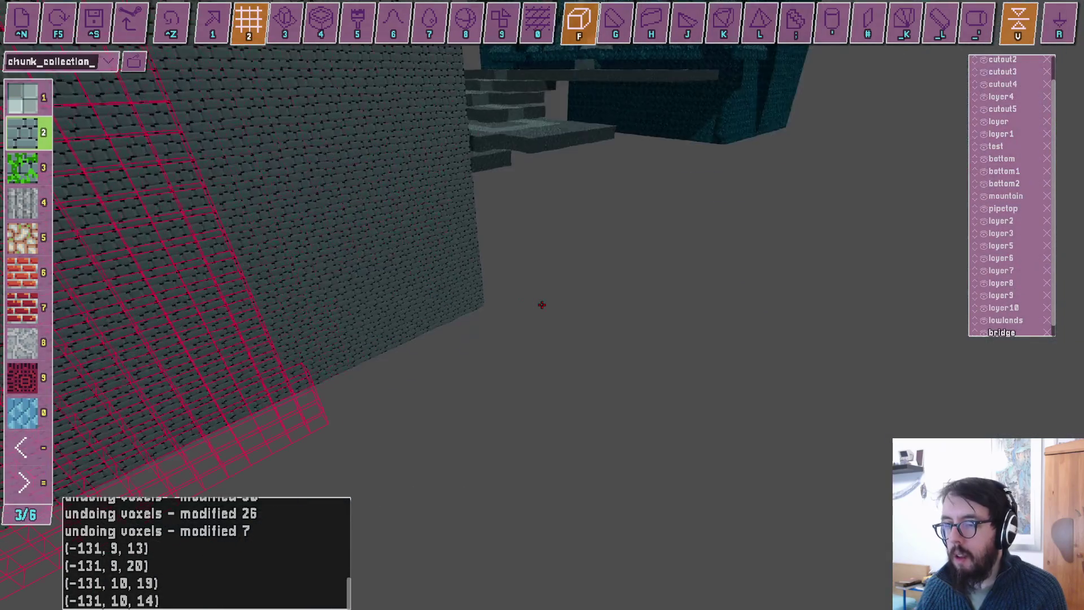
key("a")
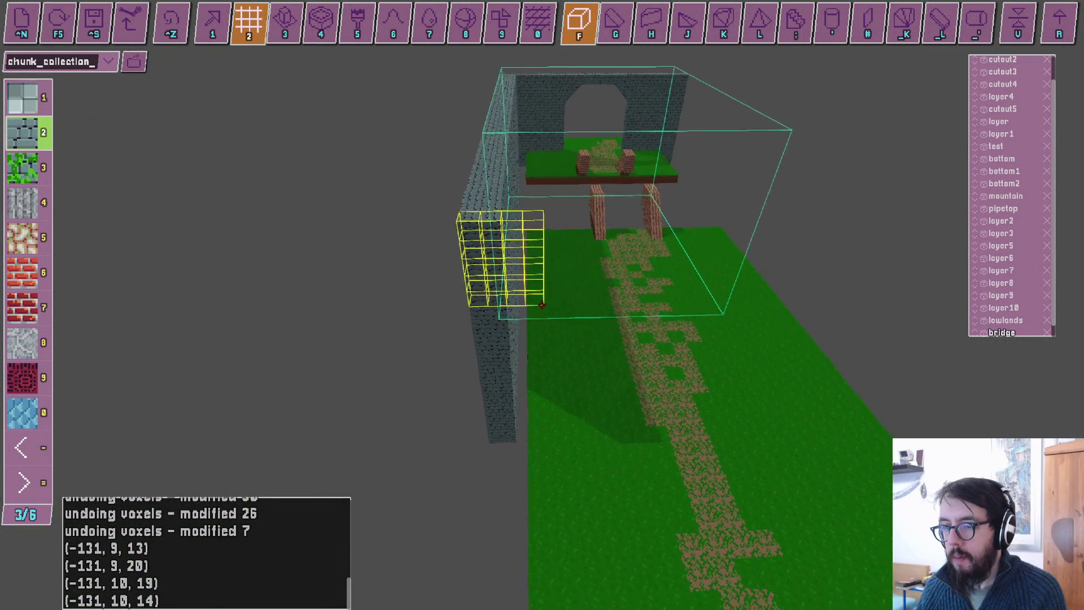
- Place the front and side stone-brick walls with the box tool
key("a")
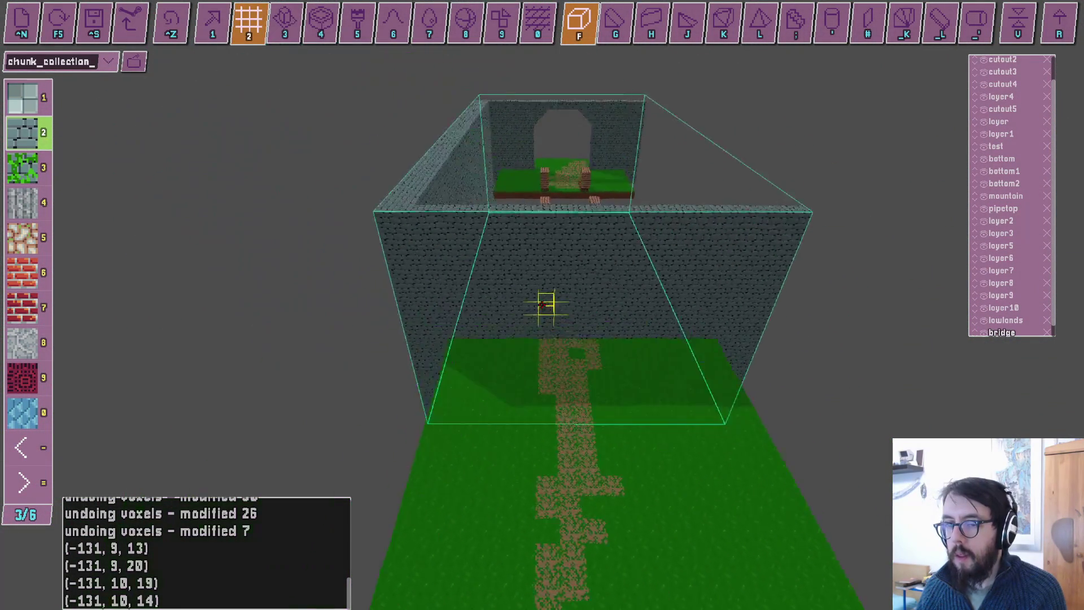
left_click(539, 305)
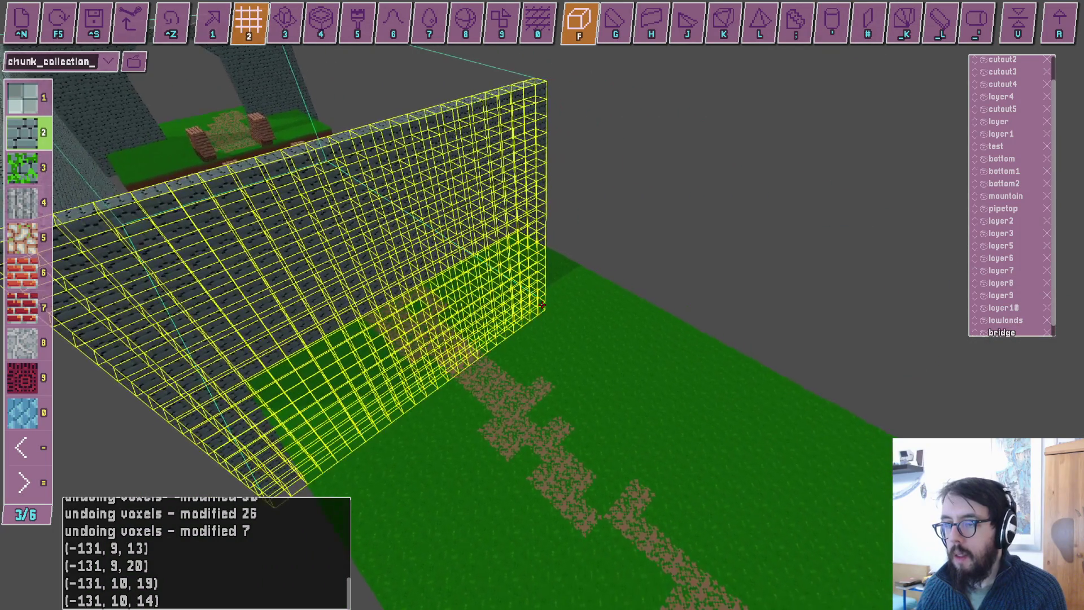
left_click(541, 305)
key("a")
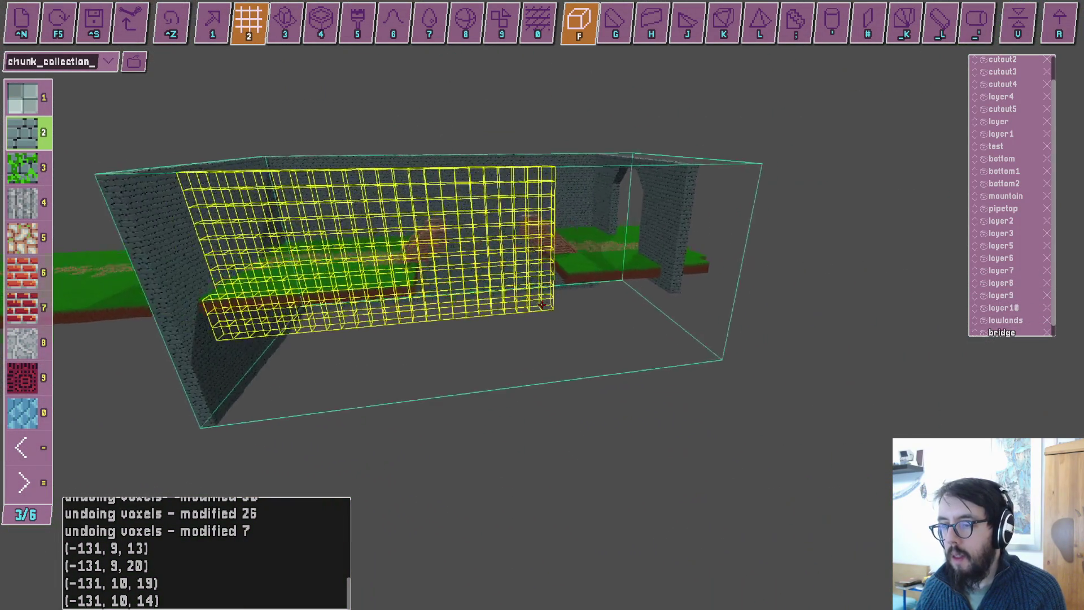
left_click(541, 305)
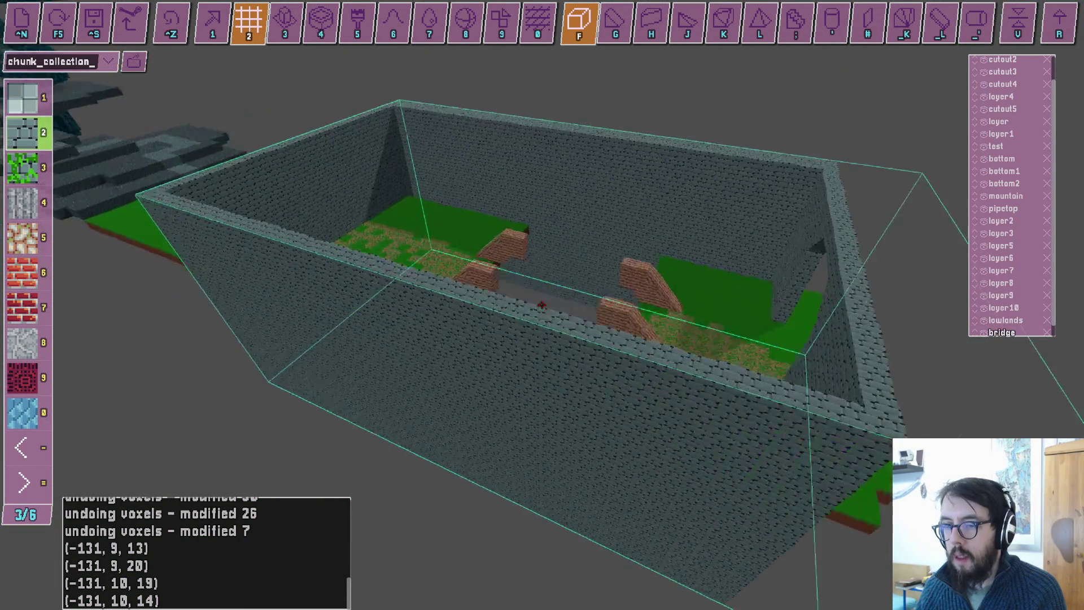
- Fly past the bridge to the back wall and select a block of wall voxels to carve the doorway
key("w")
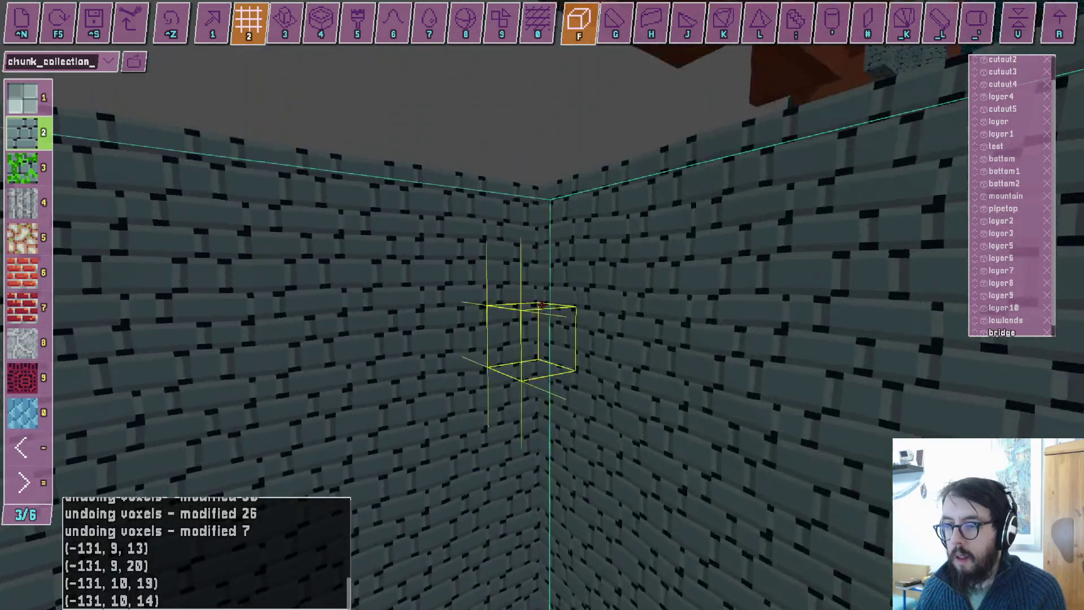
key("s")
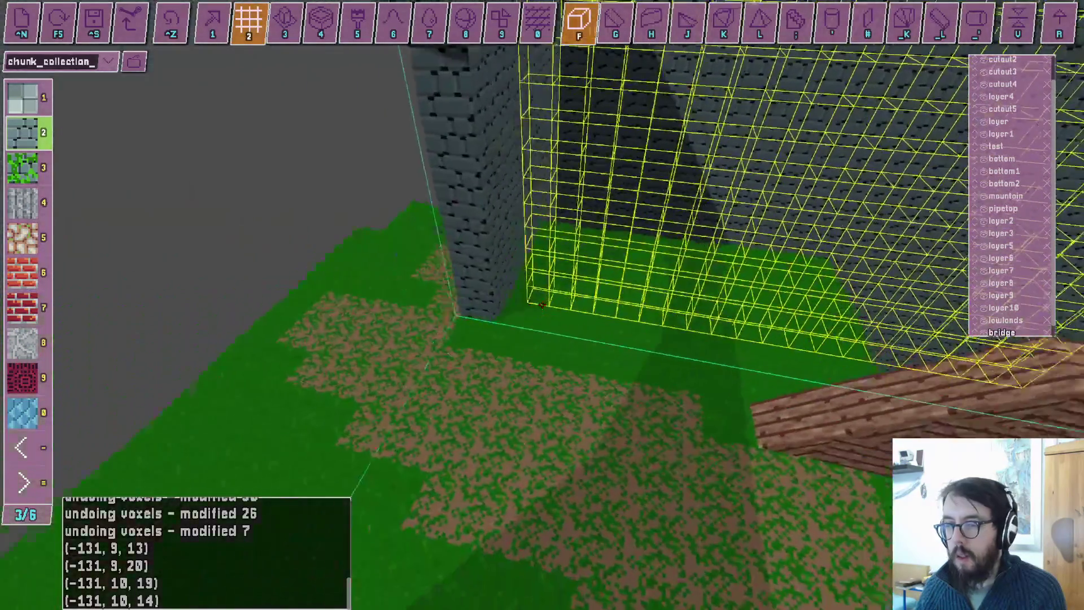
key("s")
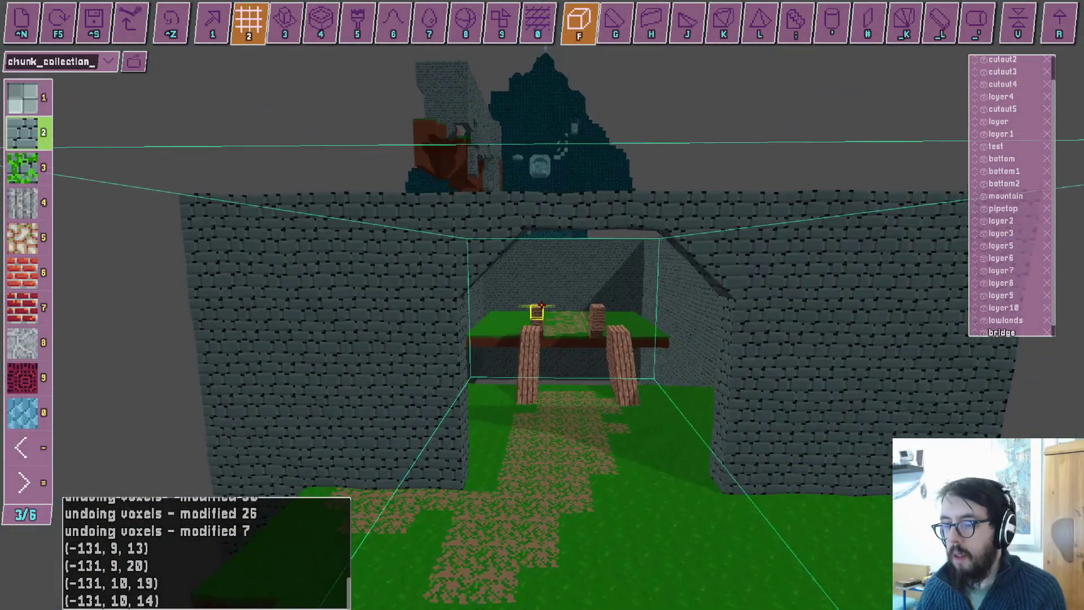
key("w")
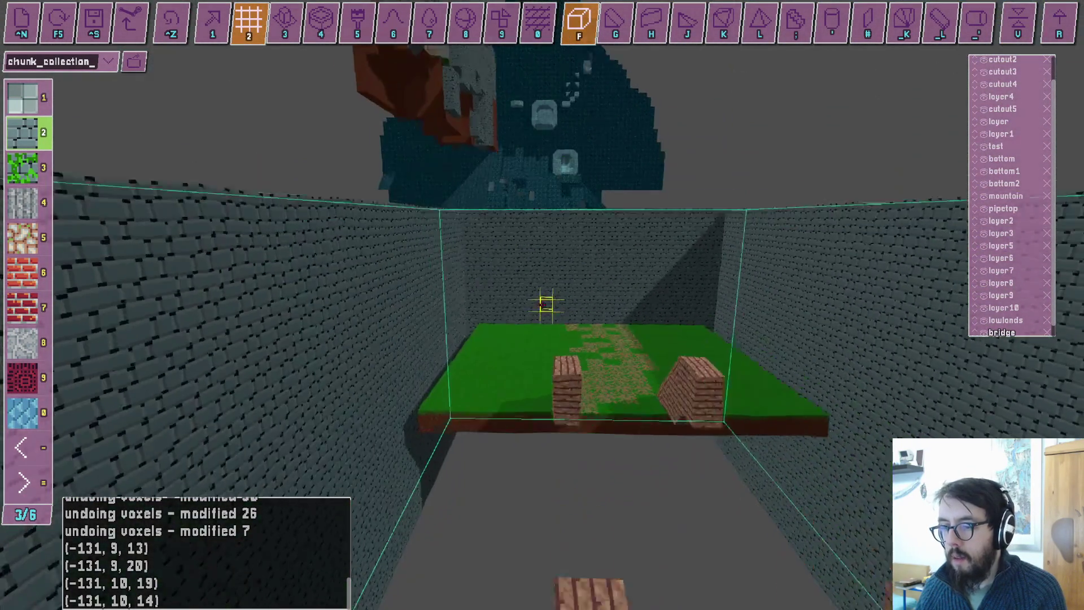
left_click_drag(542, 305, 541, 305)
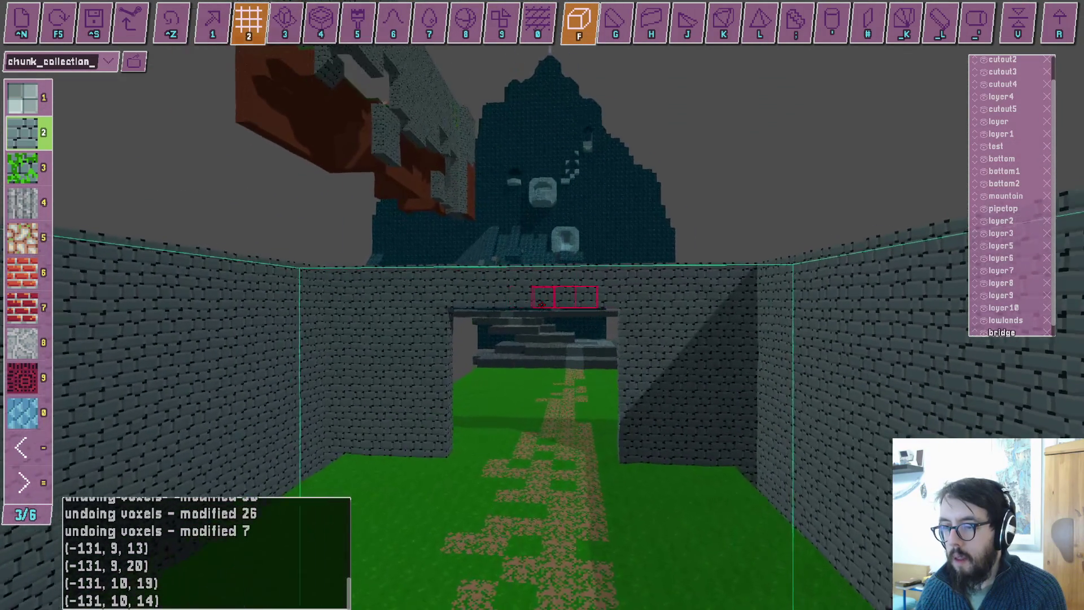
- Fly up over the wall to inspect the opening and the whole walled area
key("w")
key("u")
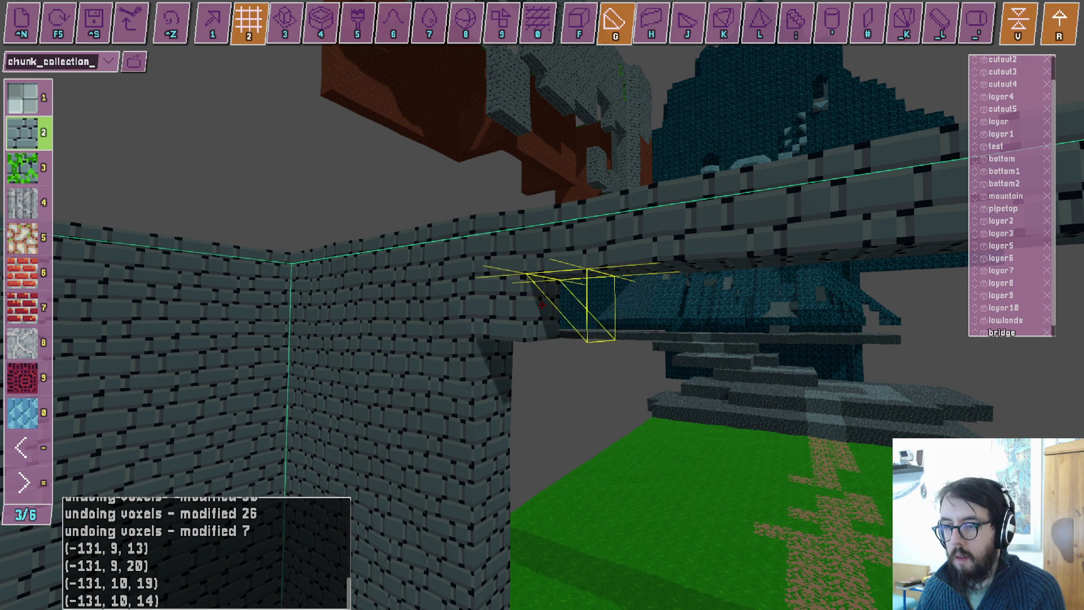
key("1")
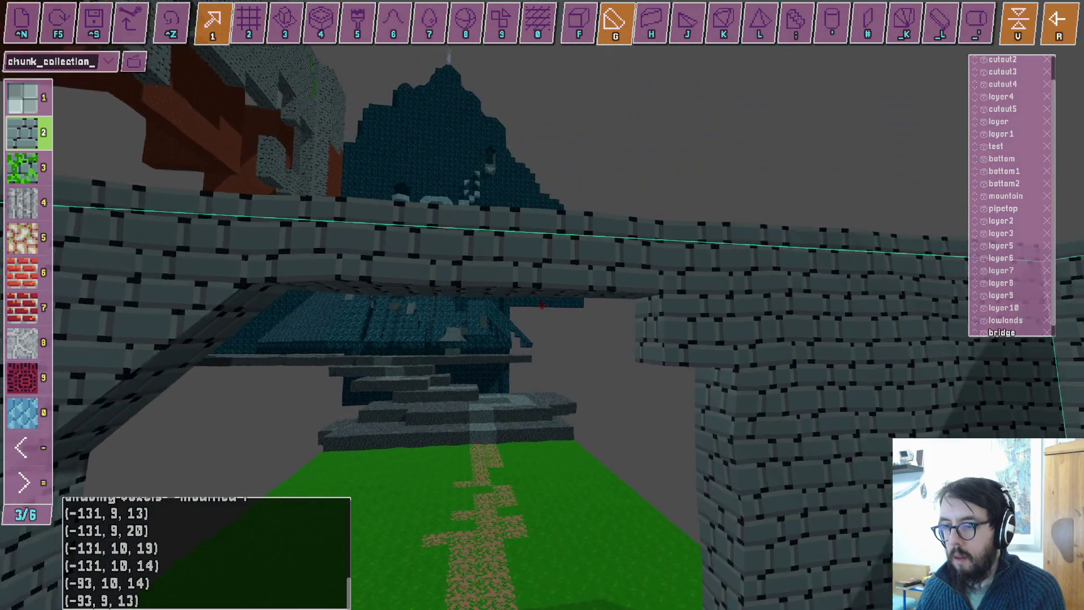
key("w")
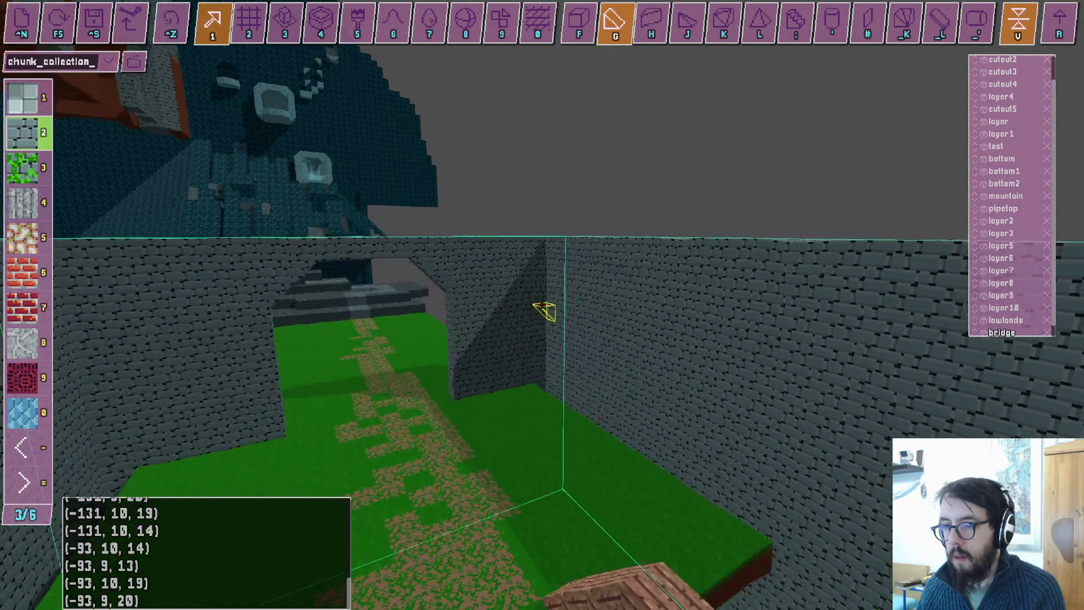
key("s")
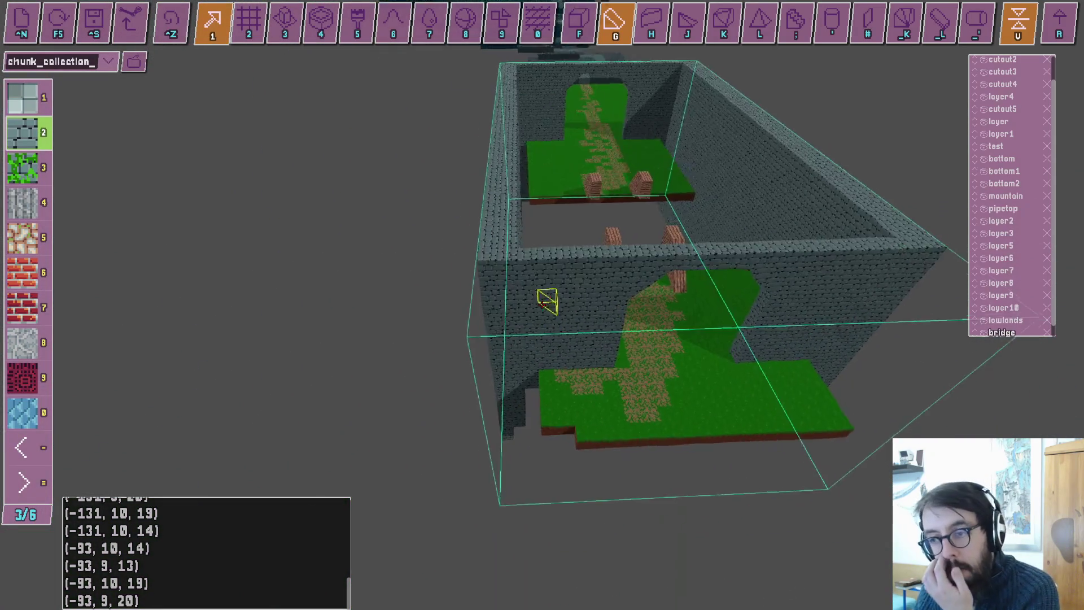
key("3")
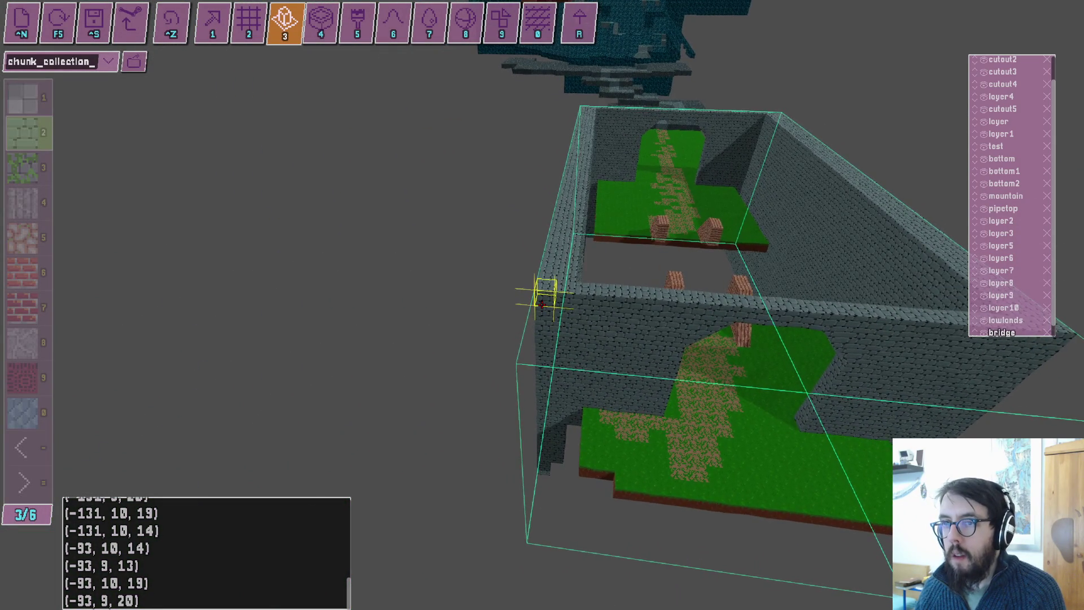
key("w")
key("a")
key("w")
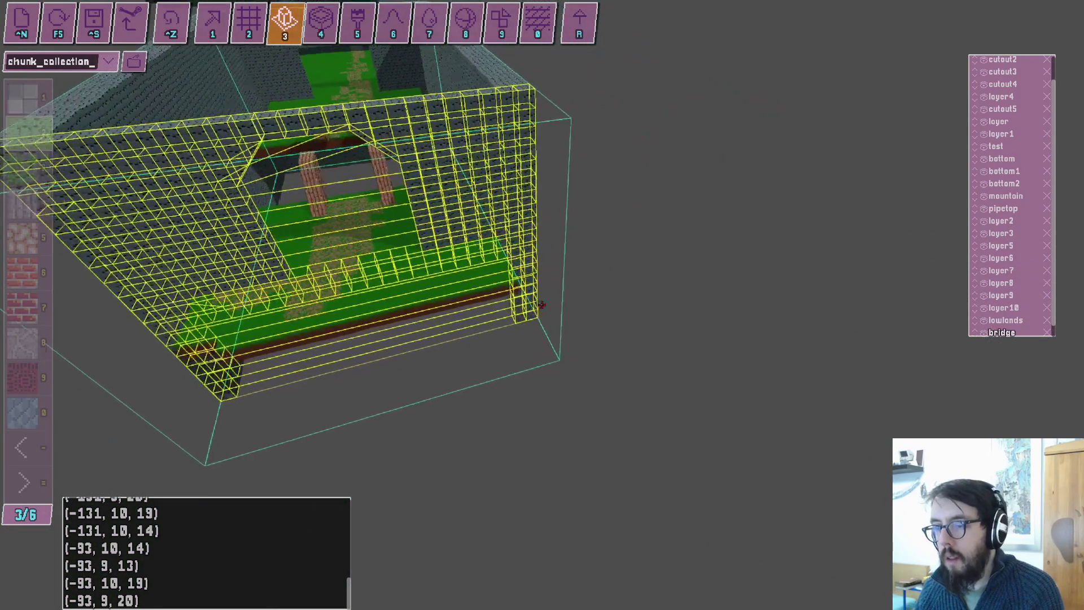
key("s")
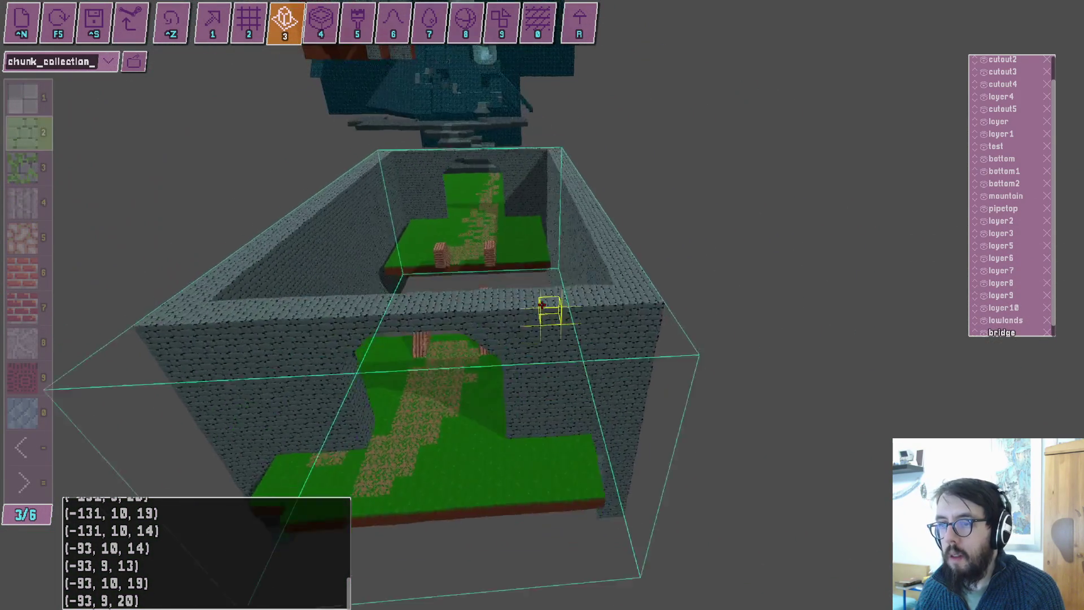
key("a")
key("w")
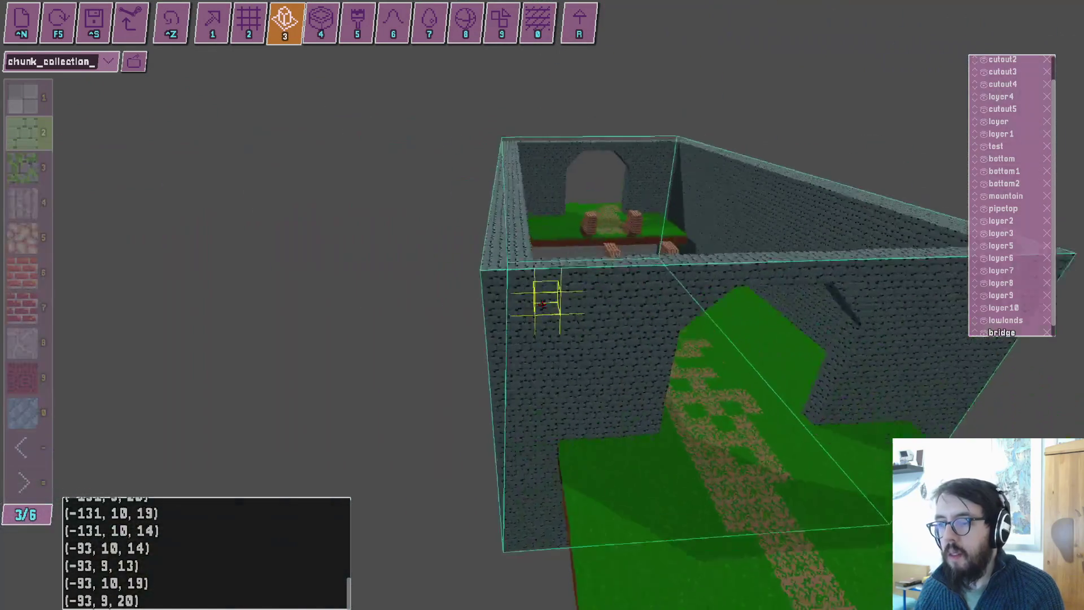
key("s")
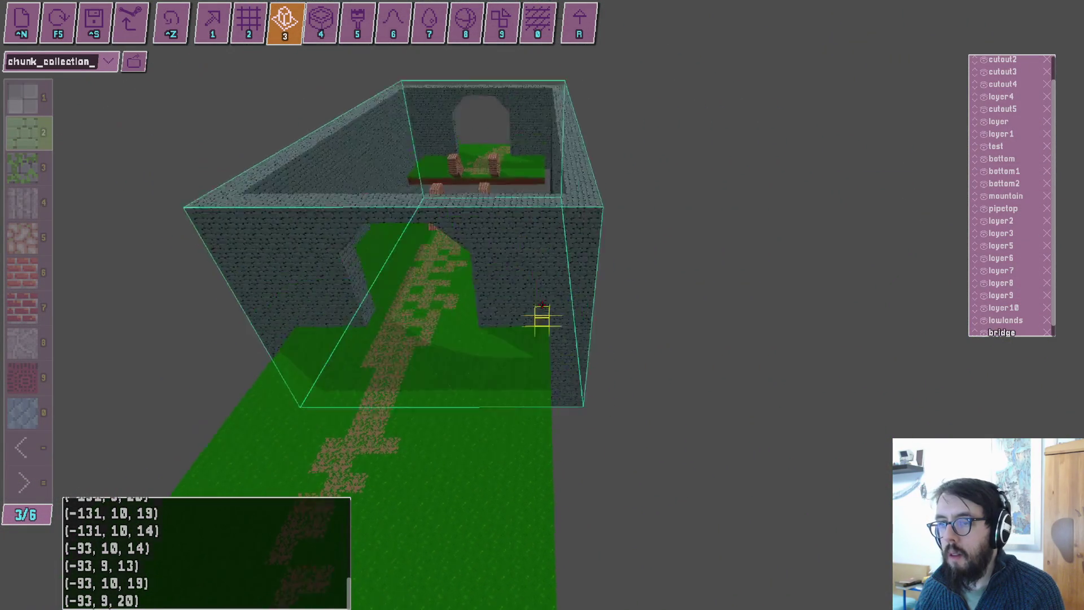
key("r")
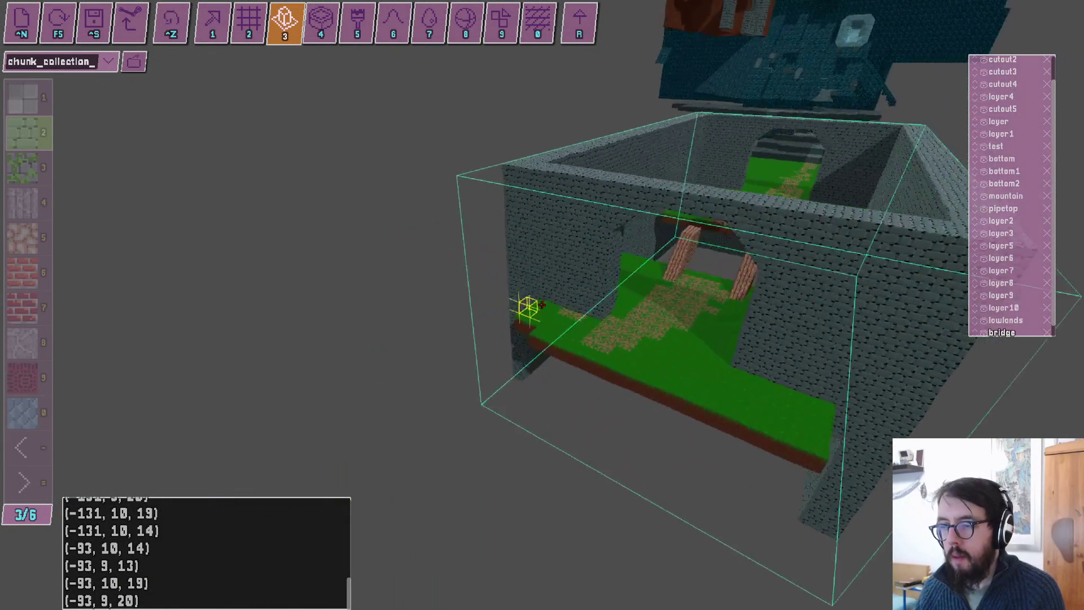
key("2")
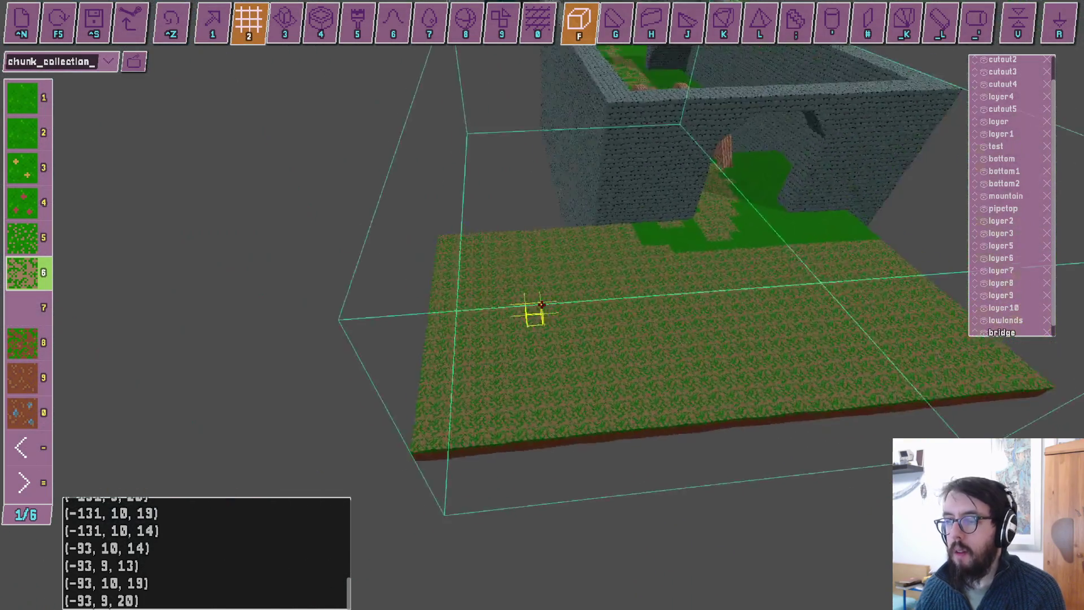
- Undo the misplaced slab, box-fill grass near the bridge, and paint a dirt path to the doorway
key("ctrl+z")
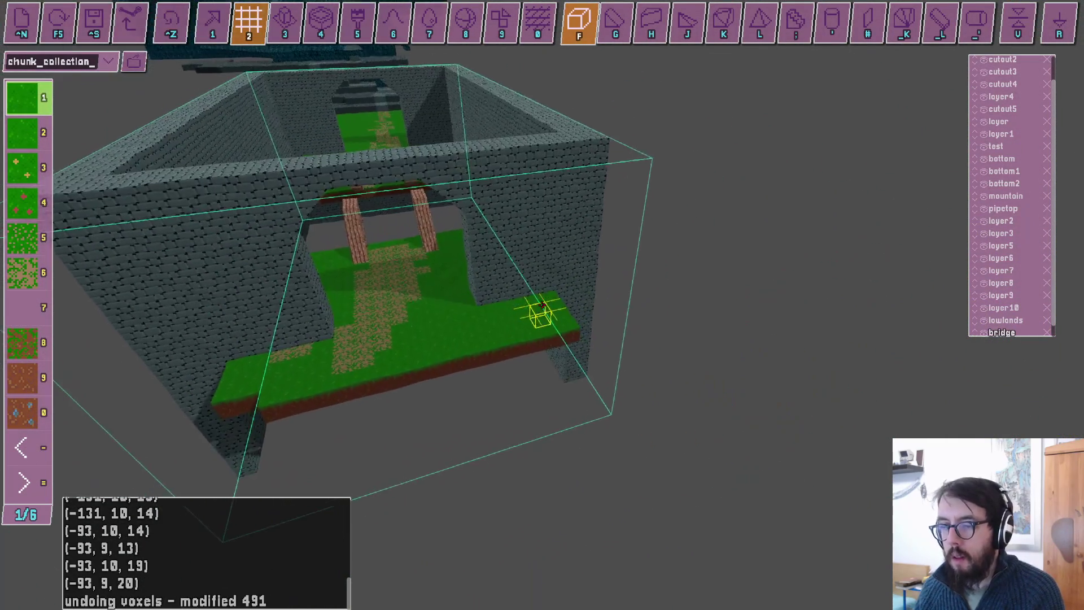
left_click(541, 305)
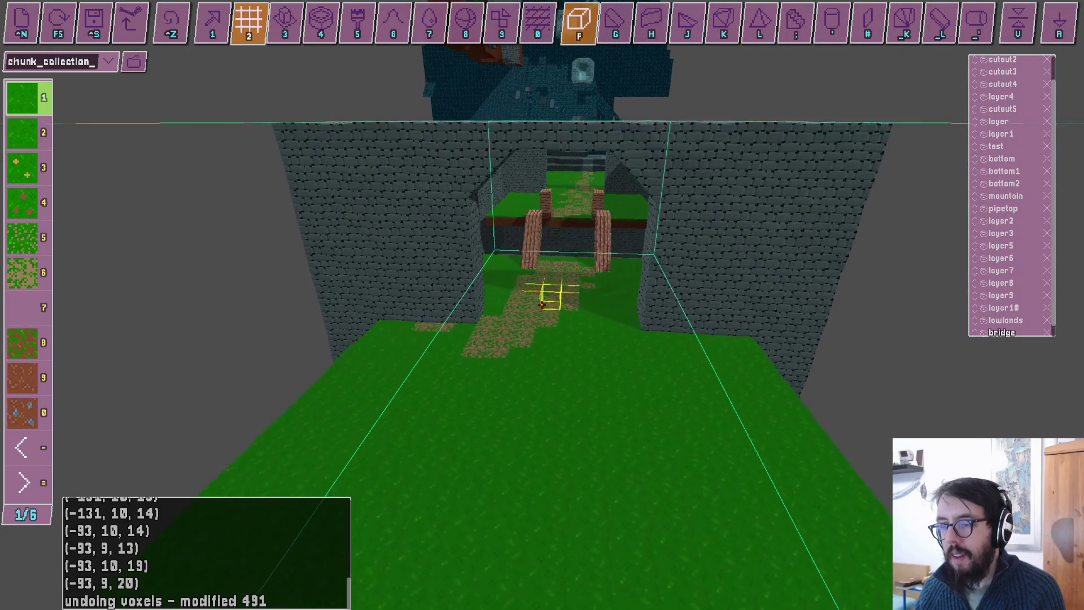
key("5")
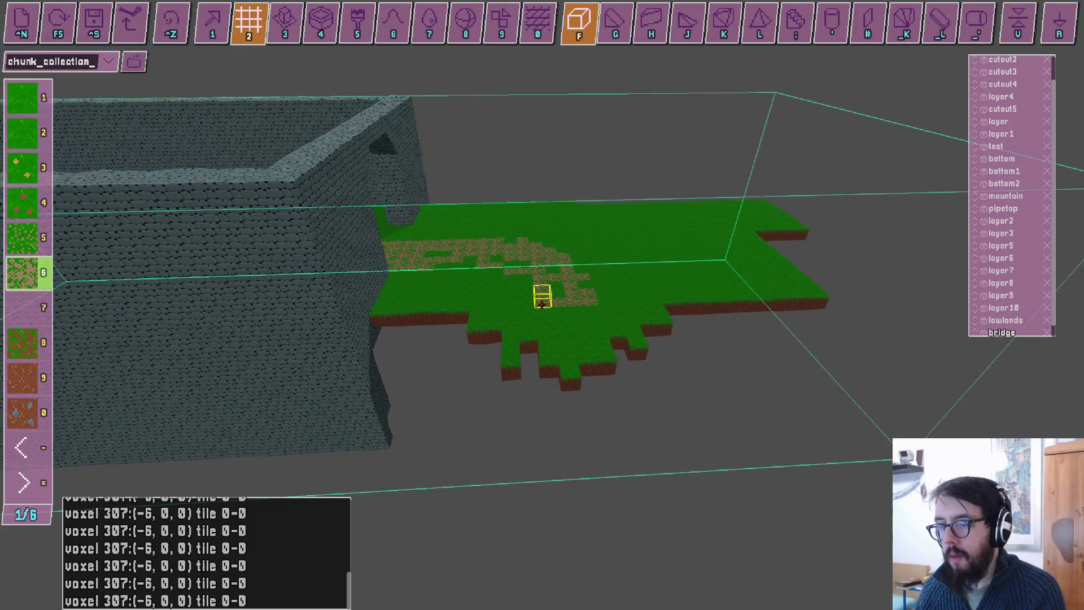
key("5")
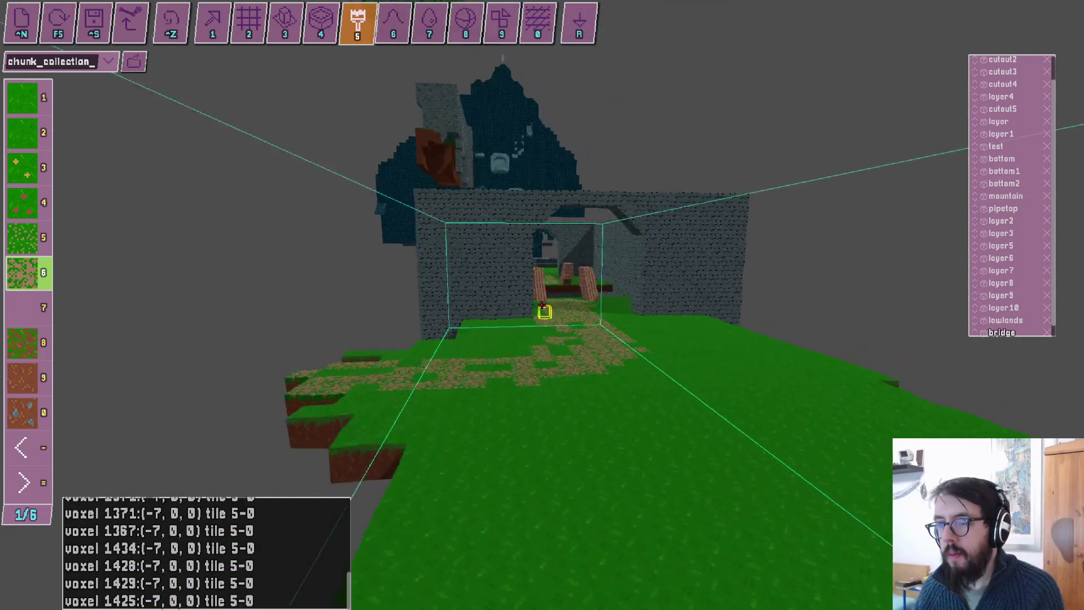
key("2")
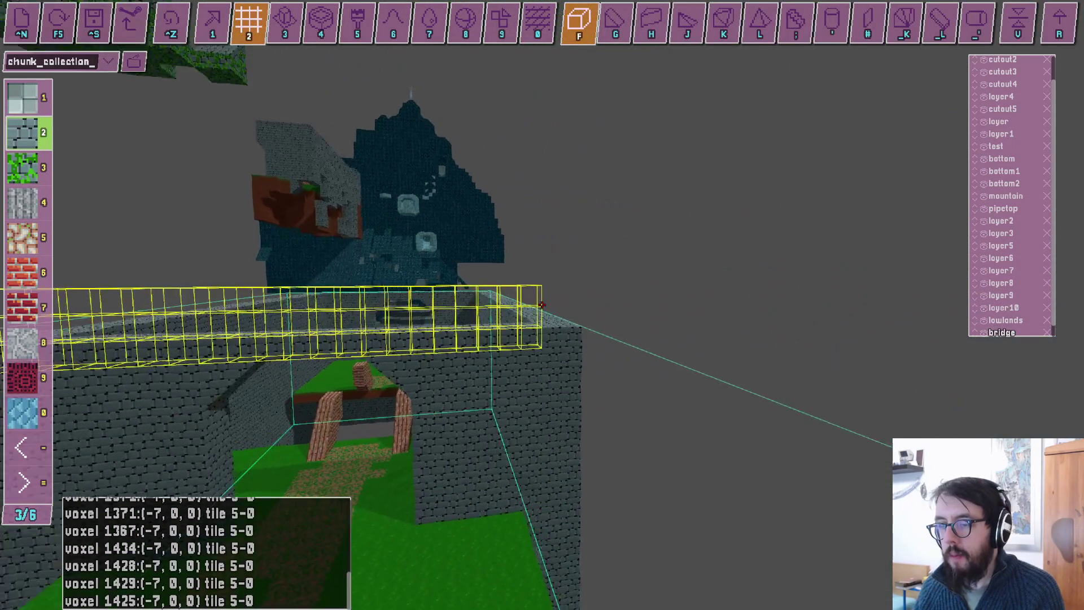
- Undo the last two small stone edits on the wall, switching to the single-block tool between them
key("ctrl+z")
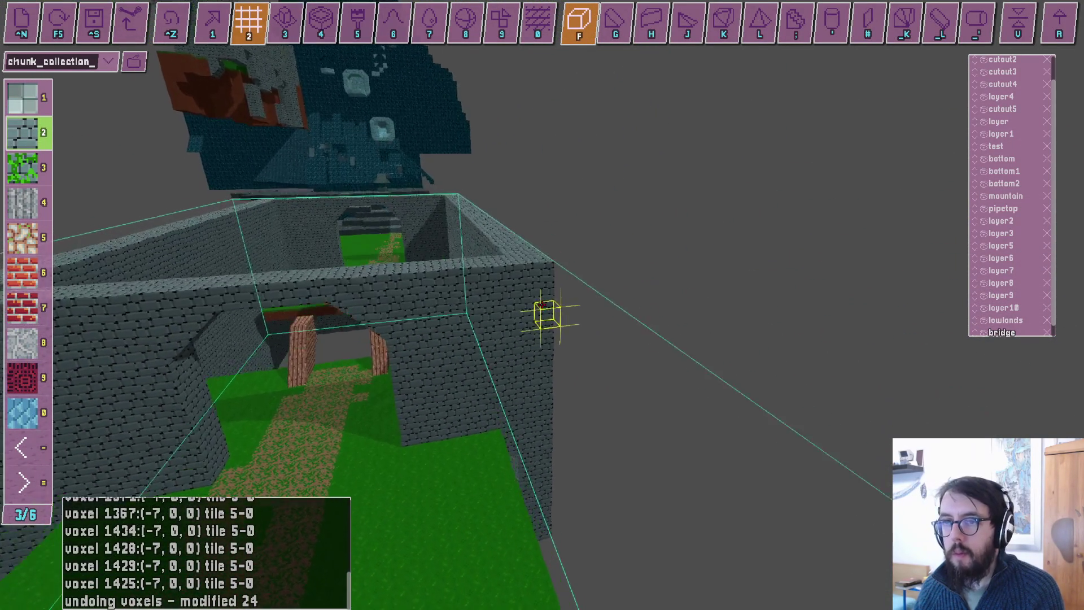
key("3")
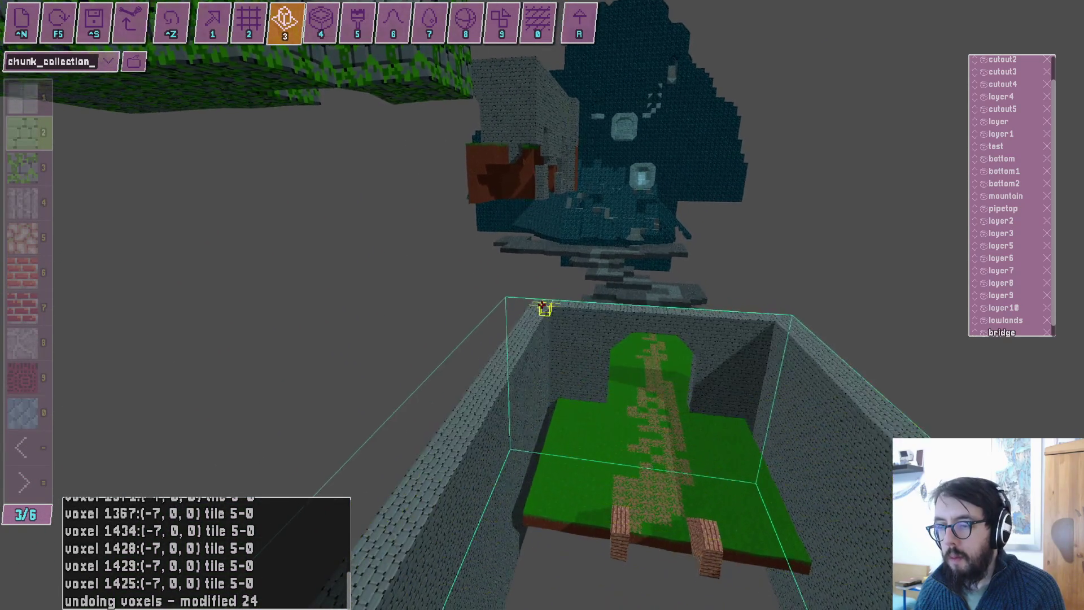
key("1")
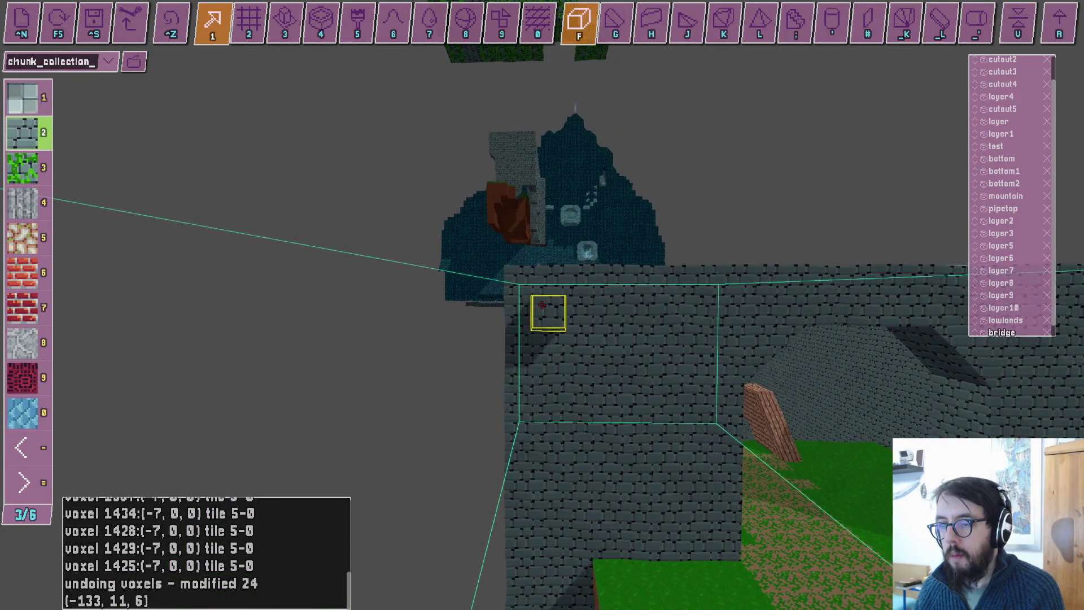
key("ctrl+z")
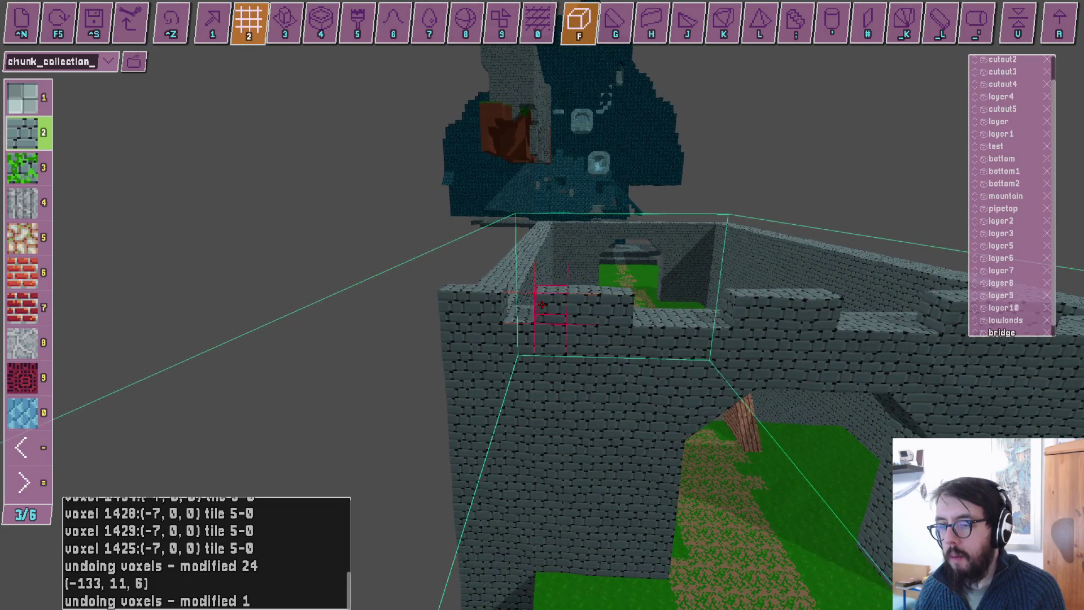
- Place alternating merlons along the front wall top, around the corner and onto the side wall
key("1")
left_click(541, 305)
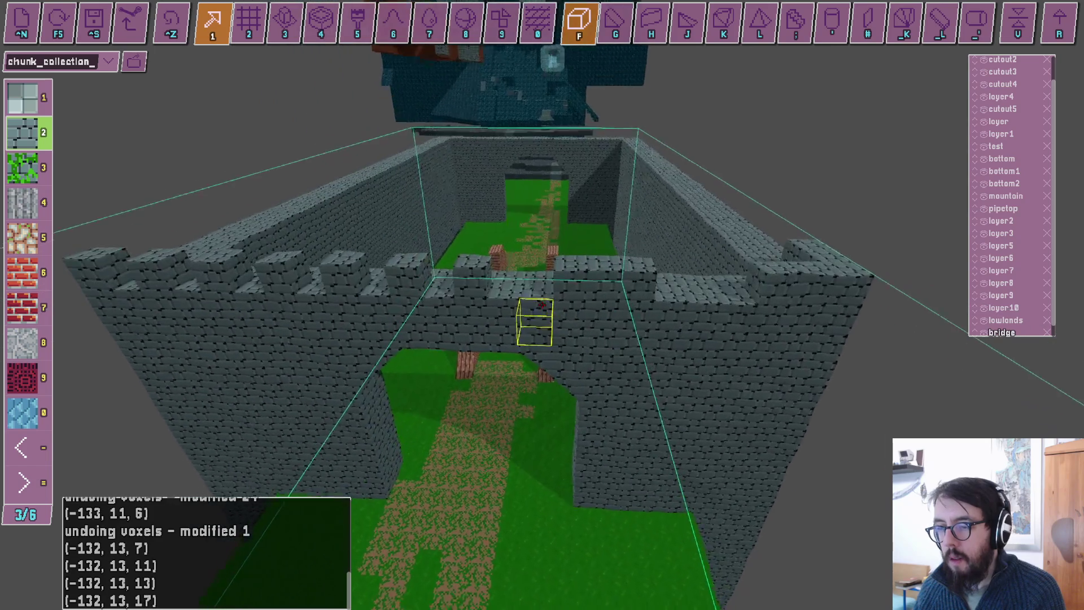
left_click(542, 305)
left_click(542, 305)
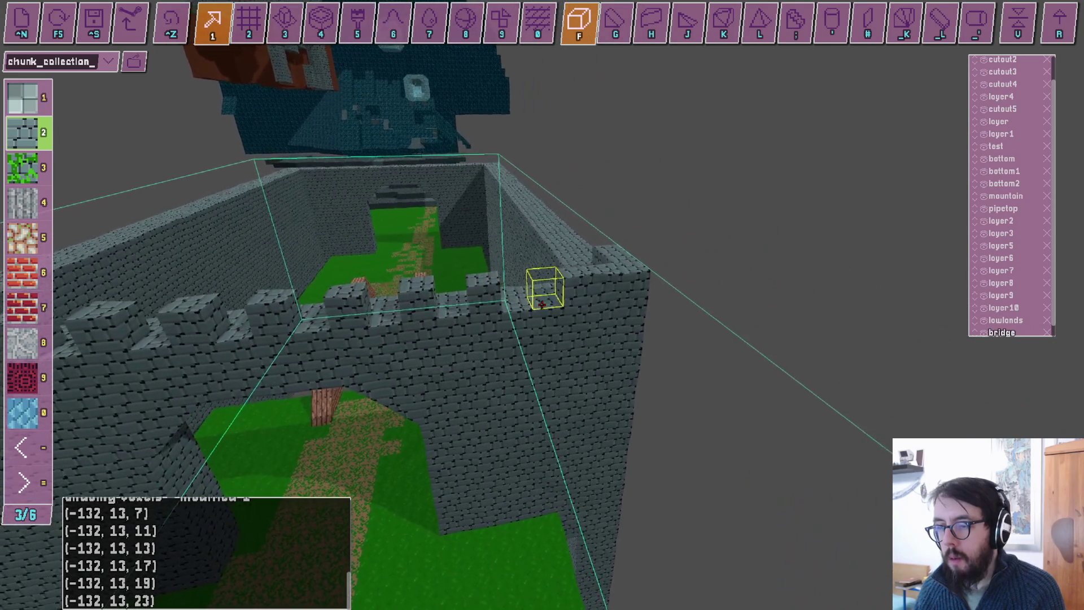
left_click(541, 305)
left_click(542, 305)
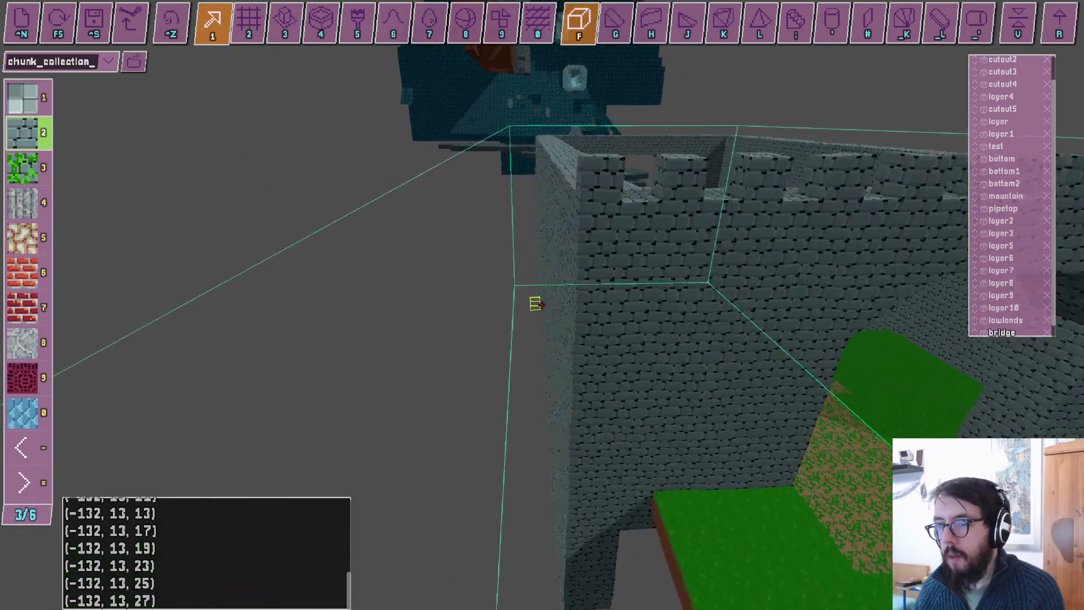
left_click(542, 305)
left_click(541, 305)
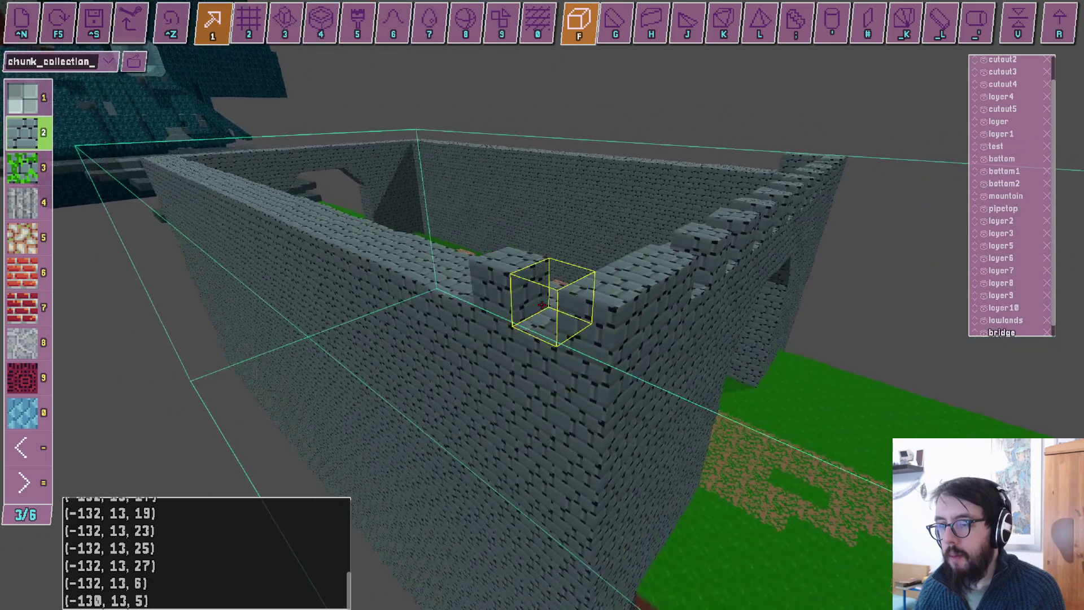
left_click(541, 305)
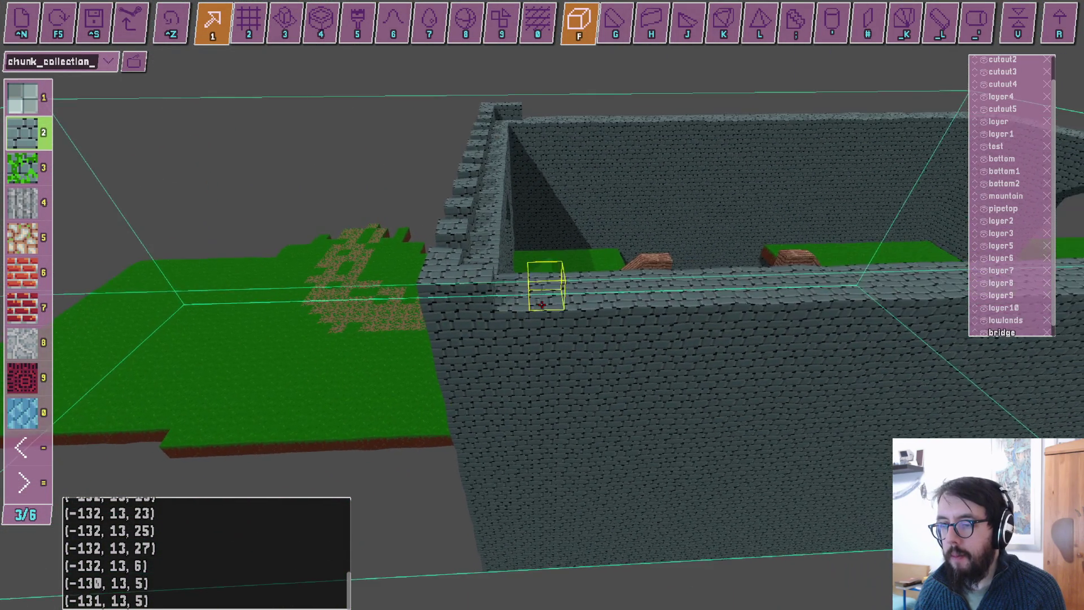
- Add merlons along the far long wall, view the battlemented courtyard from above, and start a play test
left_click(541, 305)
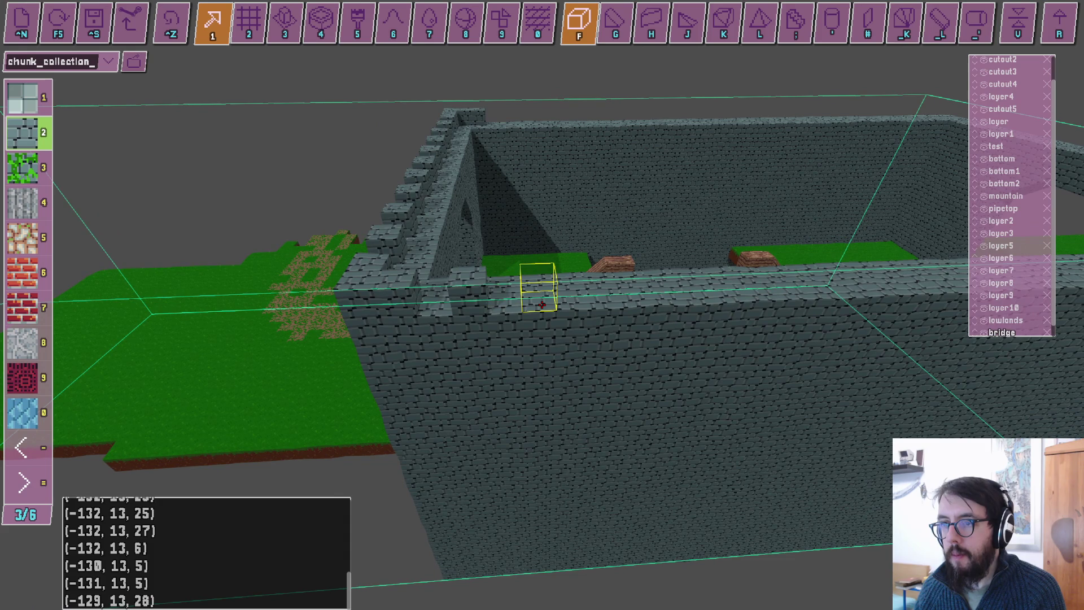
left_click(542, 305)
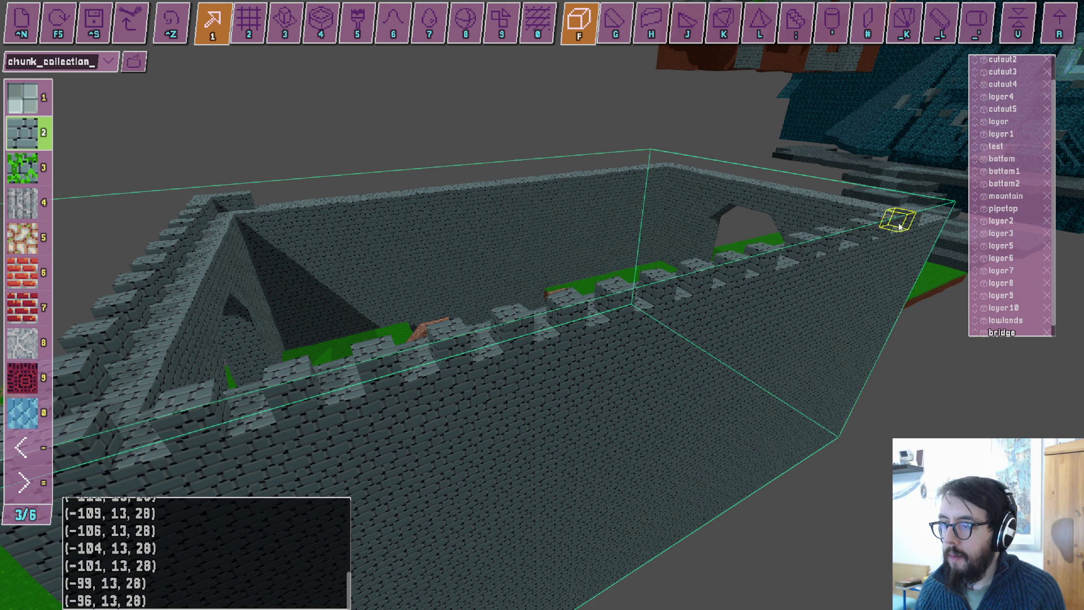
mouse_move(928, 219)
left_mouse_down()
mouse_move(542, 305)
mouse_move(492, 357)
left_mouse_up()
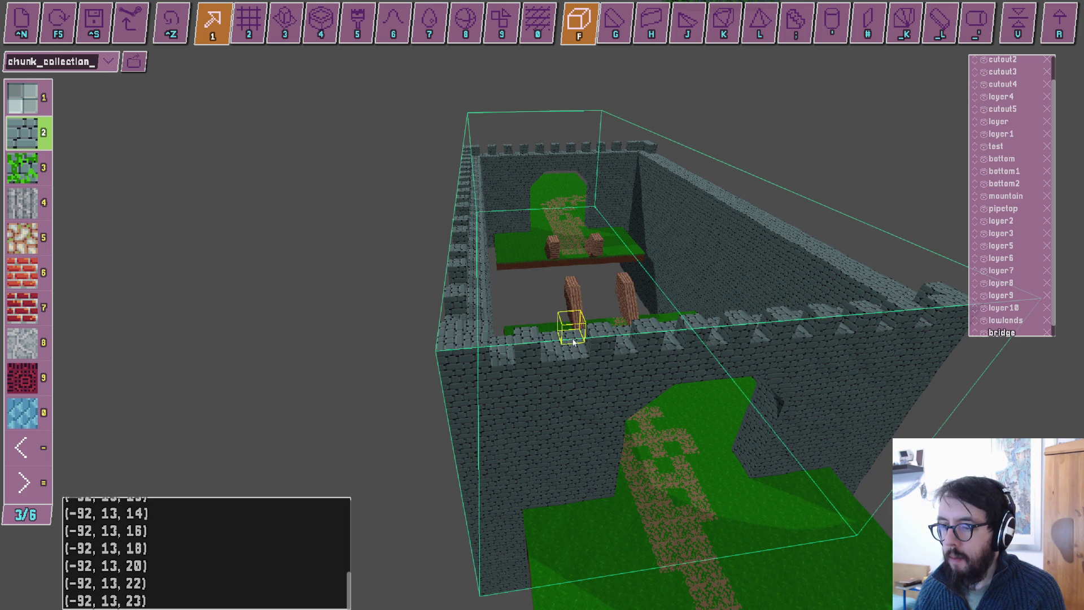
key("w")
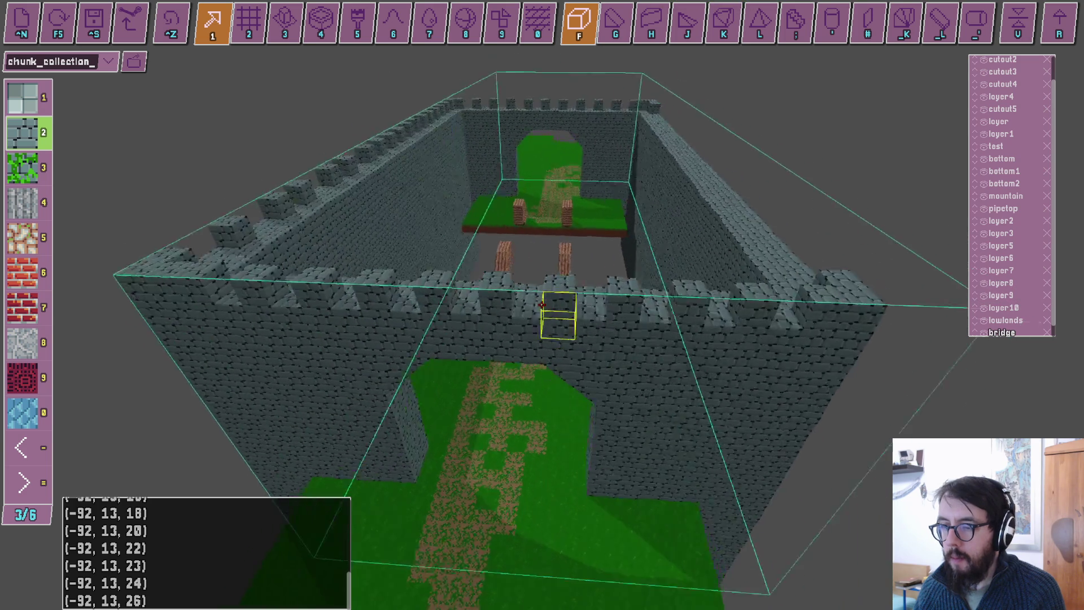
key("s")
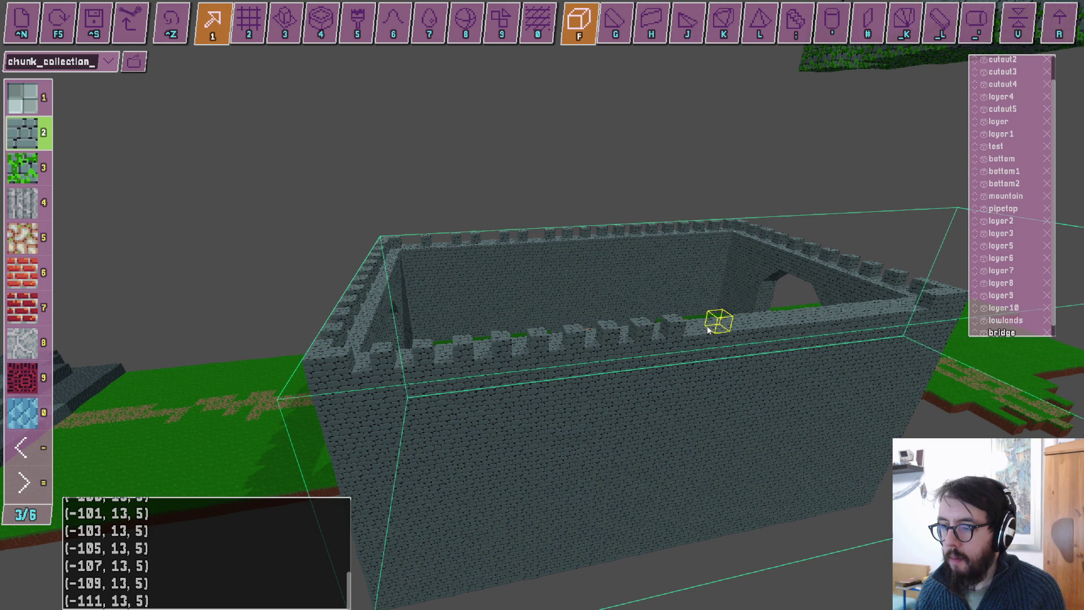
mouse_move(706, 330)
left_mouse_down()
mouse_move(552, 302)
mouse_move(479, 331)
left_mouse_up()
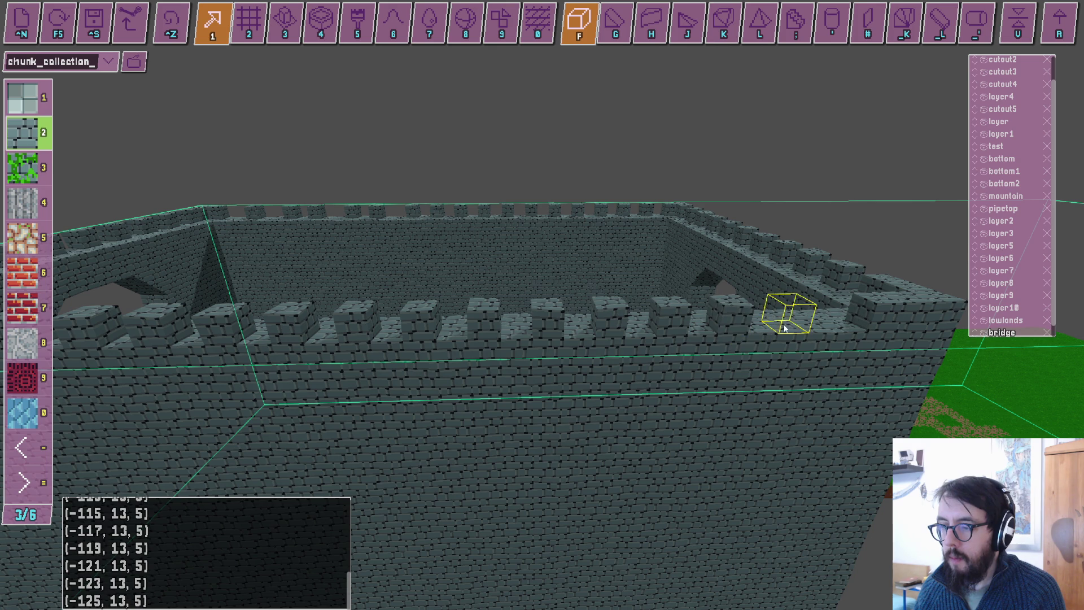
mouse_move(840, 343)
left_mouse_down()
mouse_move(557, 322)
mouse_move(541, 304)
left_mouse_up()
key("F5")
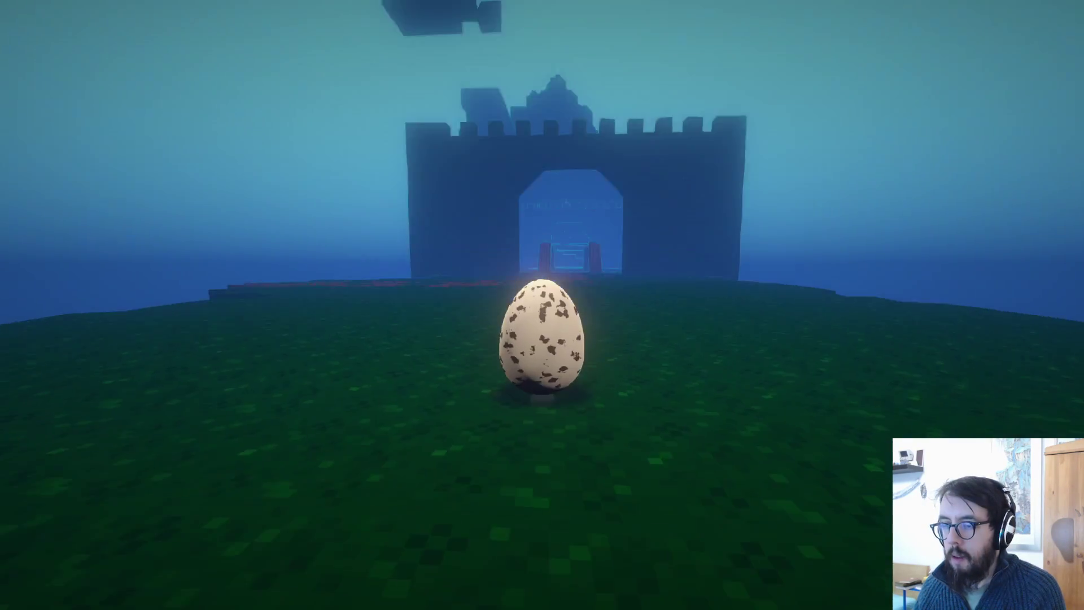
- Roll the egg up to the castle gate, exit play mode, and save to chunk_collection_2.txt
key("w")
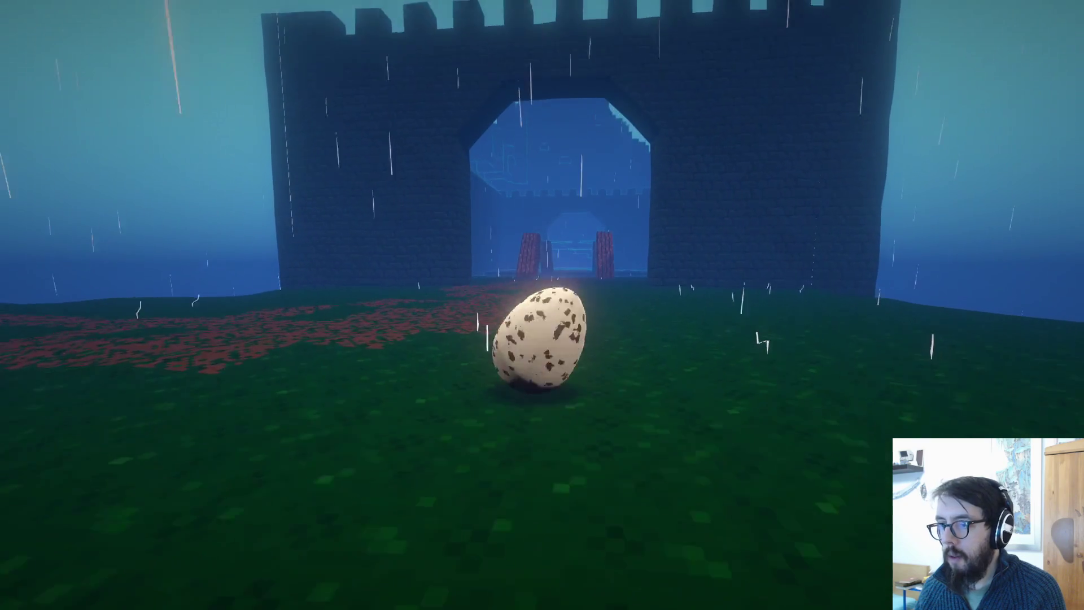
scroll(542, 304, "up", 3)
scroll(542, 305, "down", 3)
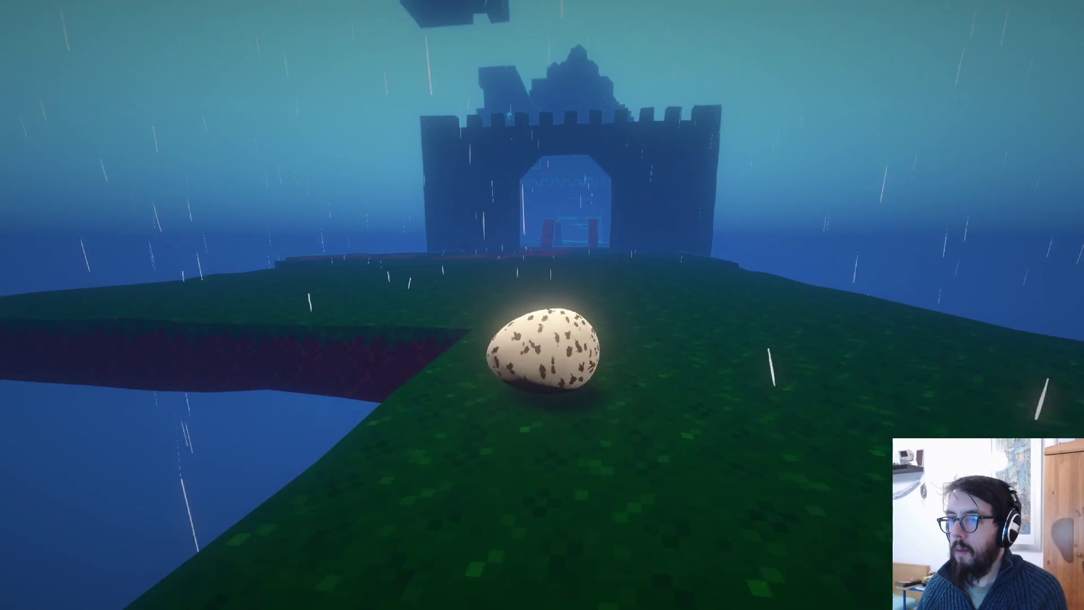
key("w")
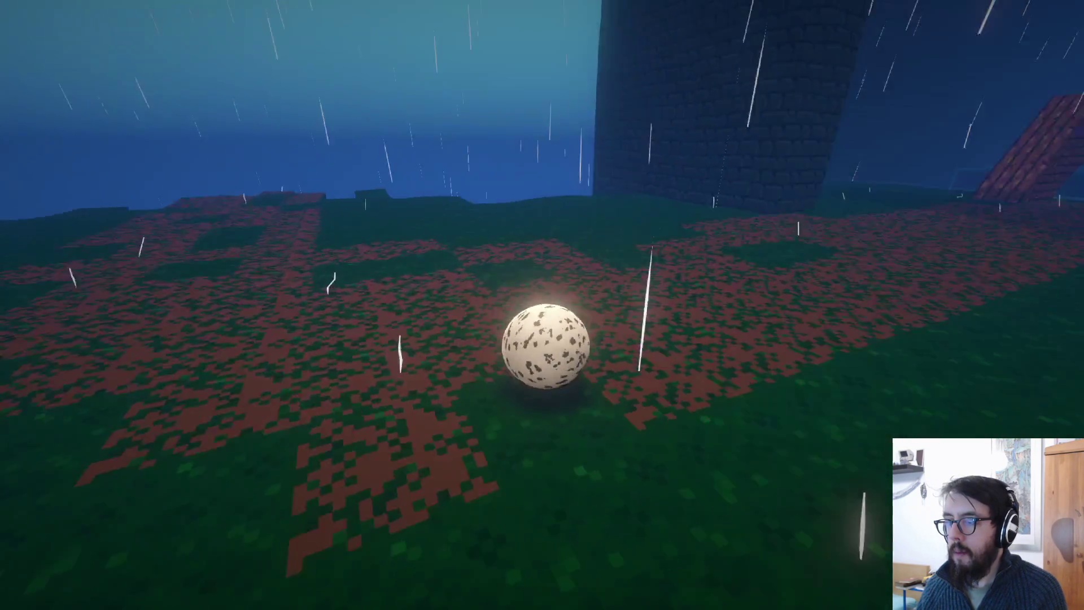
key("w")
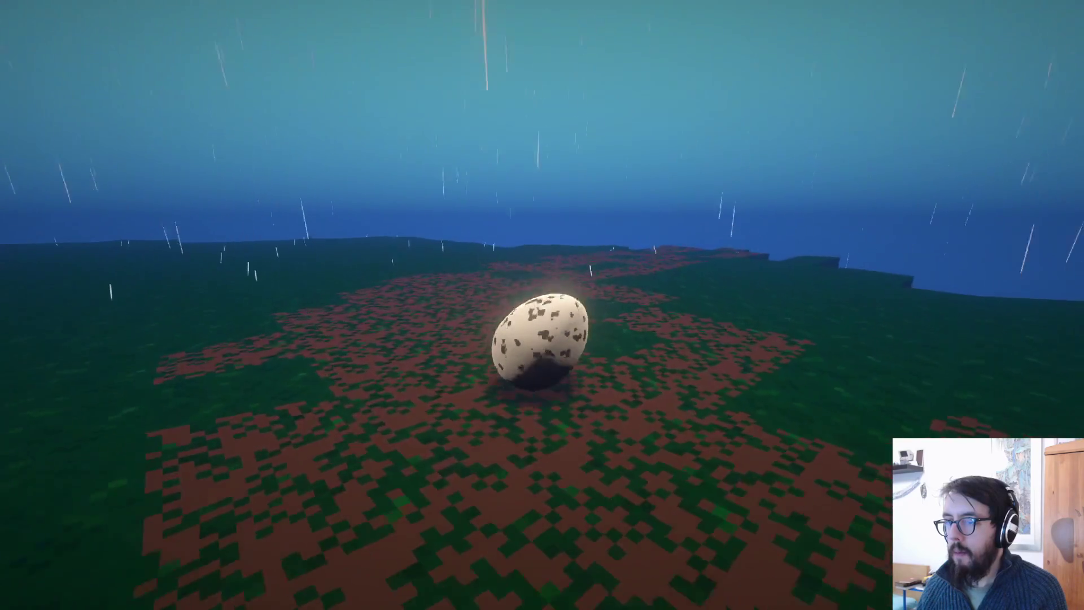
key("Escape")
key("ctrl+s")
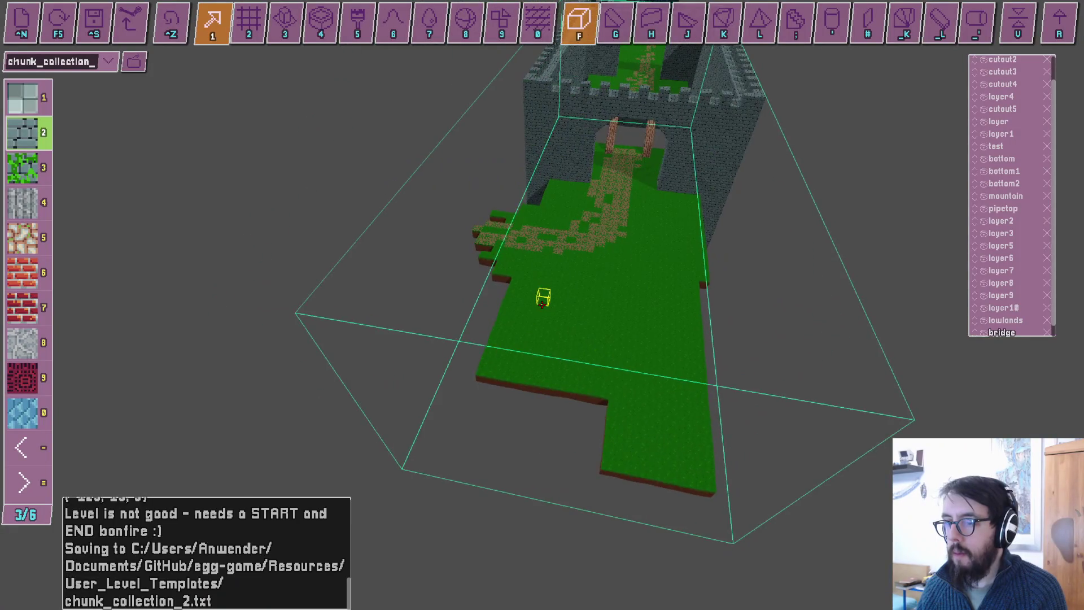
key("w")
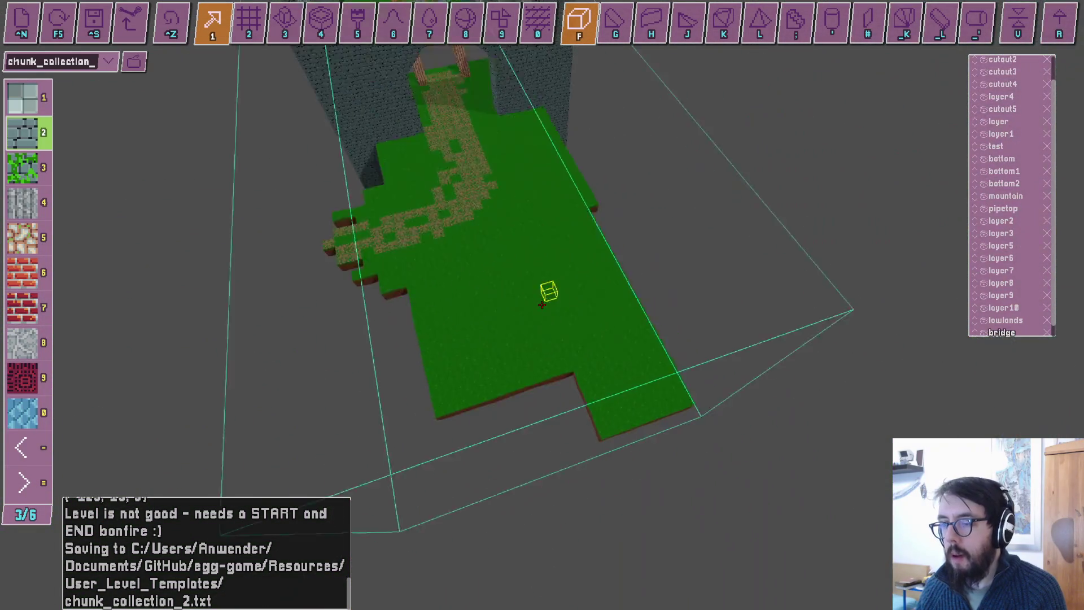
key("F5")
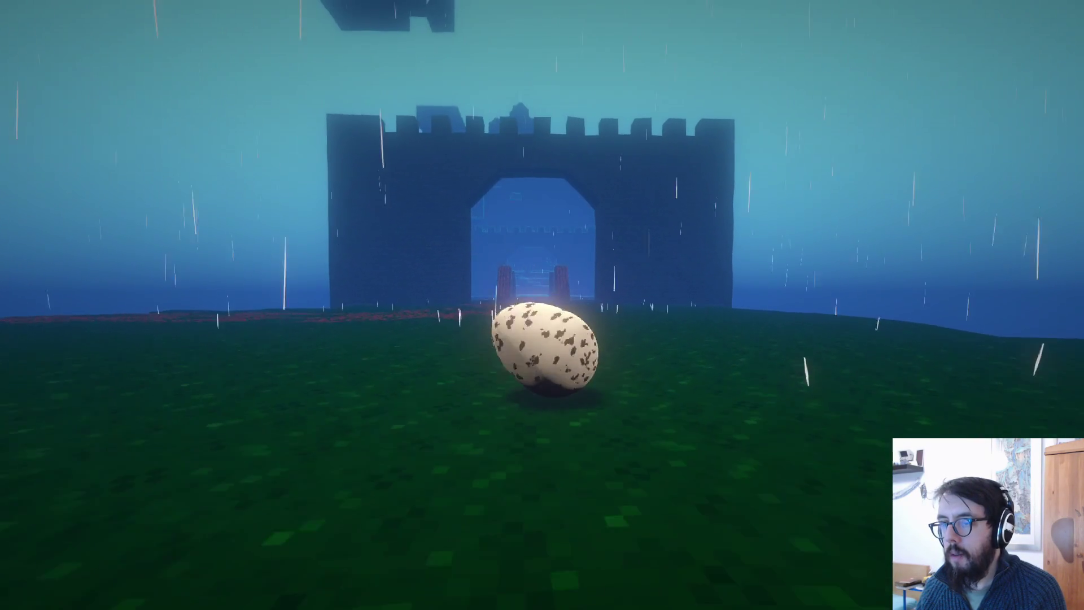
key("Escape")
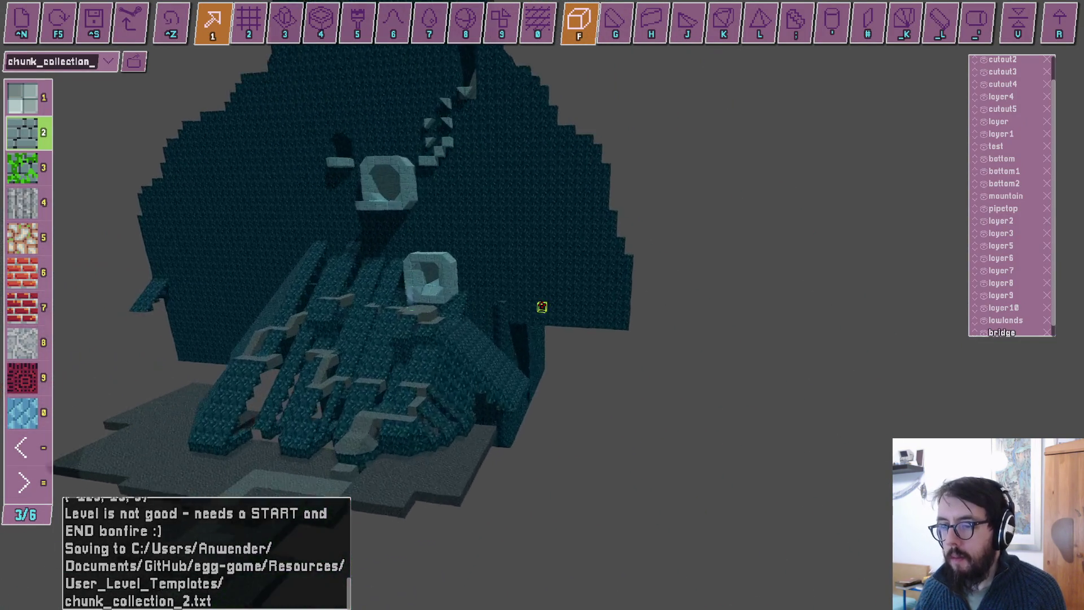
- Switch to the rock-texture palette page for block editing on the mountain wall
key("2")
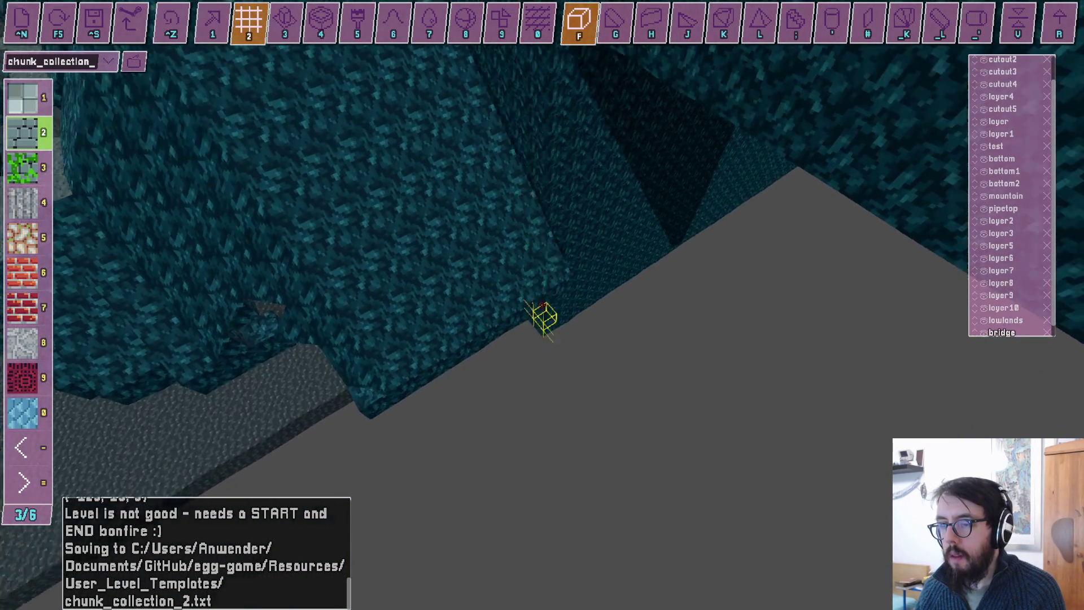
key("minus")
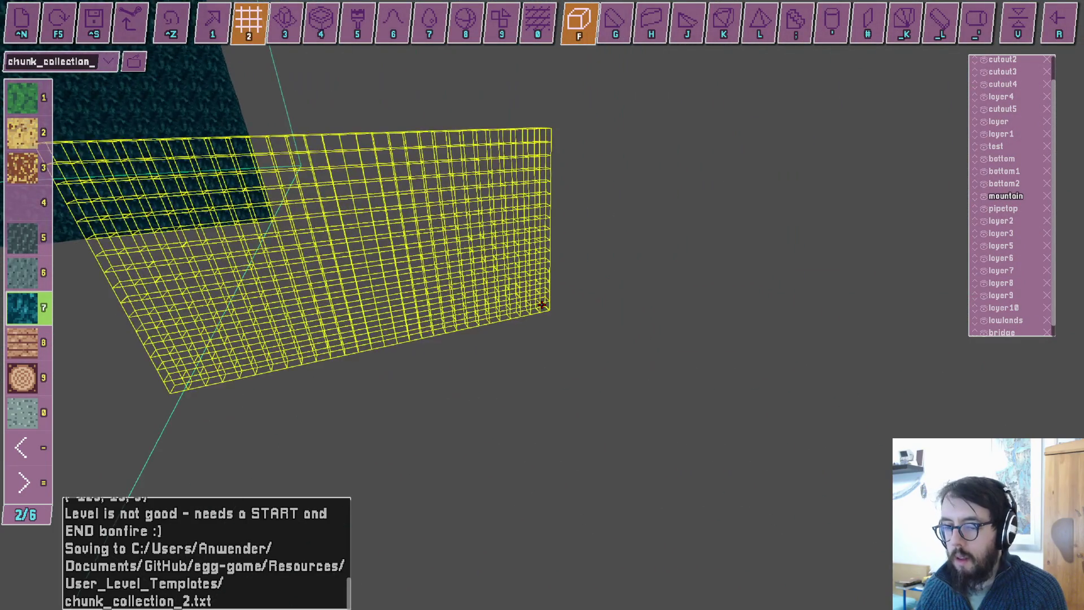
key("1")
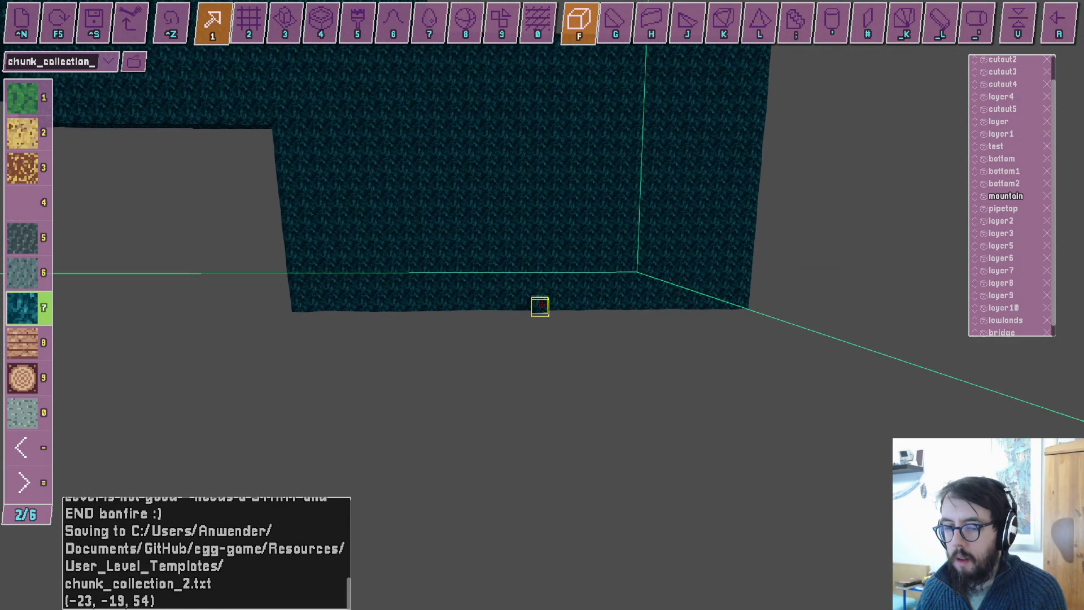
key("2")
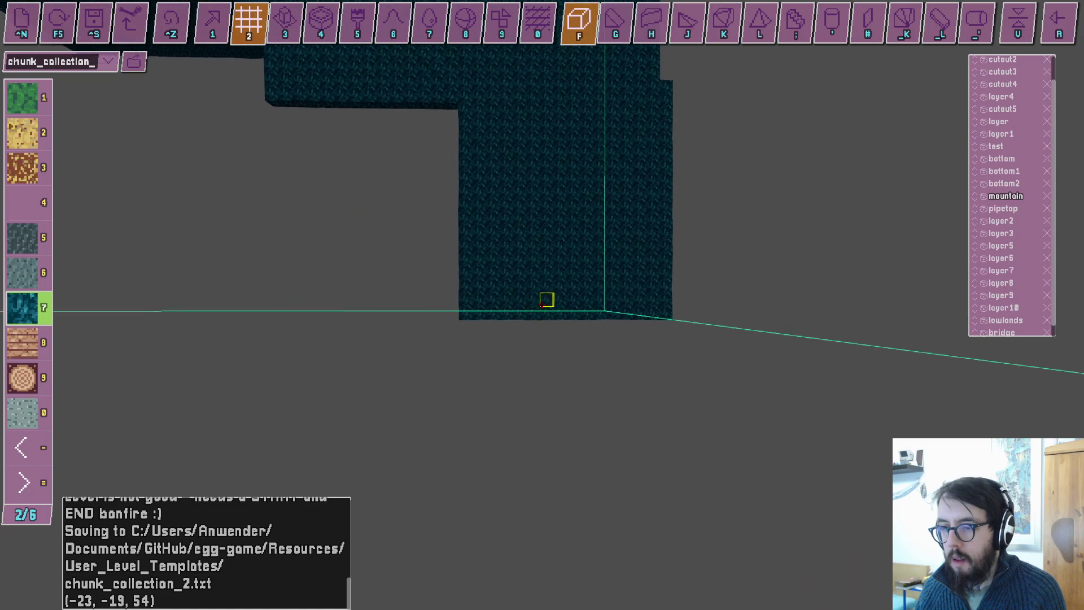
key("Tab")
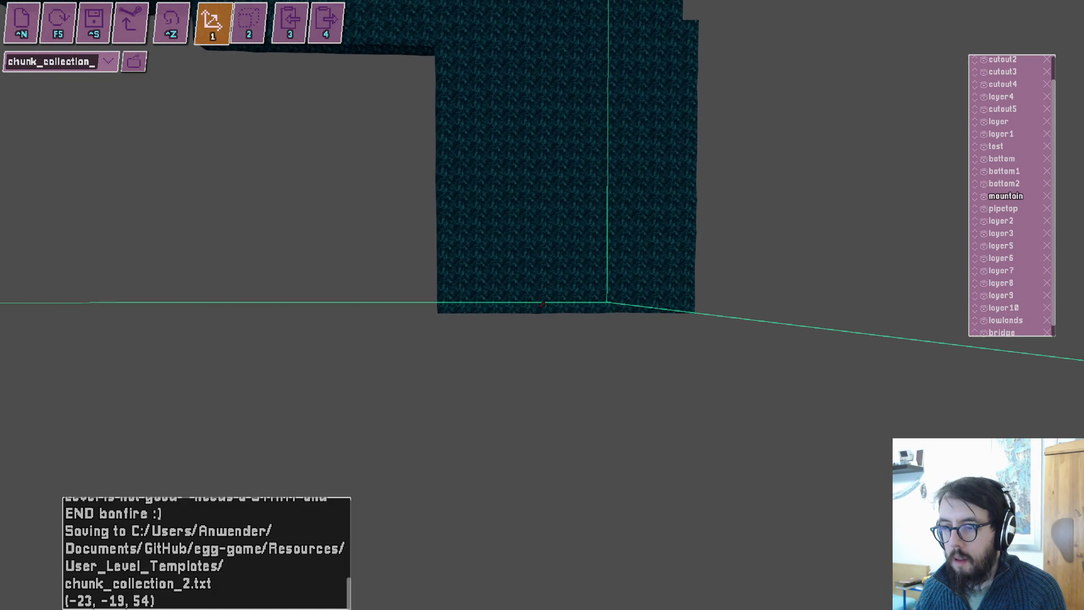
key("Tab")
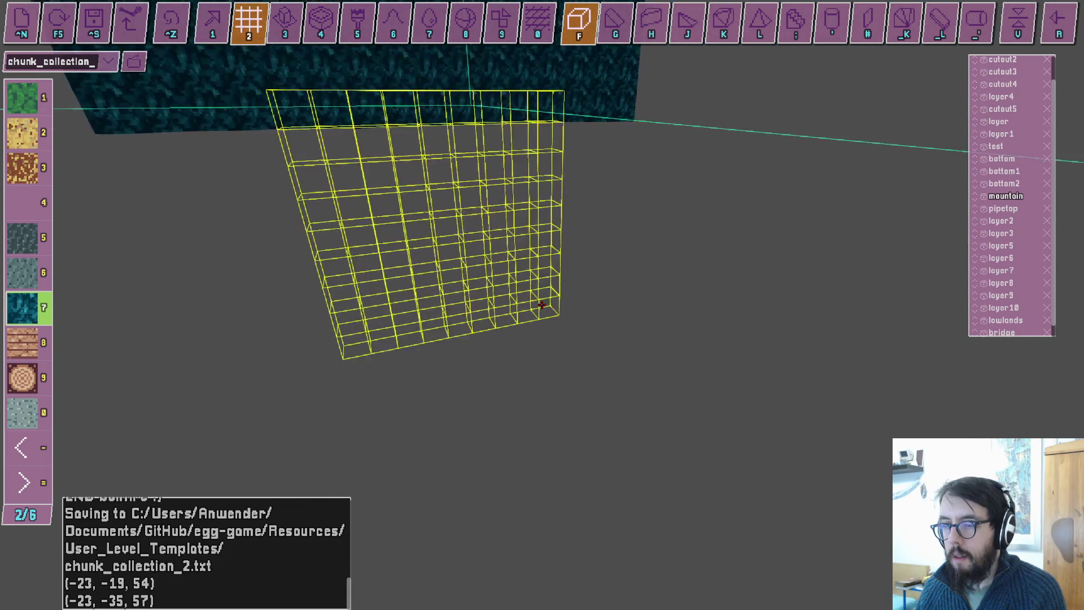
- Fill an outlined region of the mountain wall with teal rock blocks and check it in play mode
key("1")
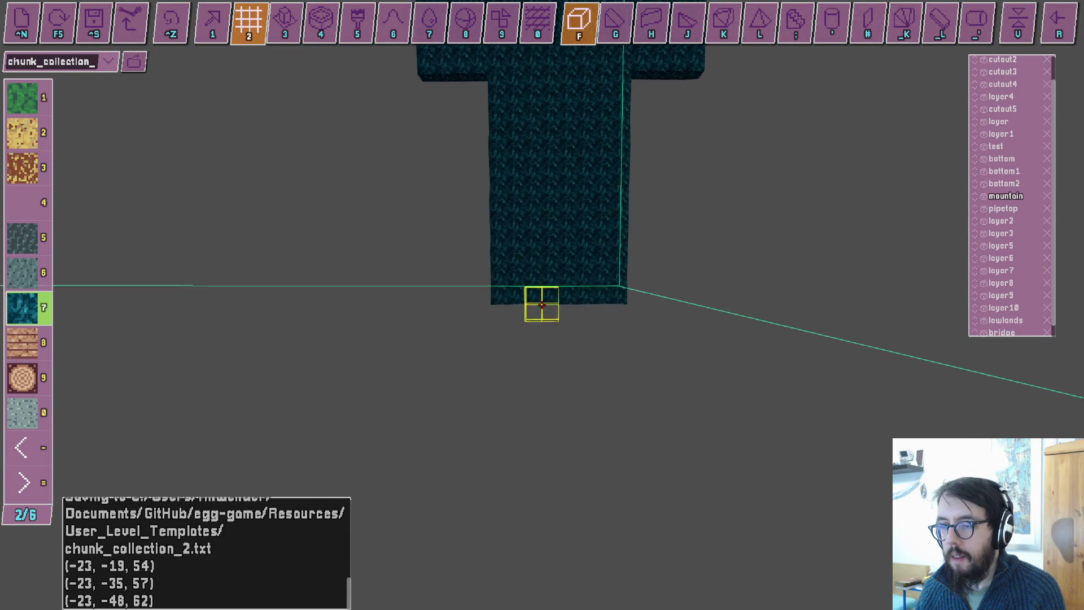
key("1")
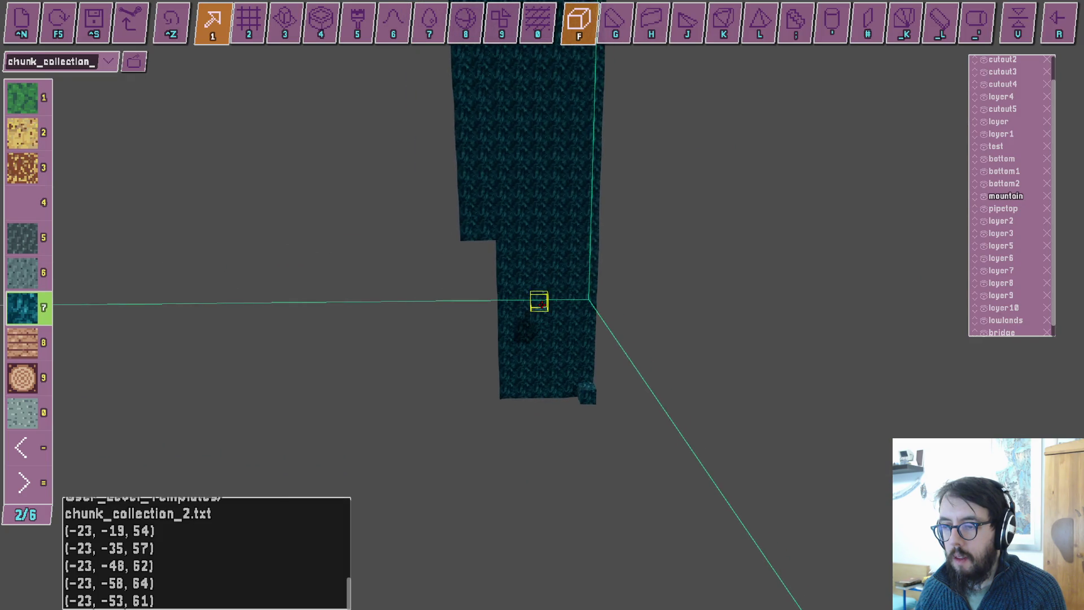
key("r")
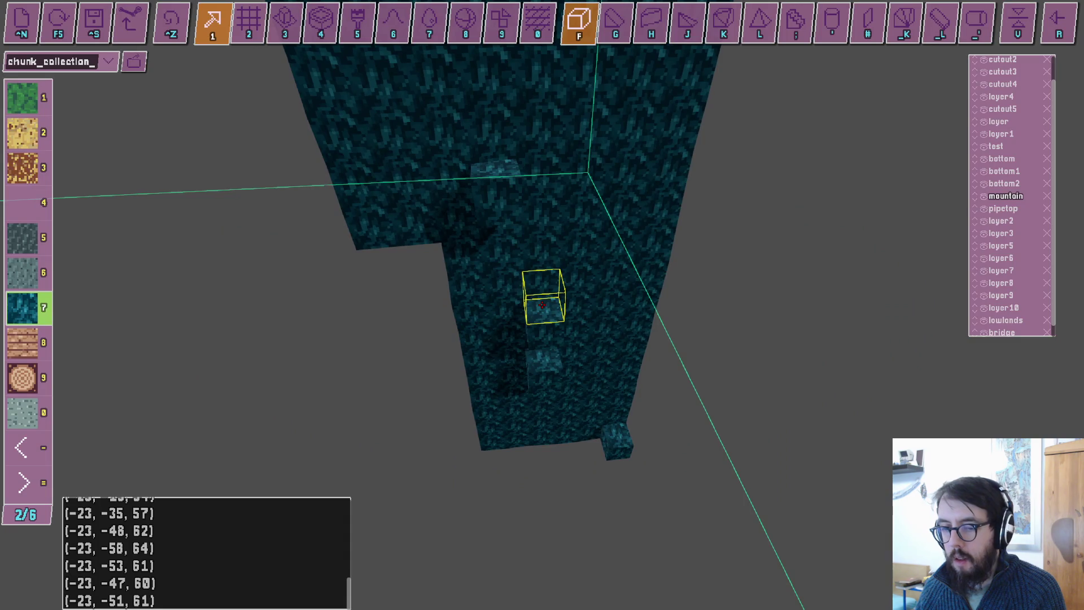
key("w")
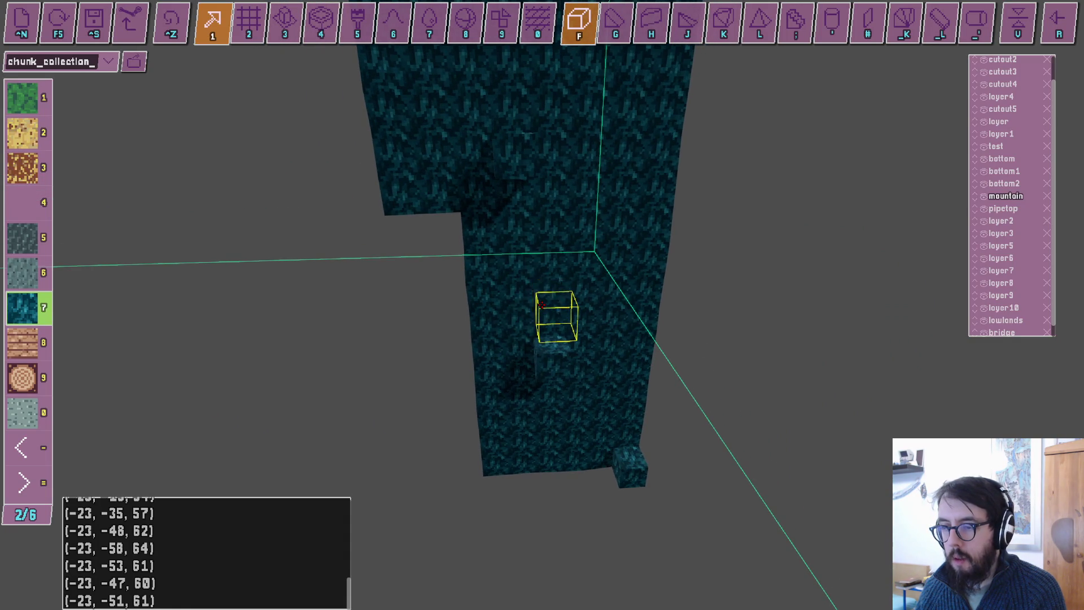
key("w")
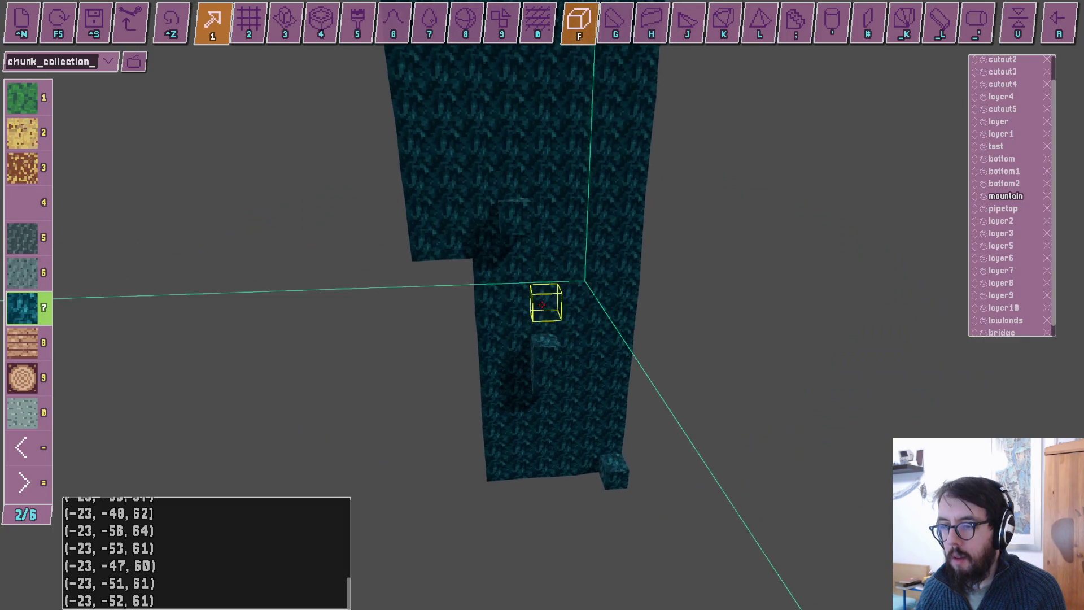
key("2")
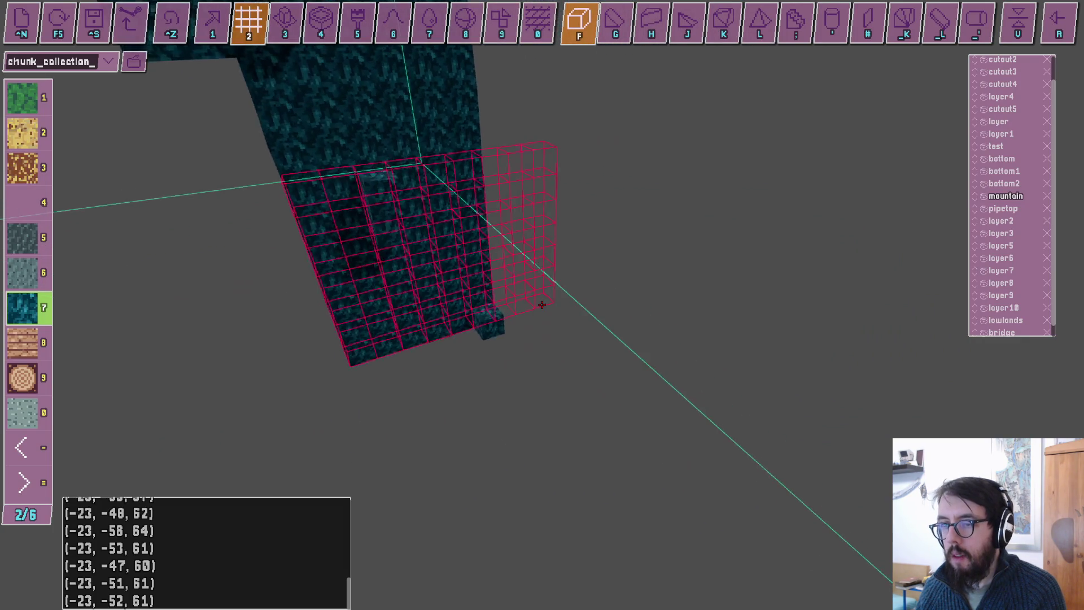
- Patch the teal wall with single and area voxels as solid cubes, then turn toward the castle
key("w")
key("w")
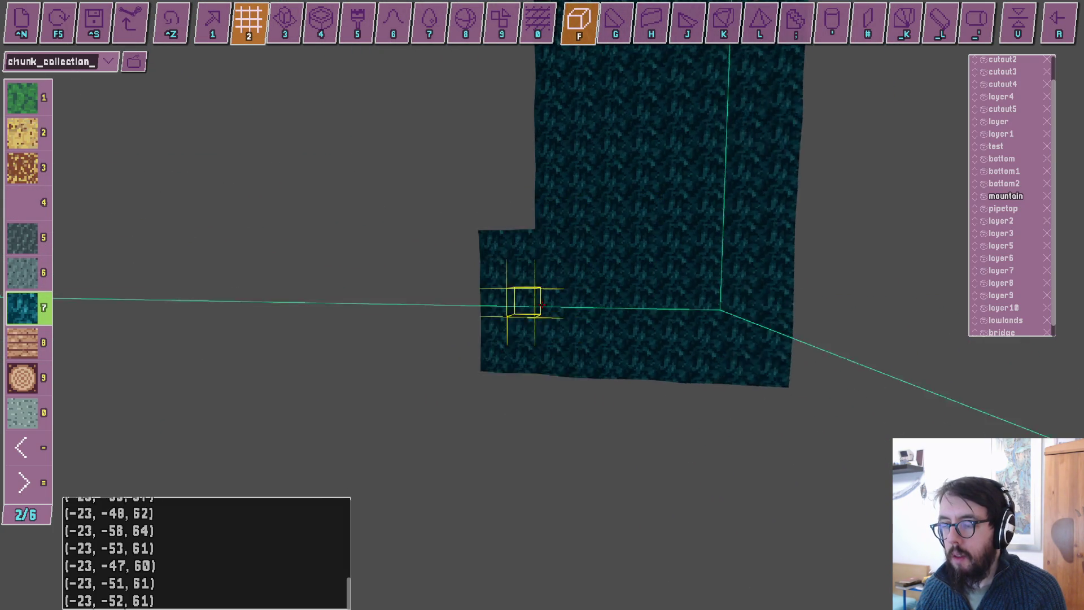
key("1")
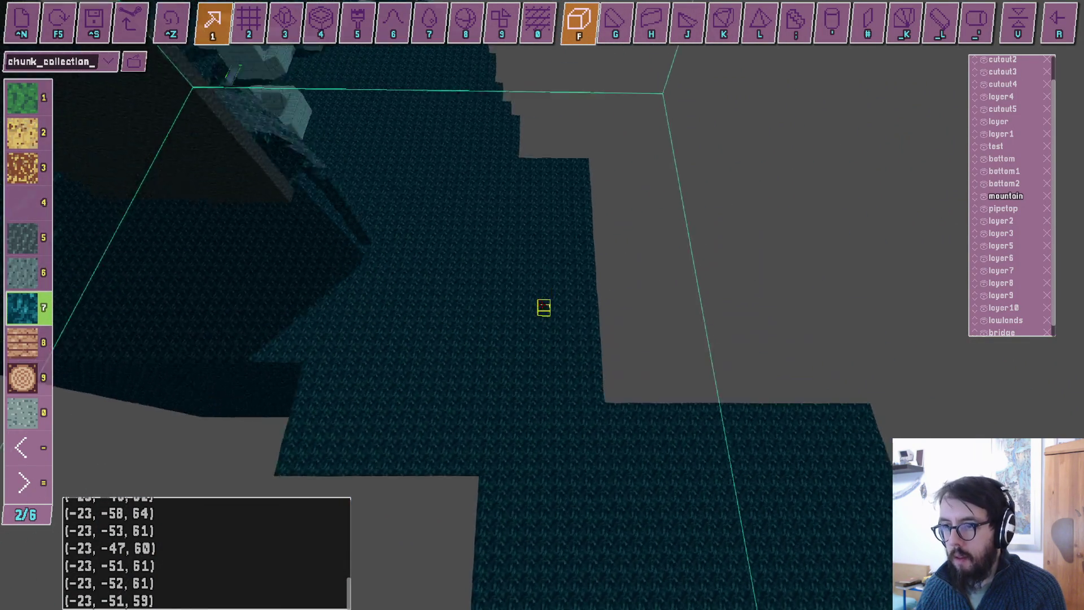
key("2")
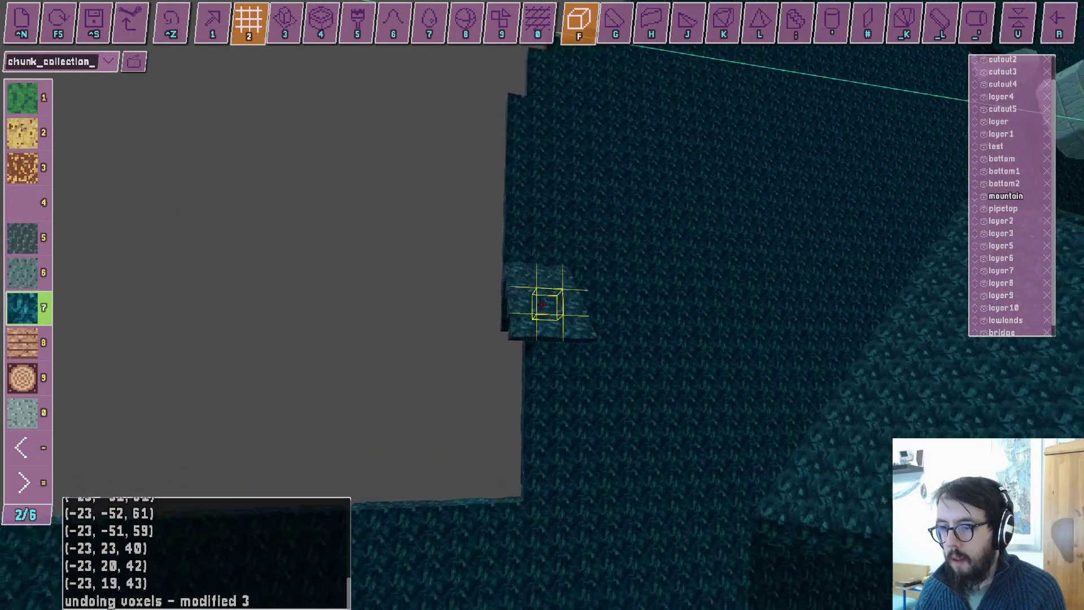
key("3")
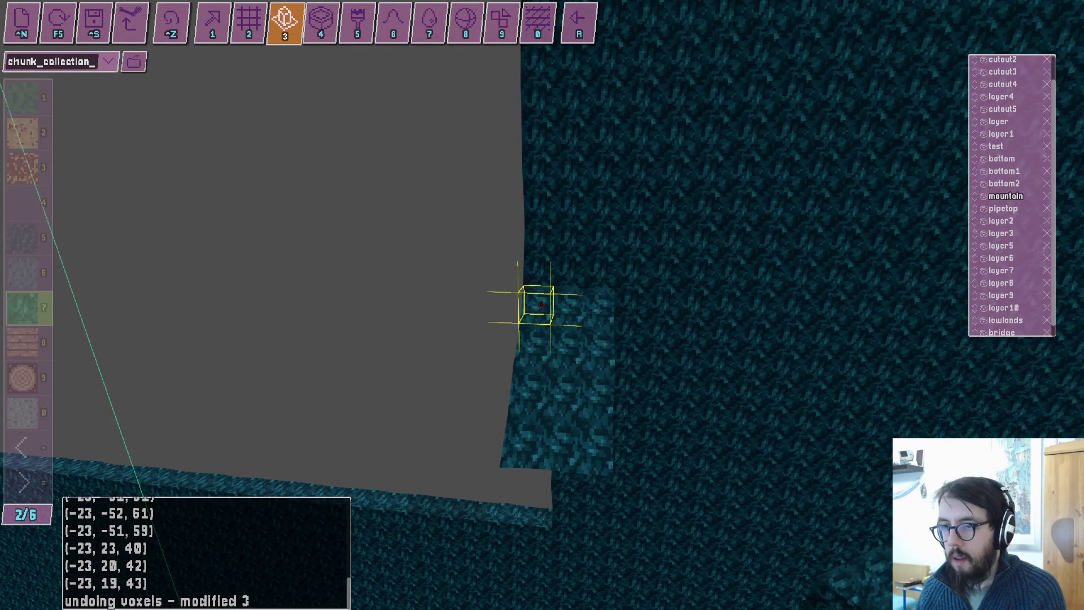
key("1")
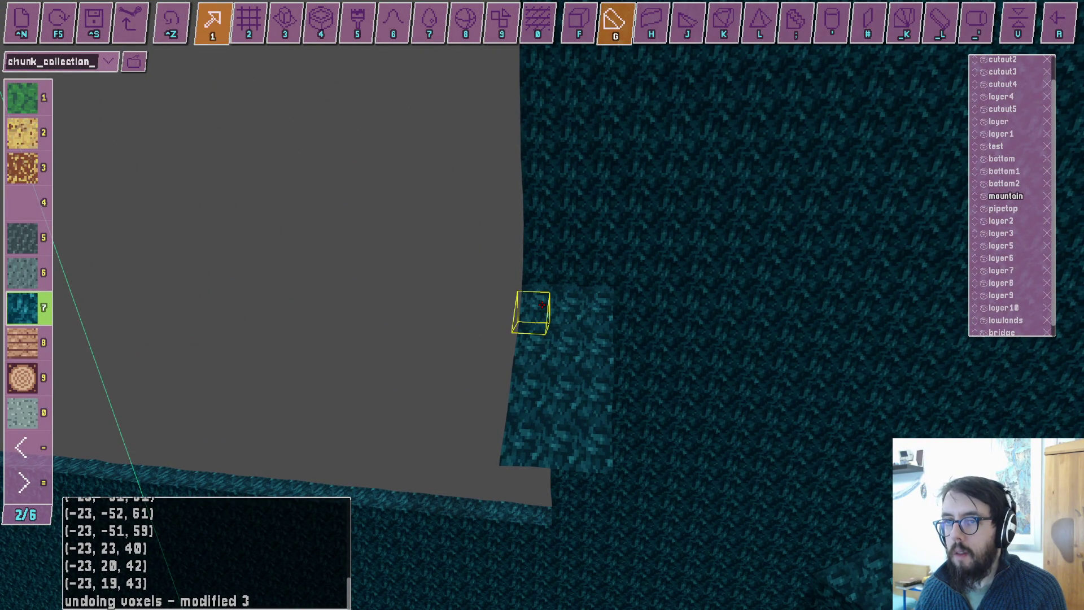
key("f")
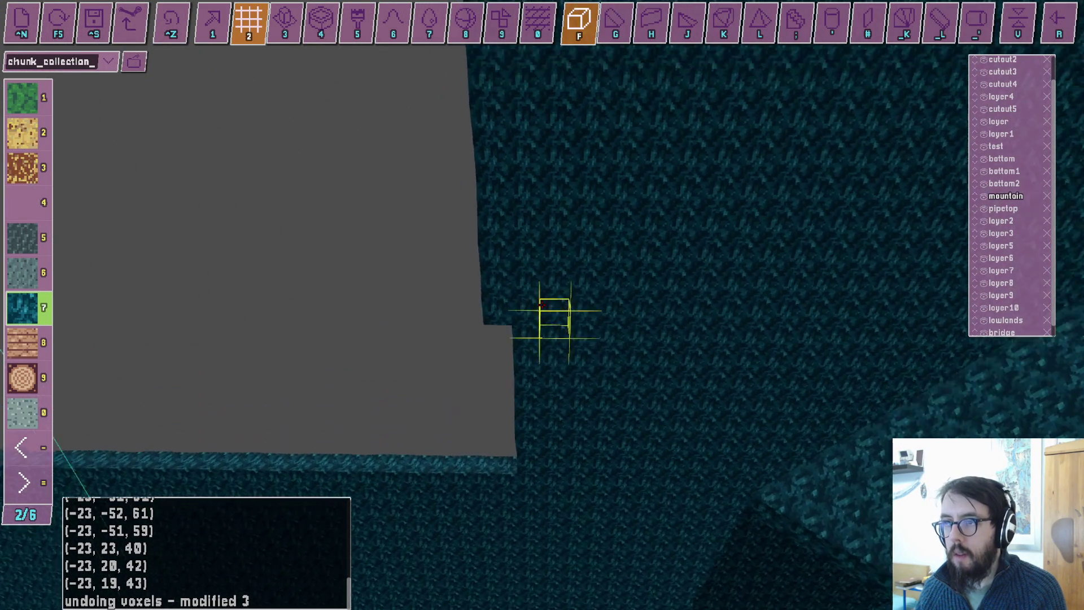
mouse_move(537, 290)
left_mouse_down()
mouse_move(542, 305)
mouse_move(600, 273)
mouse_move(534, 298)
mouse_move(542, 305)
left_mouse_up()
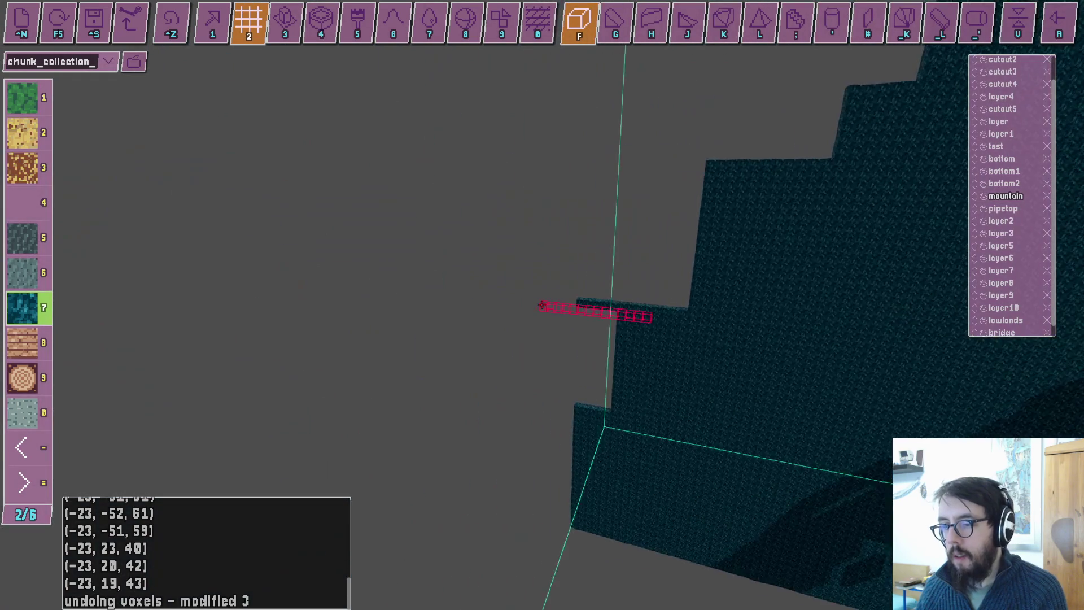
left_click_drag(544, 306, 542, 305)
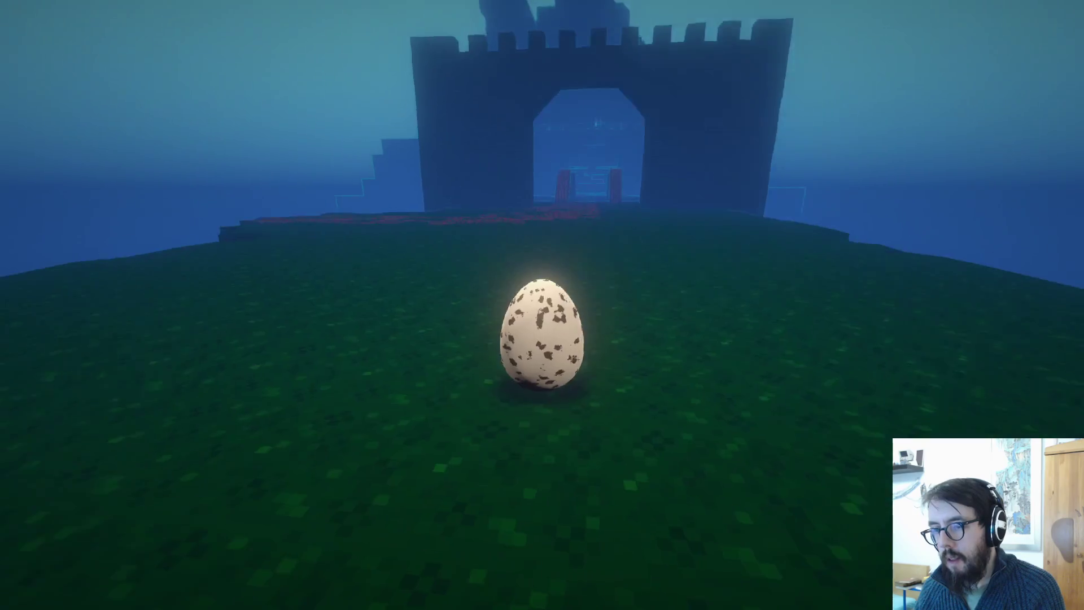
- Roll the egg across the grass toward the castle gate
key("w")
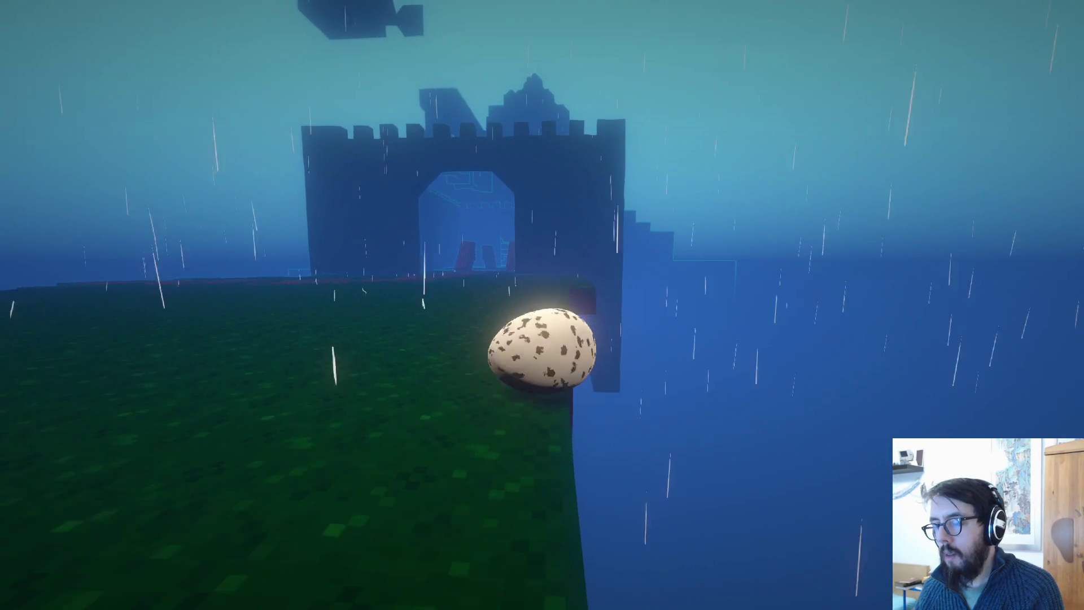
key("w")
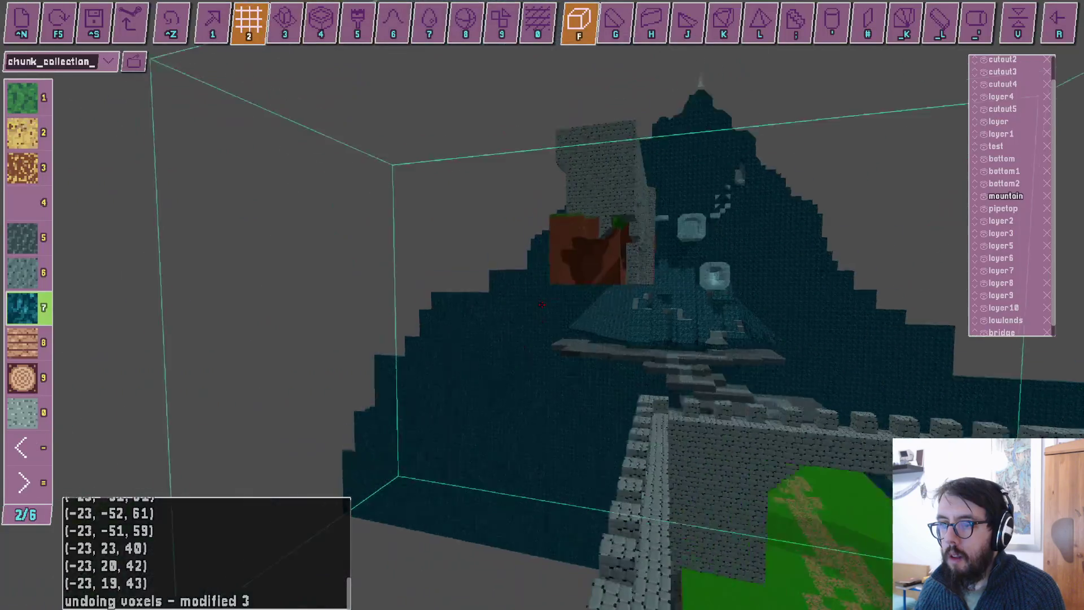
- Circle the dark mountain wall, then back away for a wide view of the castle wall, bridge and courtyard
key("w")
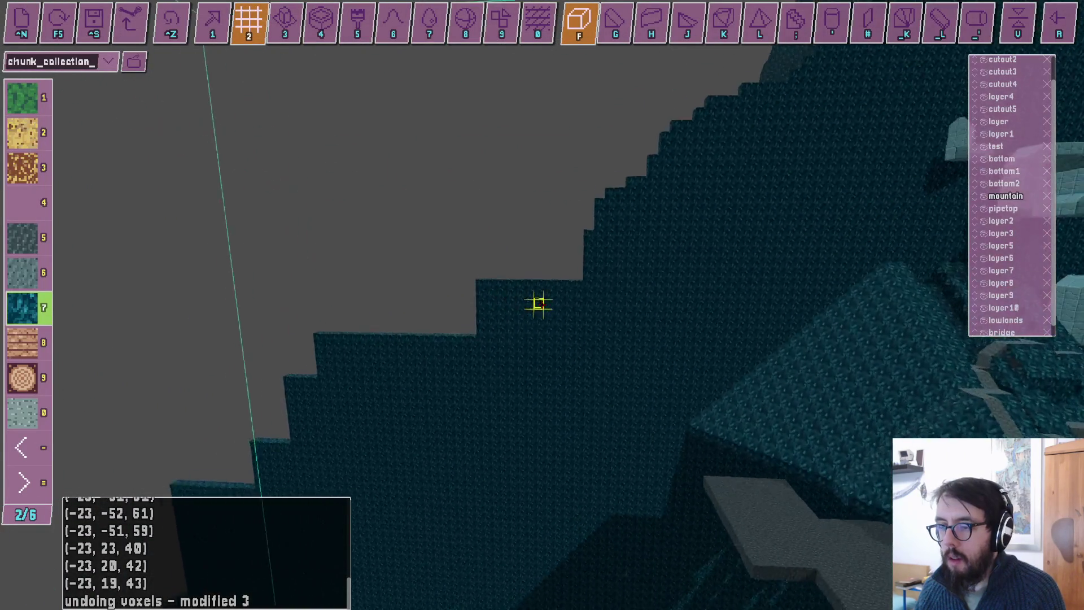
key("w")
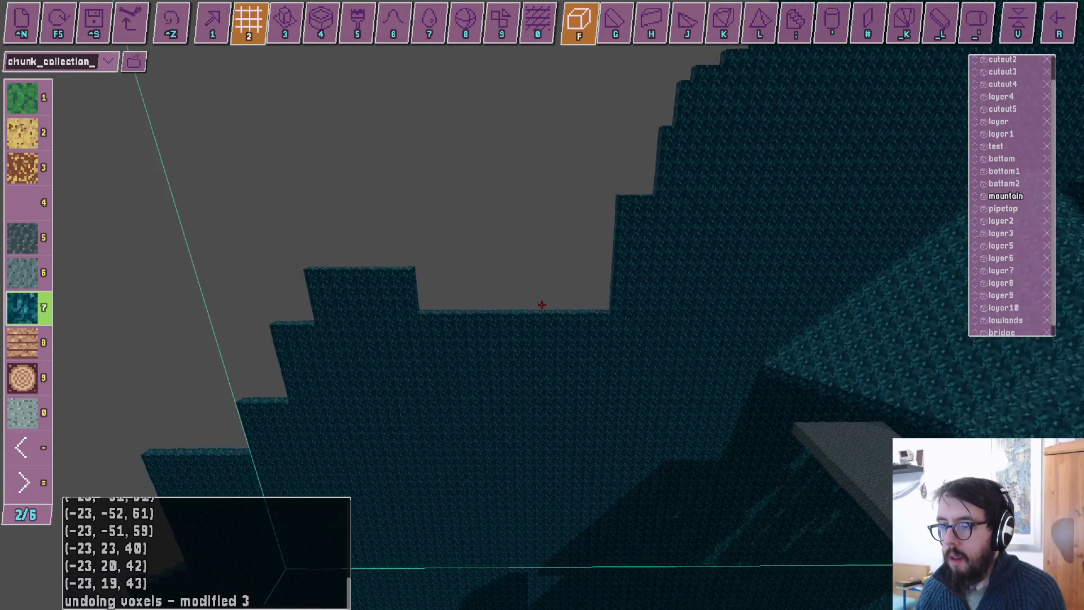
key("w")
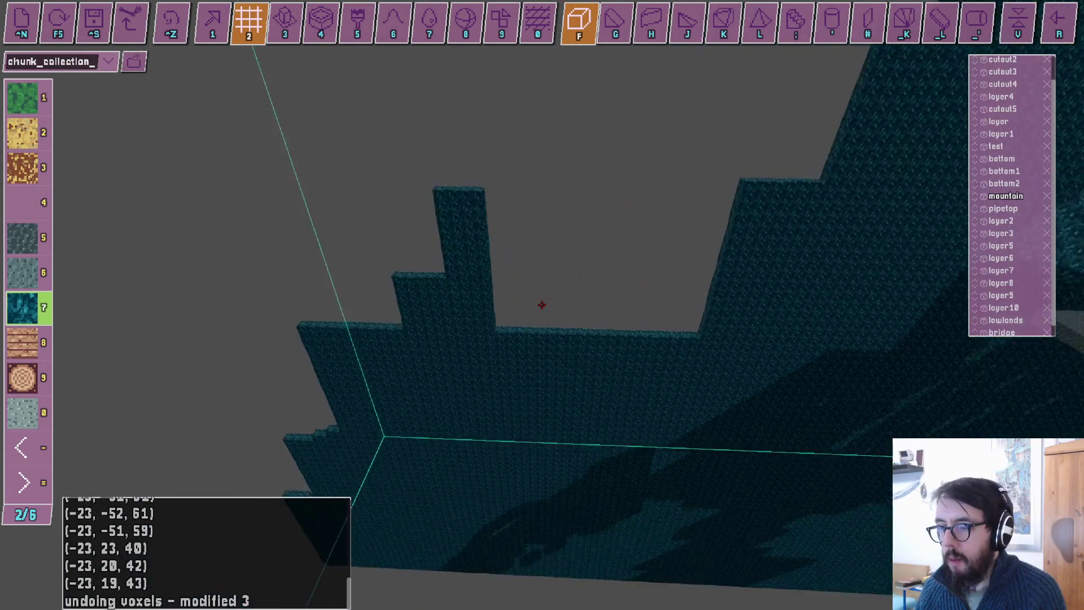
key("w")
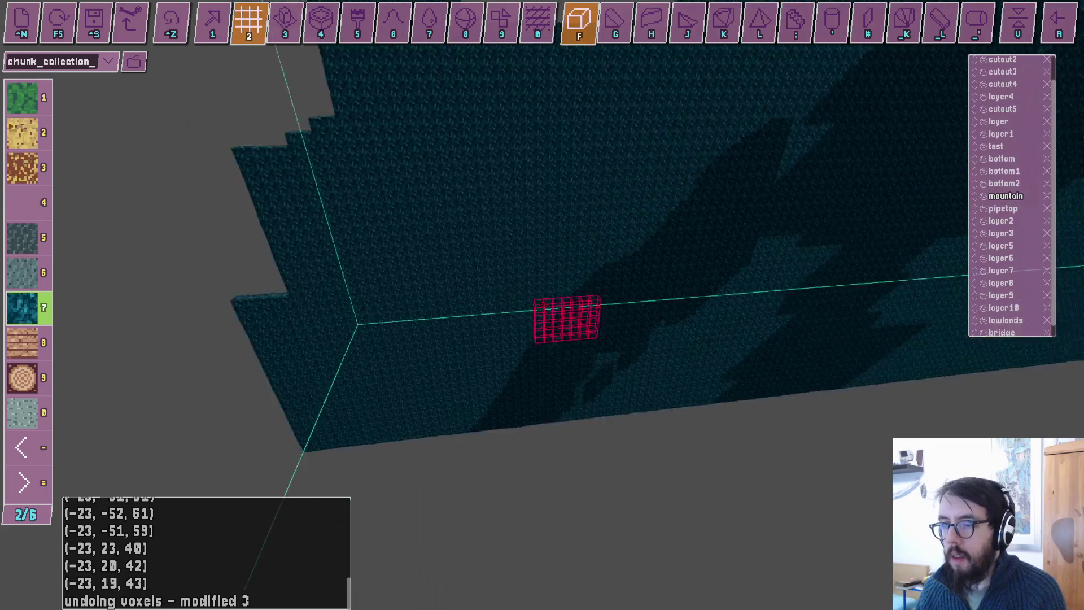
key("w")
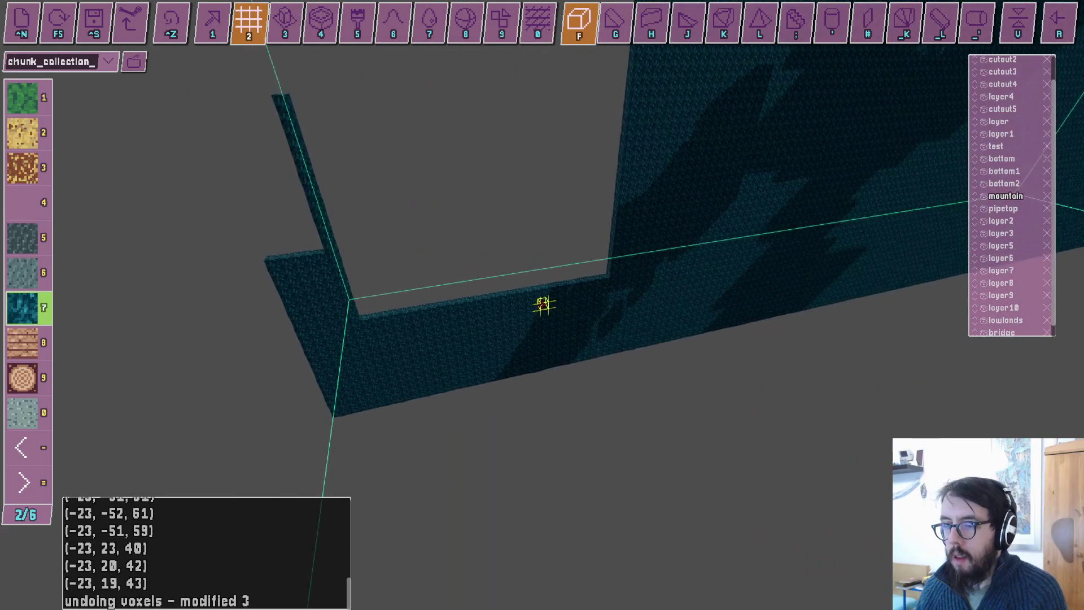
key("w")
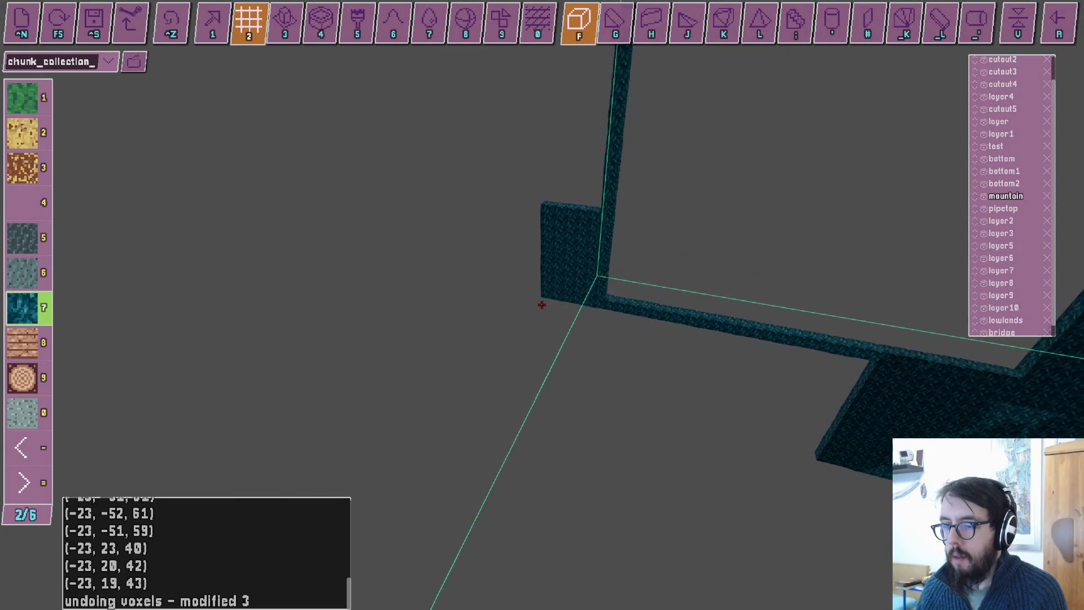
key("w")
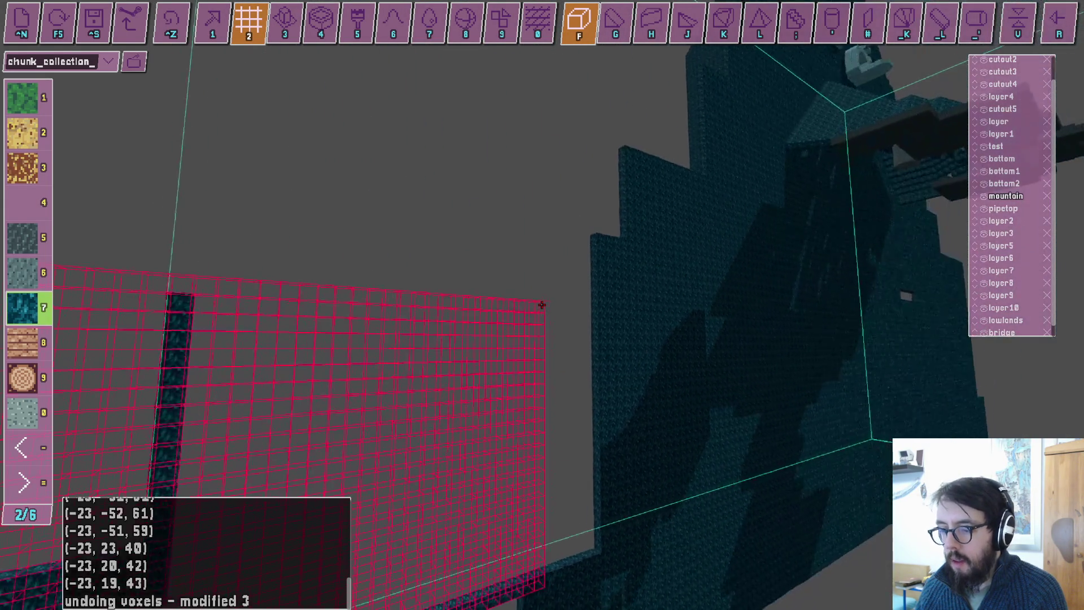
key("w")
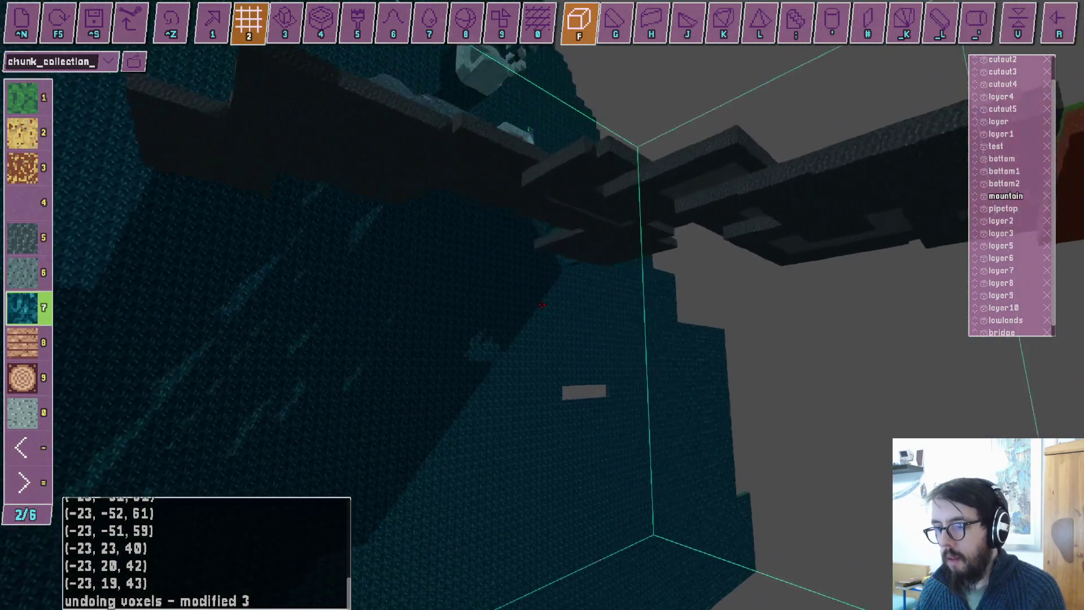
key("s")
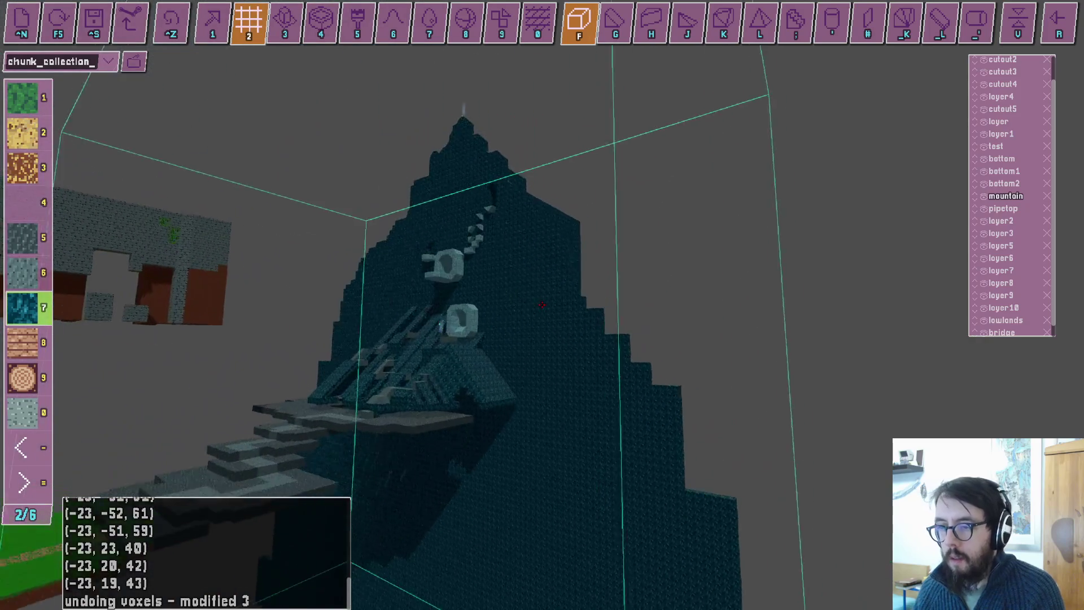
key("s")
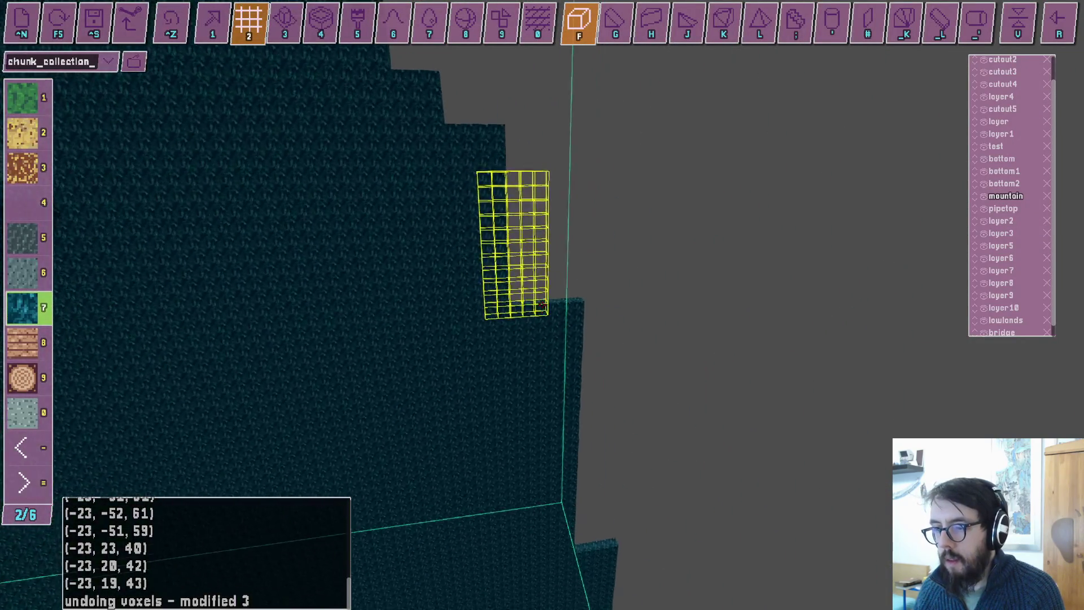
key("s")
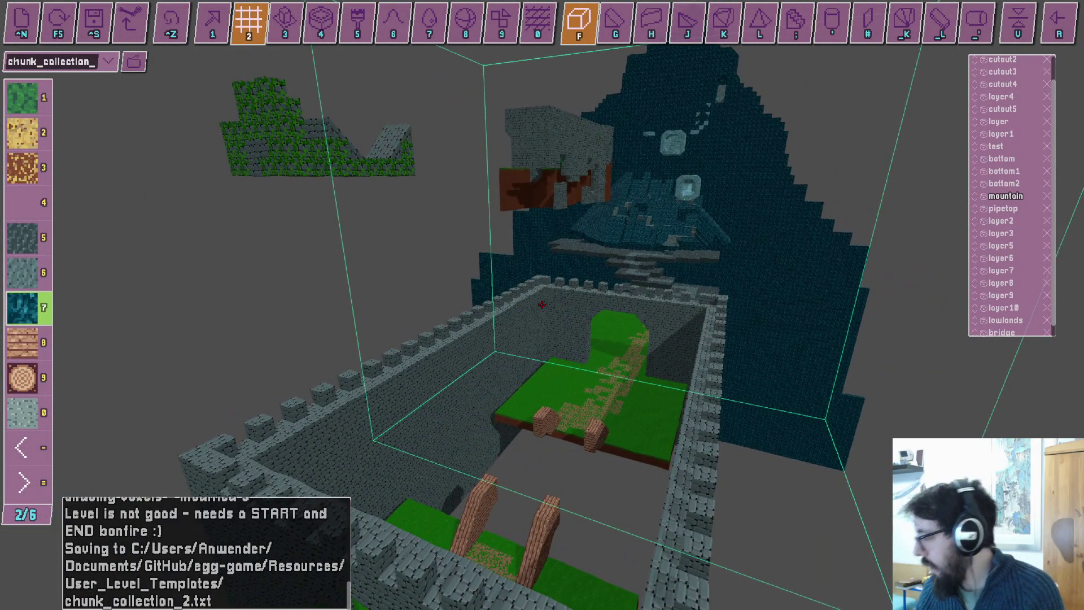
key("e")
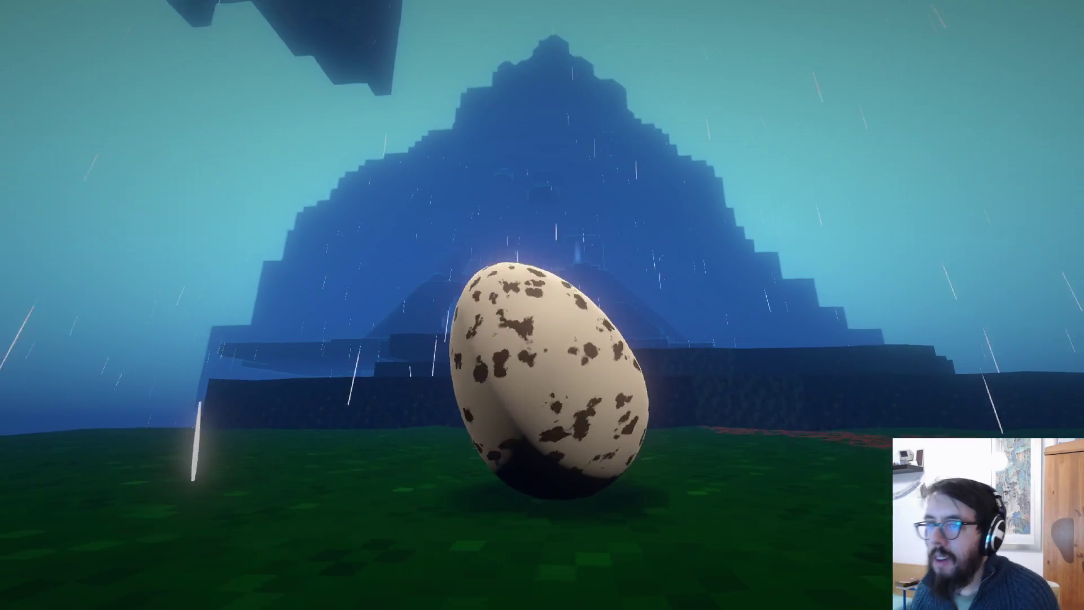
key("Escape")
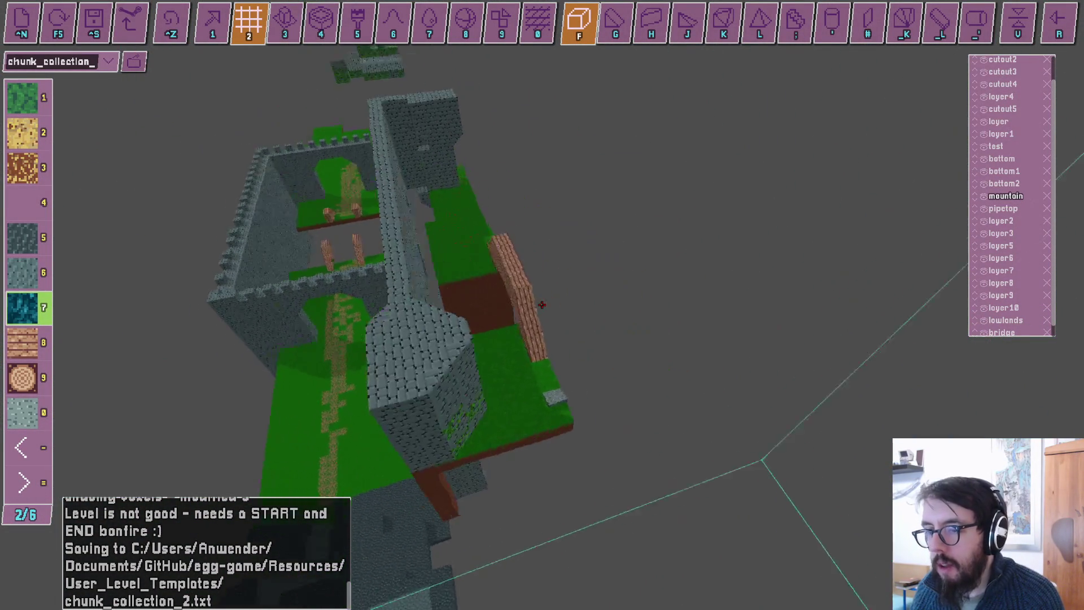
- Enter whole-chunk mode (3), then chunk transform mode (R), for the mossy stone chunk
key("3")
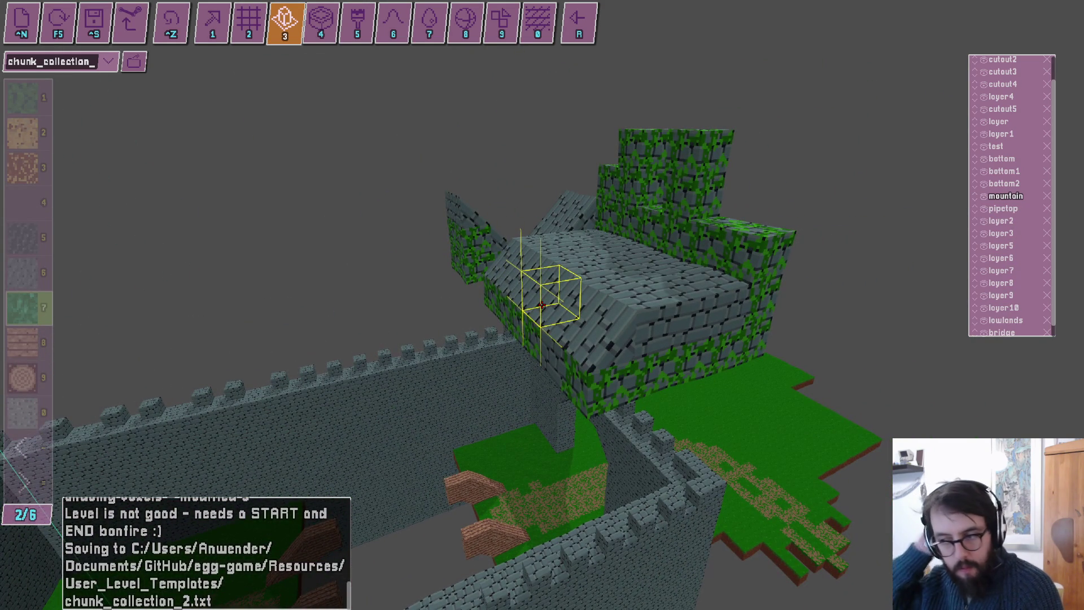
key("r")
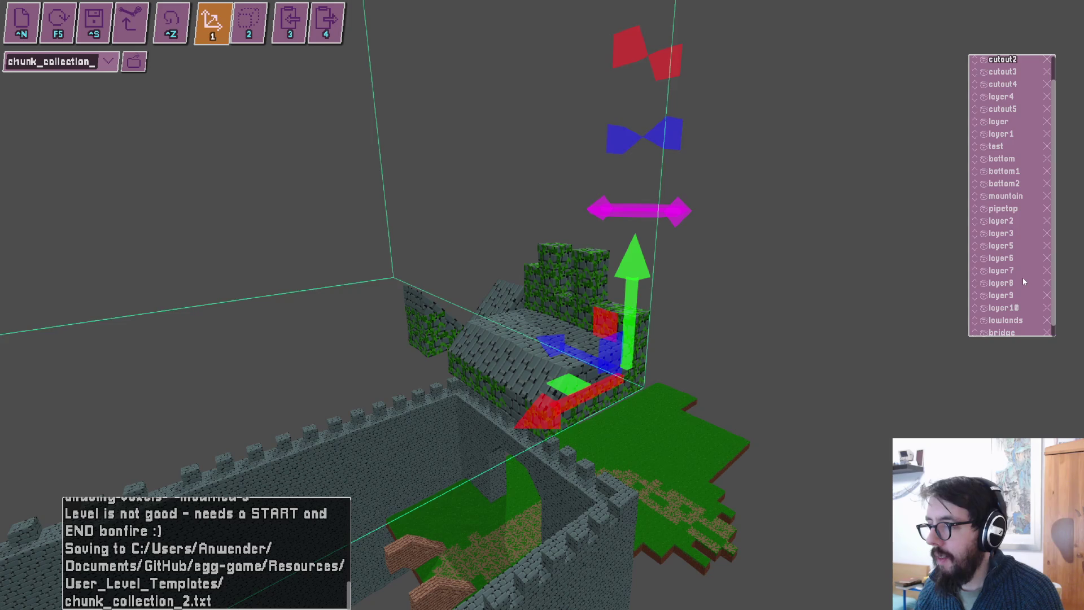
- Deselect the previous chunk, select the mossy stone chunk, and show the placeable-object palette
left_click(1021, 295)
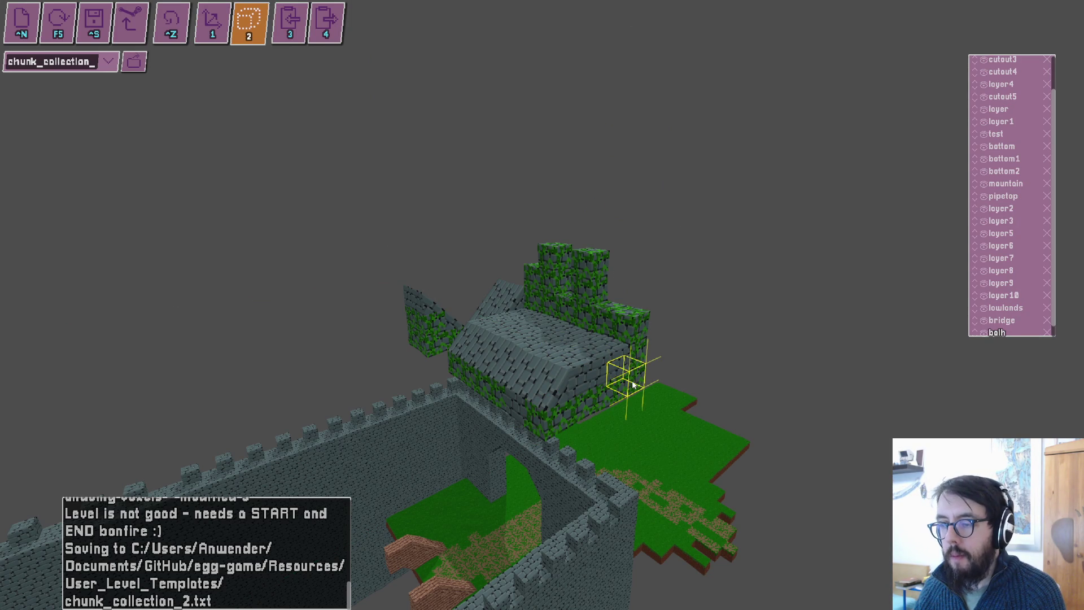
left_click(454, 199)
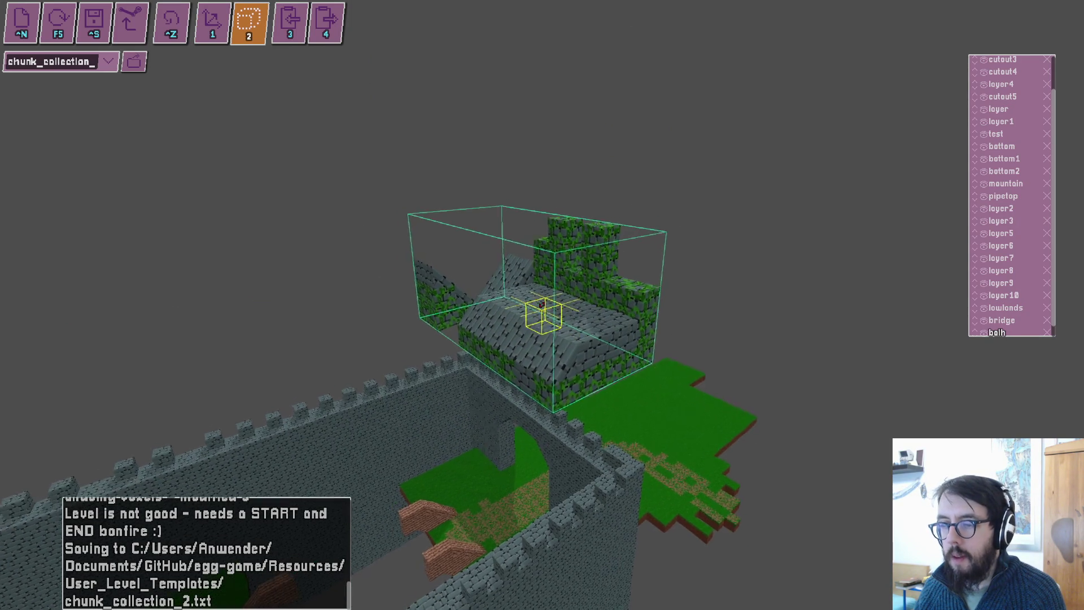
key("3")
key("1")
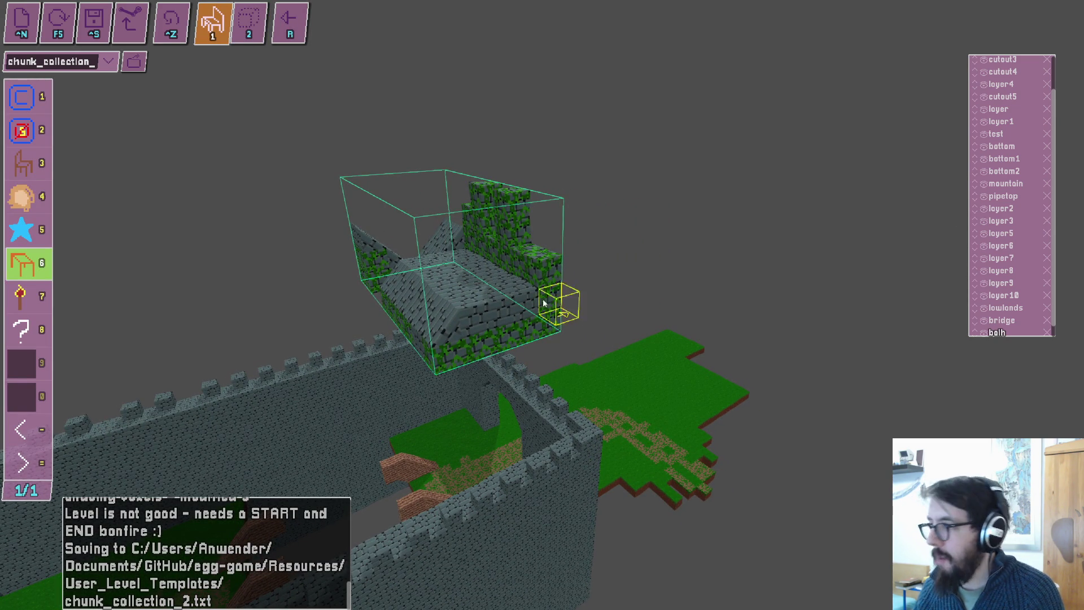
key("alt+Tab")
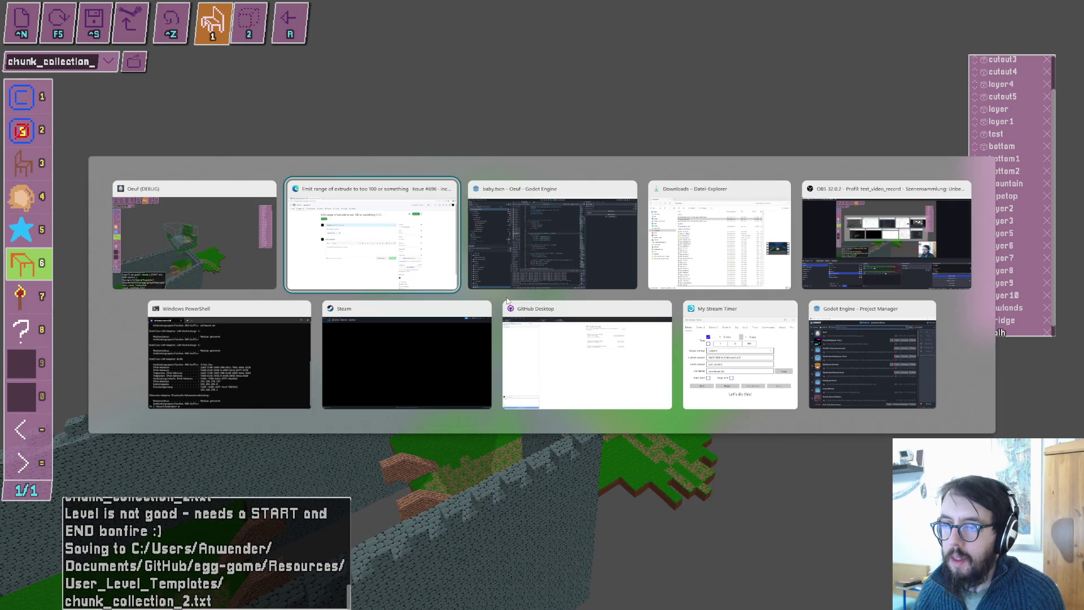
- Load the egg-game new-issue page in a new browser tab, then return to the editor
key("ctrl+t")
type("egg-gam")
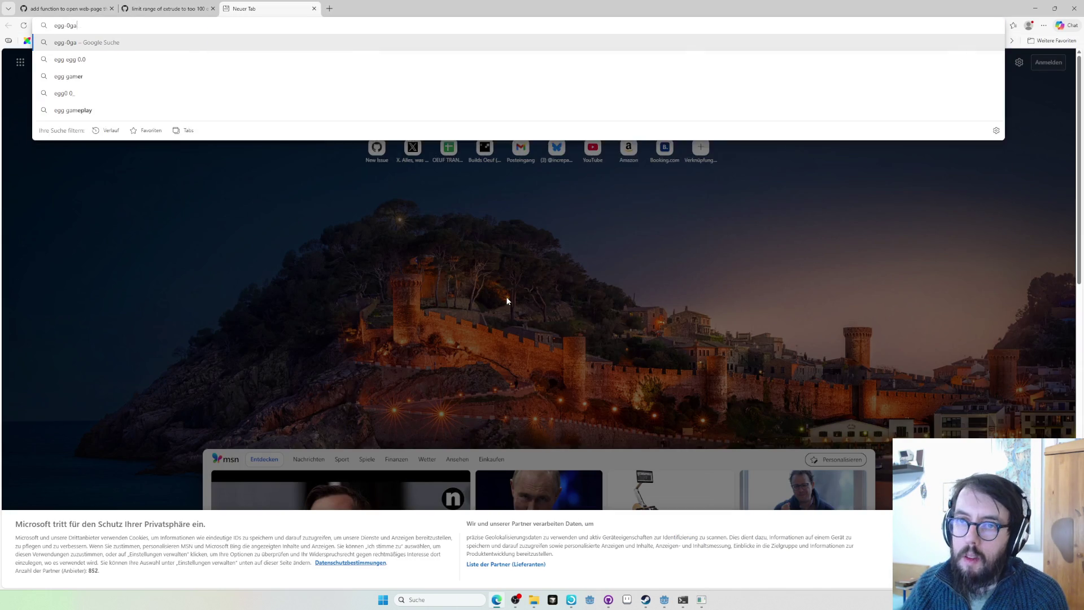
type("e/issues/")
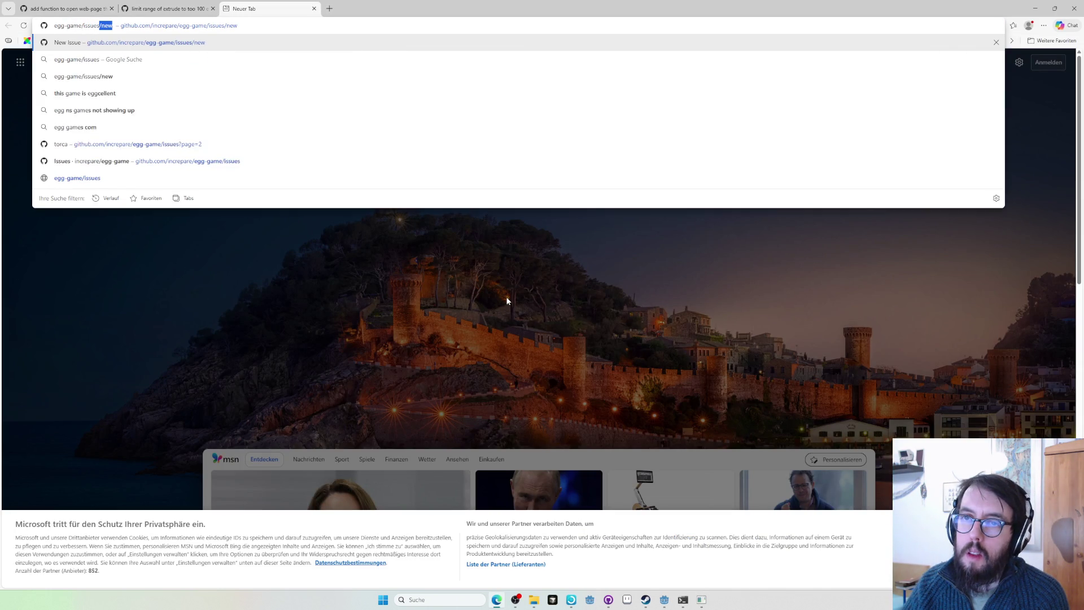
key("Return")
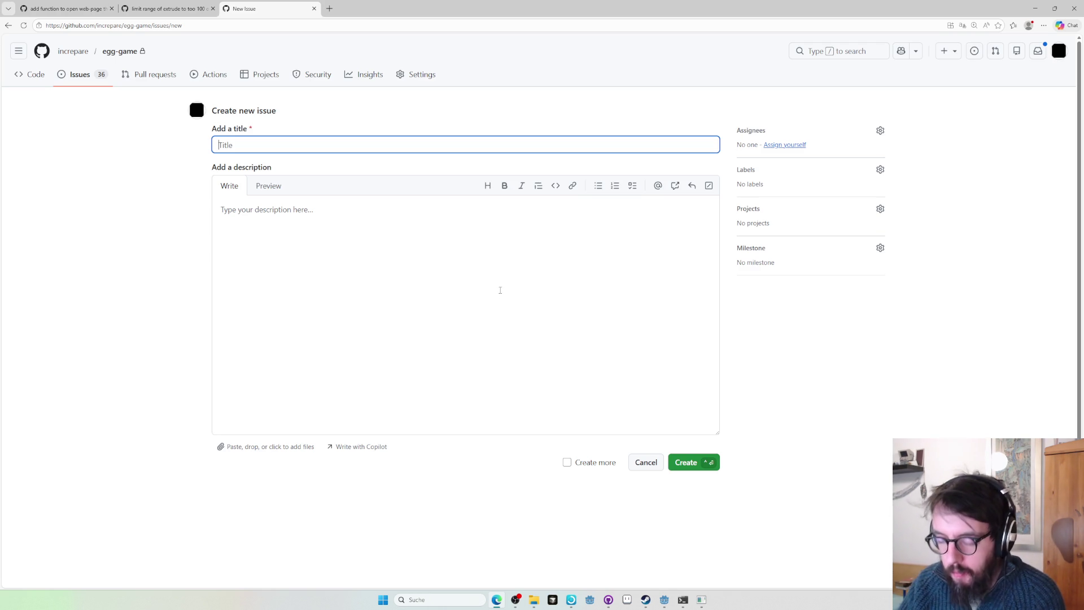
key("alt+Tab")
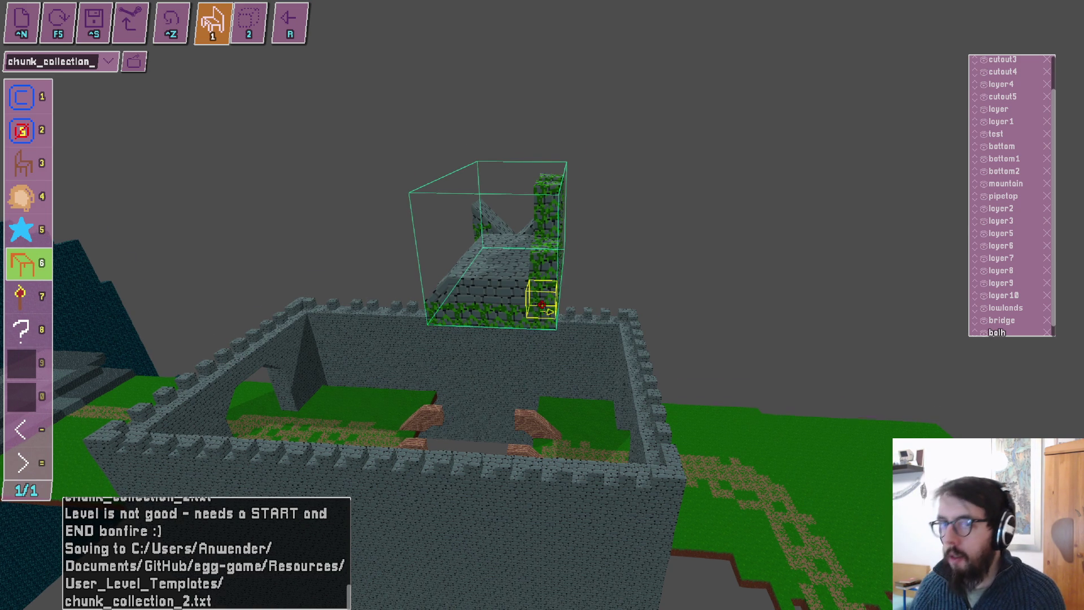
- Drag the mossy bath chunk past the wall beside the grass island and copy layer 25
key("2")
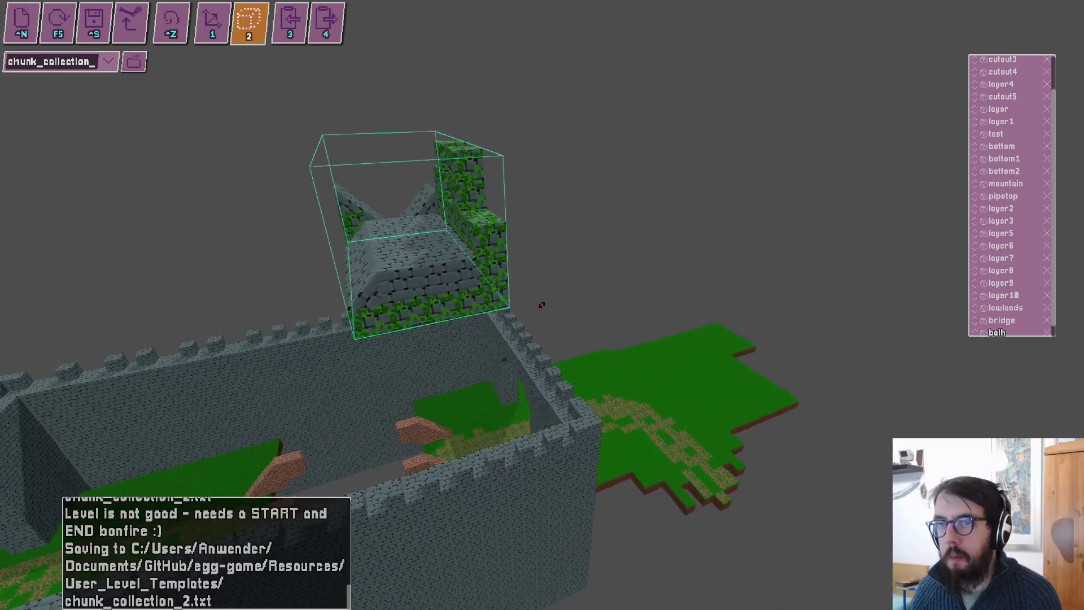
key("3")
key("r")
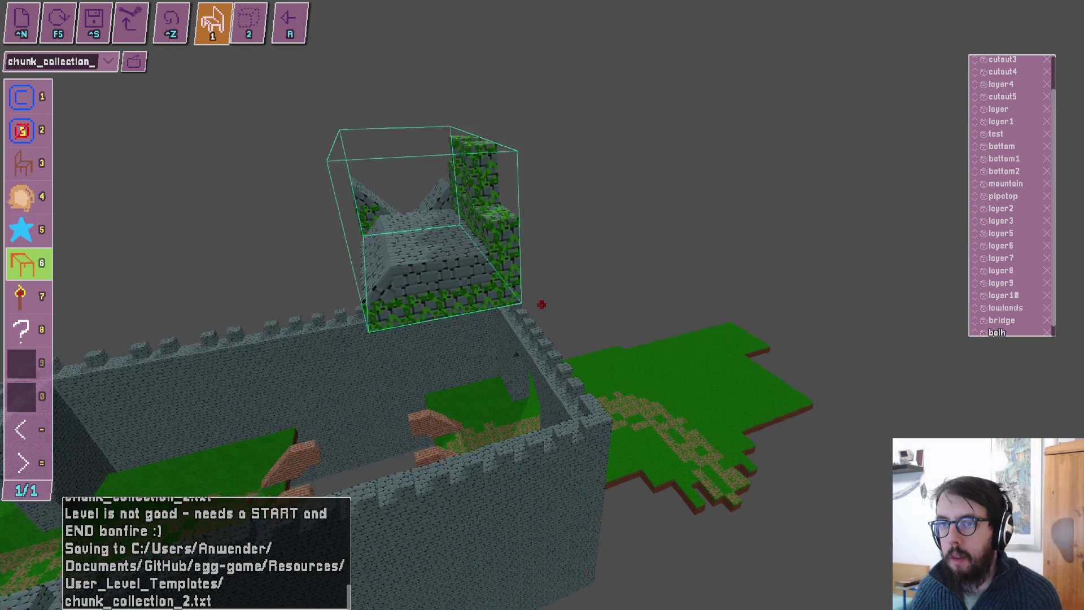
mouse_move(541, 305)
left_mouse_down()
mouse_move(791, 437)
mouse_move(892, 423)
left_mouse_up()
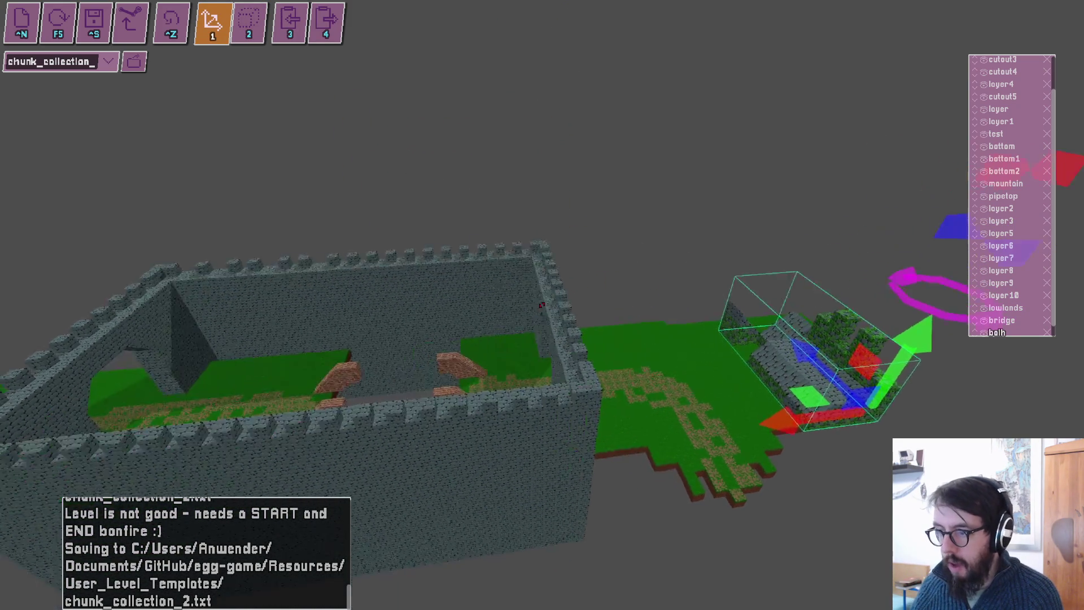
mouse_move(534, 302)
left_mouse_down()
mouse_move(497, 314)
mouse_move(486, 299)
mouse_move(537, 309)
mouse_move(491, 243)
mouse_move(508, 254)
left_mouse_up()
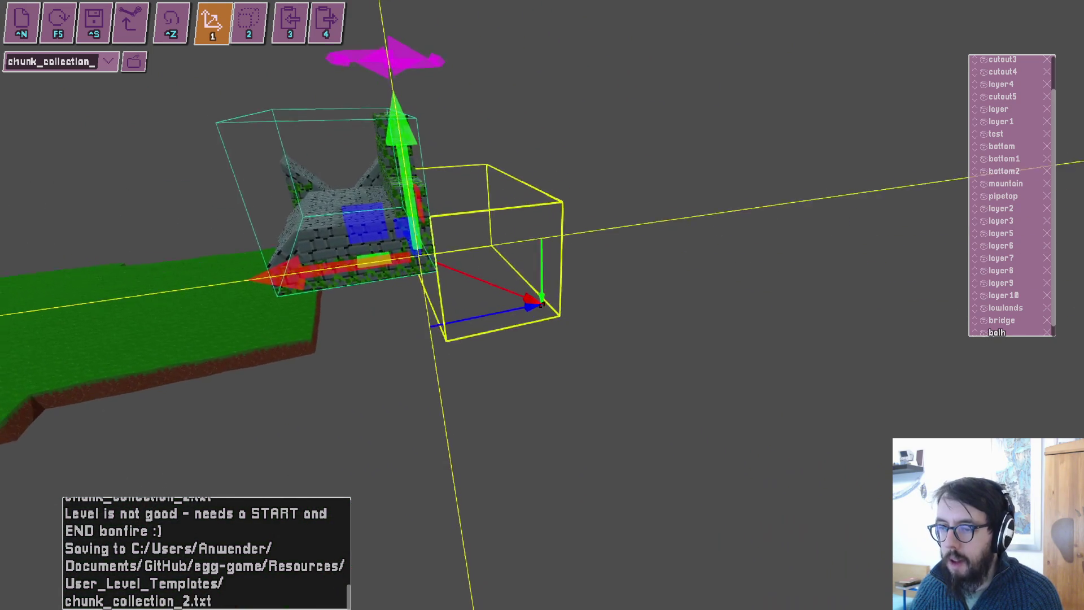
mouse_move(284, 249)
left_mouse_down()
mouse_move(543, 304)
mouse_move(9, 489)
mouse_move(542, 305)
left_mouse_up()
key("f")
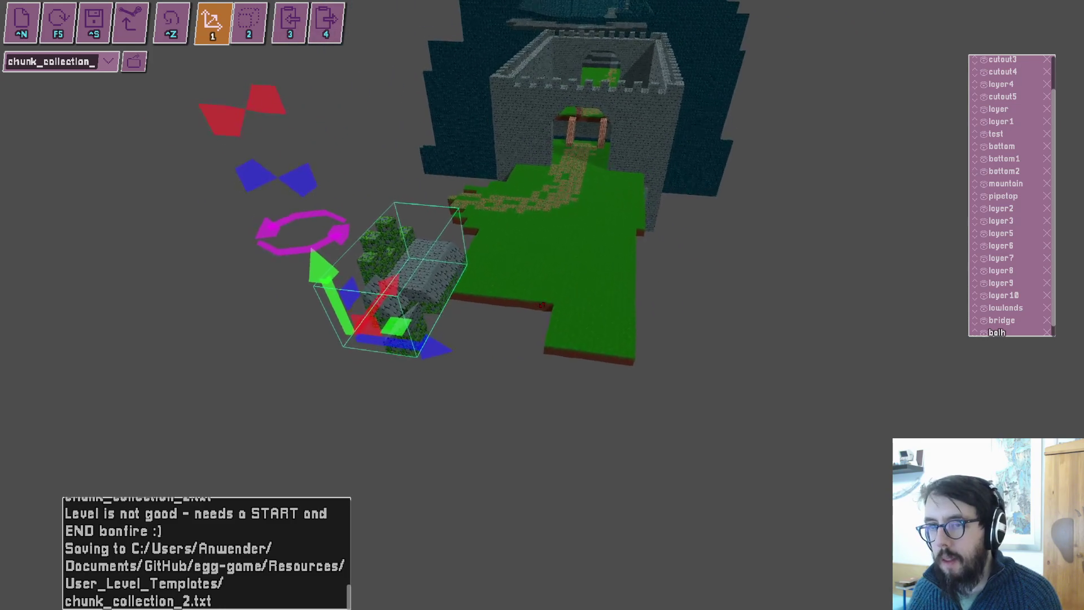
key("3")
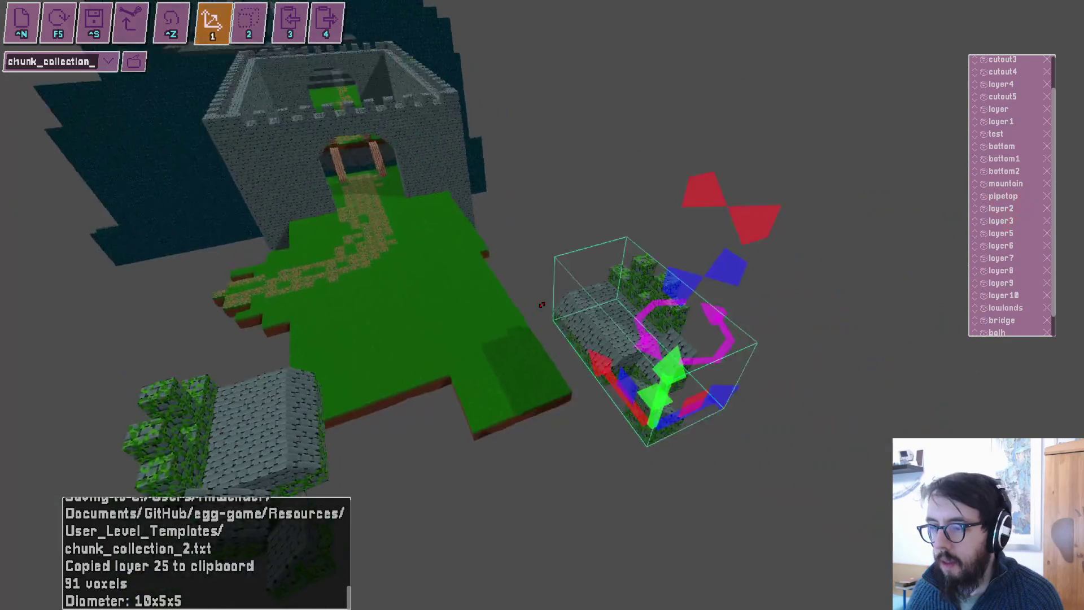
- Stretch a tall stone box column with the voxel tool, undoing stray voxels
key("2")
key("3")
key("2")
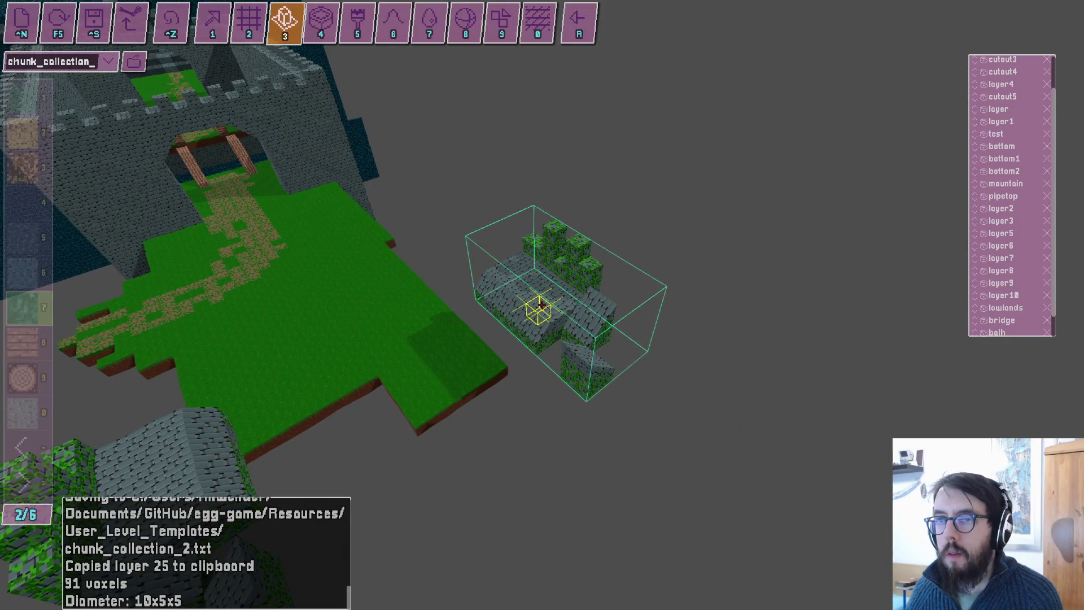
key("3")
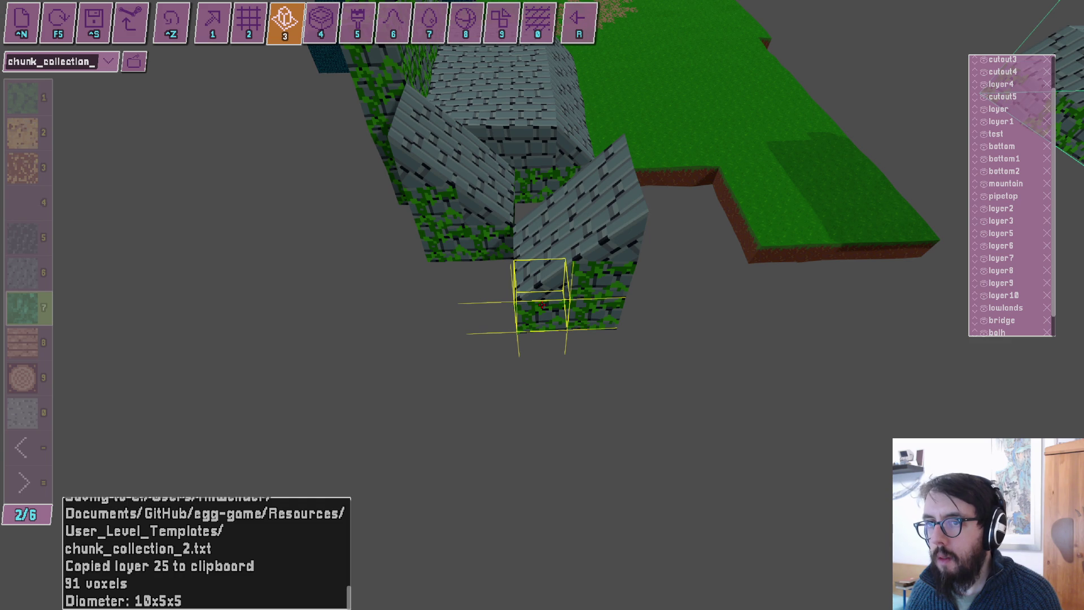
left_click_drag(542, 305, 542, 305)
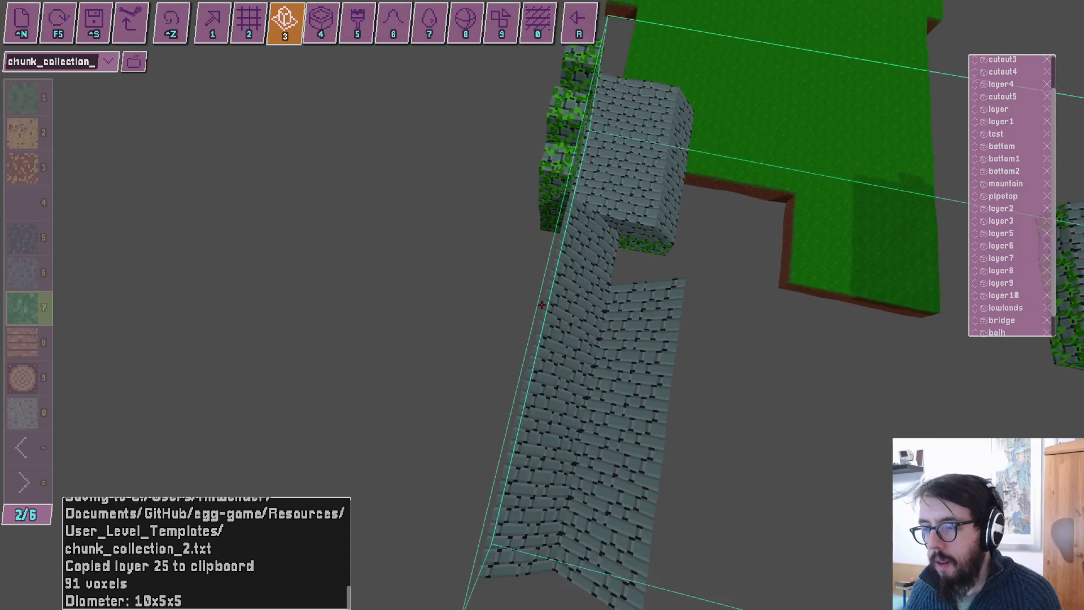
key("2")
left_click_drag(541, 305, 541, 305)
key("ctrl+z")
key("3")
- Use the next stone material page, undo the tall wall to a low ridge, and redraw
key("equal")
key("ctrl+z")
key("5")
key("4")
key("3")
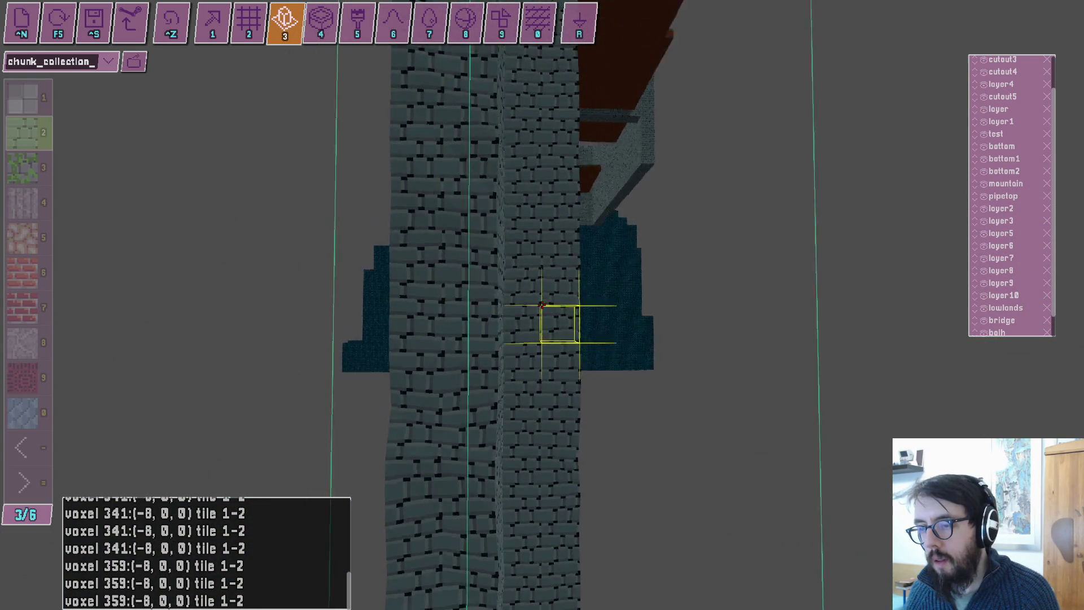
left_click_drag(541, 305, 541, 305)
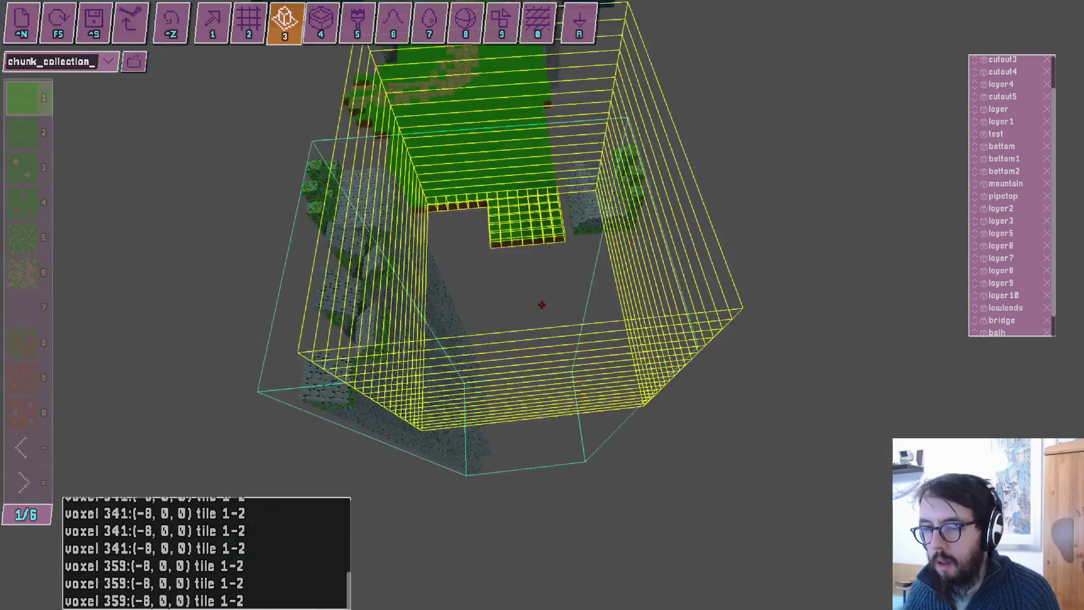
- Mark out a large grass rectangle from the island edge between the two stone cliffs
key("1")
left_click_drag(542, 305, 541, 305)
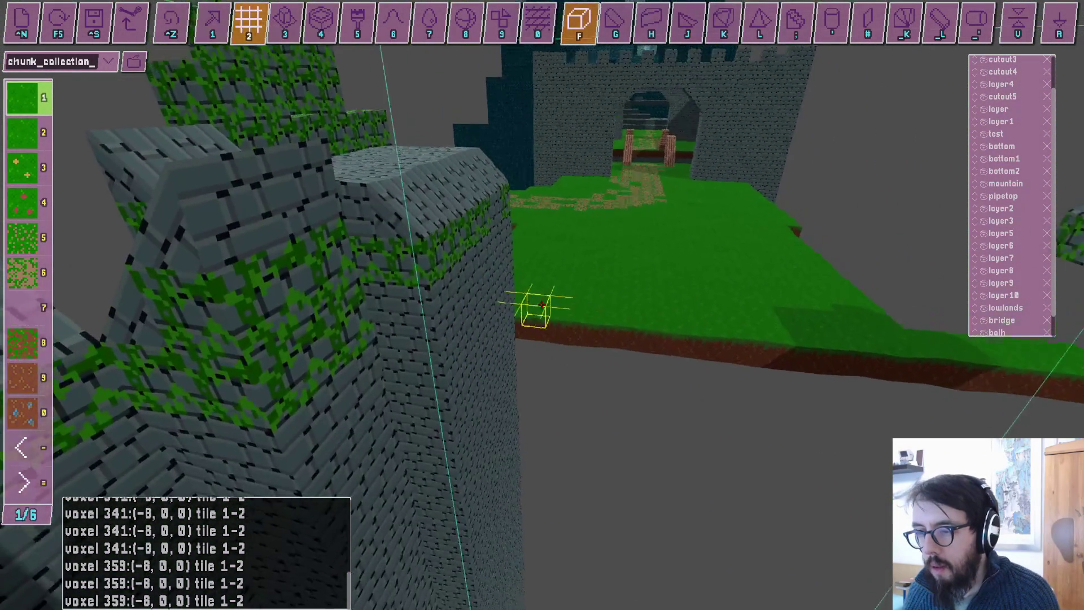
left_click_drag(541, 305, 542, 305)
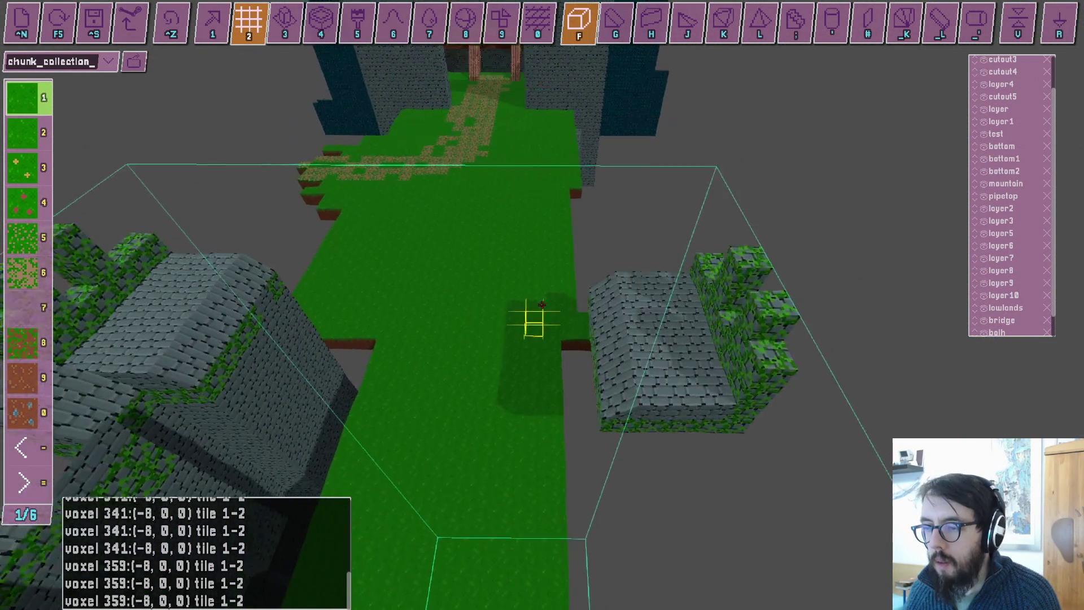
scroll(541, 305, "down", 3)
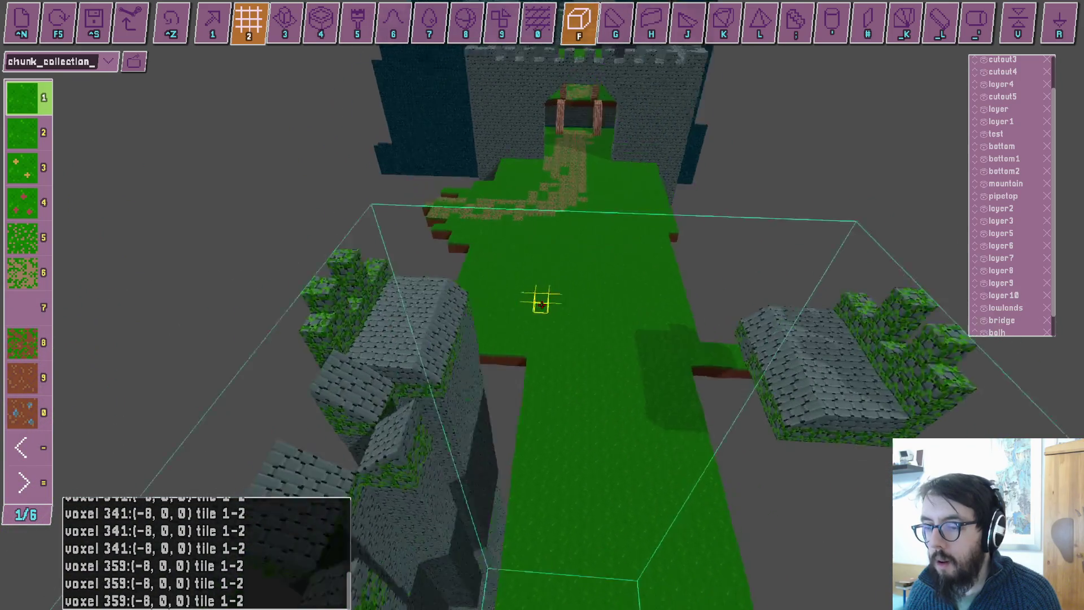
scroll(541, 305, "up", 3)
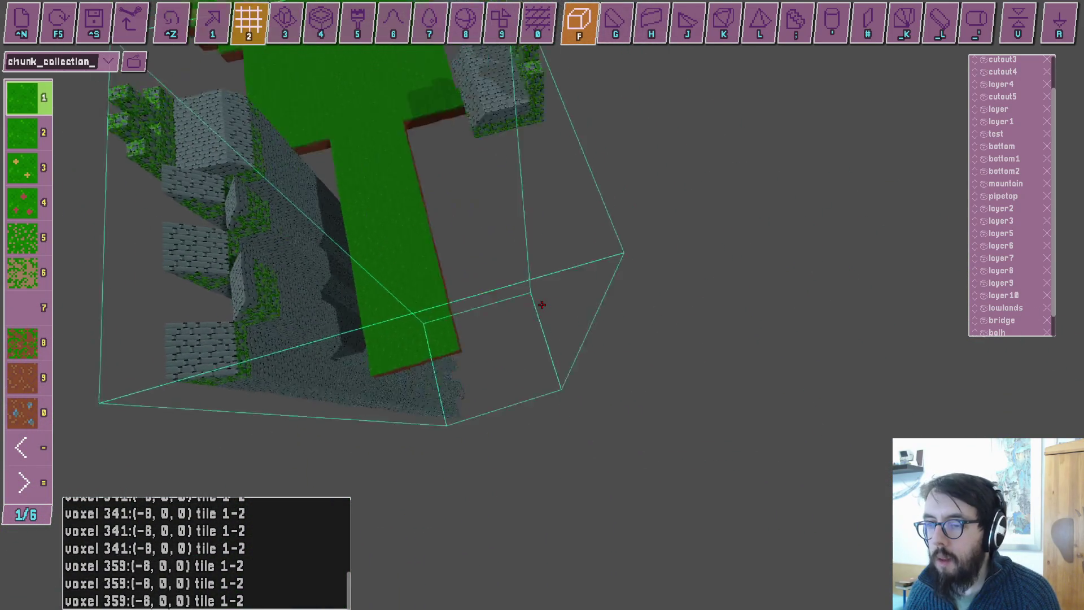
left_click_drag(541, 305, 541, 305)
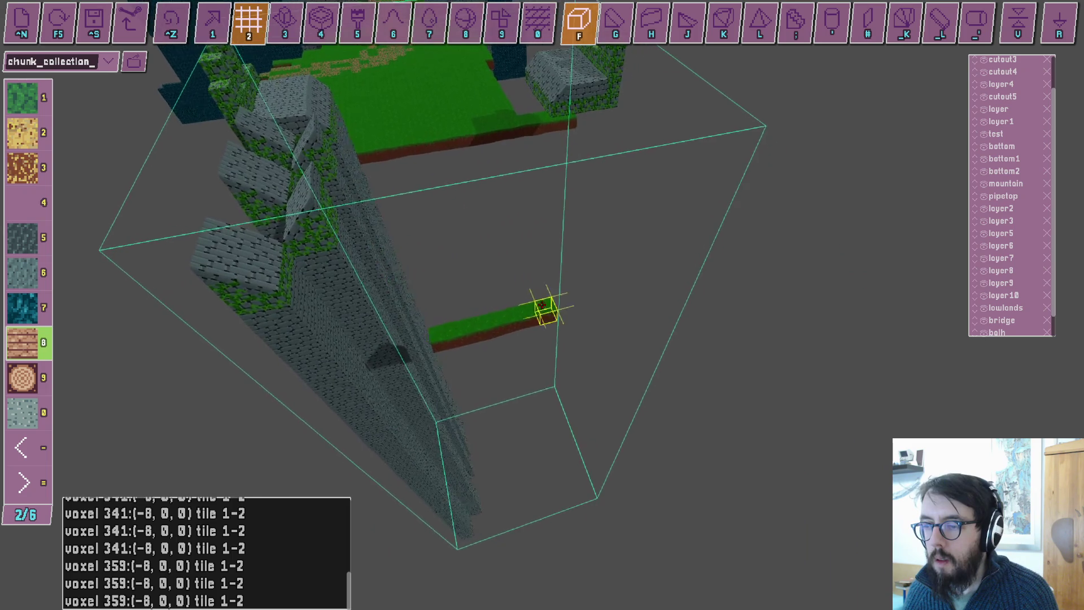
- Orbit around the plank bridge to view the left cliff
left_click_drag(541, 306, 542, 305)
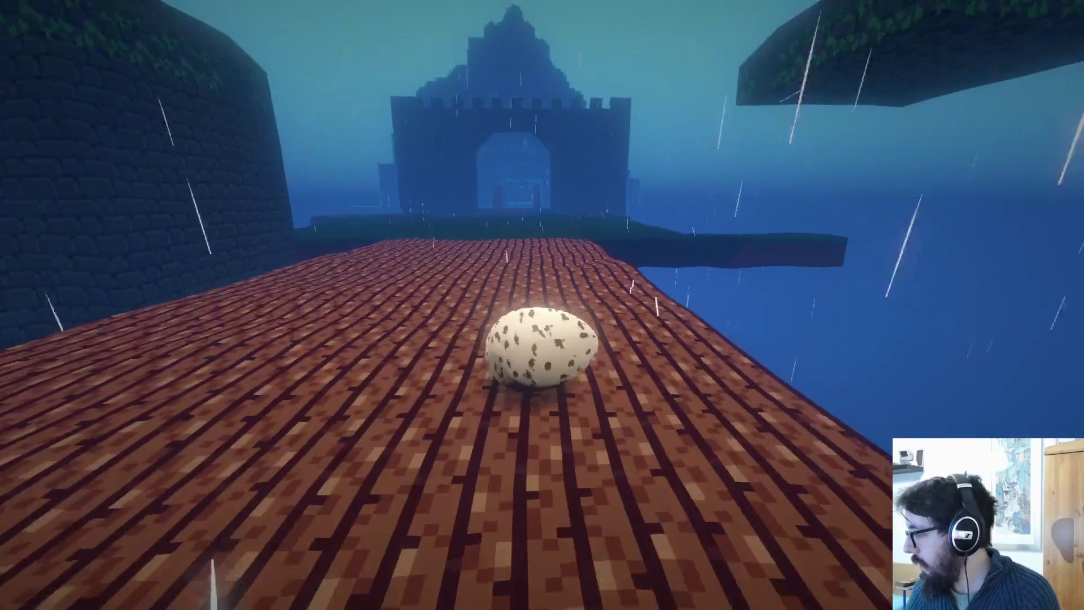
- Exit the play test and return to the level editor
key("Escape")
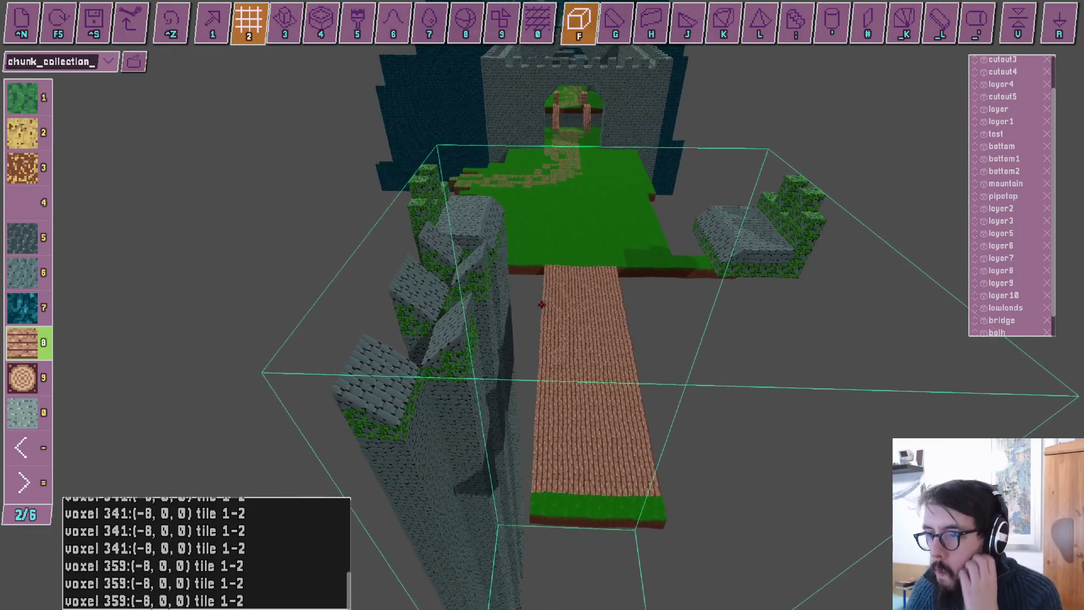
- Raise the right bank with tall stone voxel boxes, then return to grass materials
key("equal")
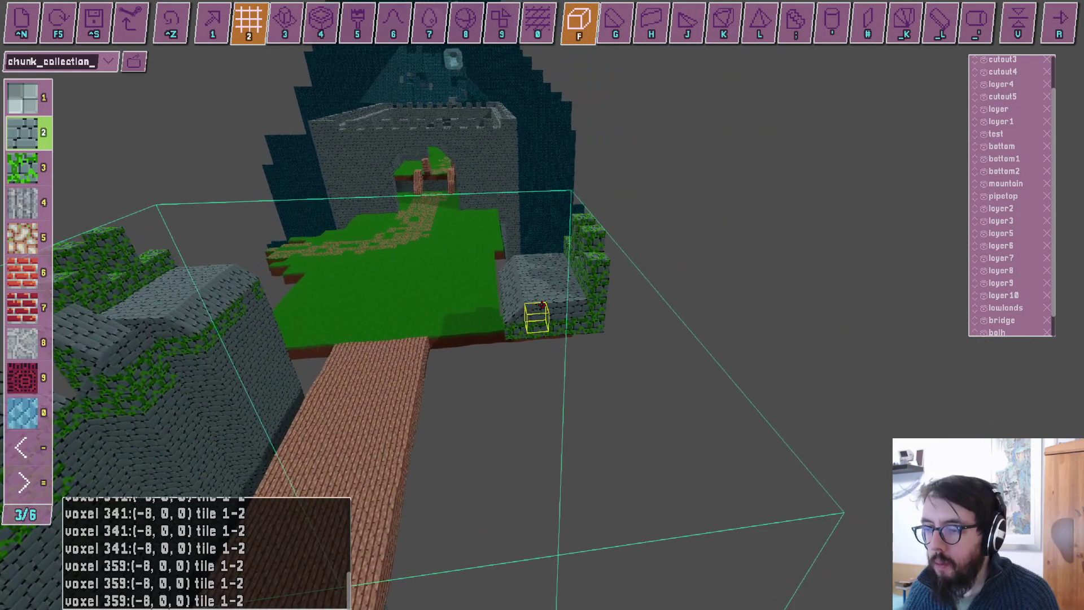
key("3")
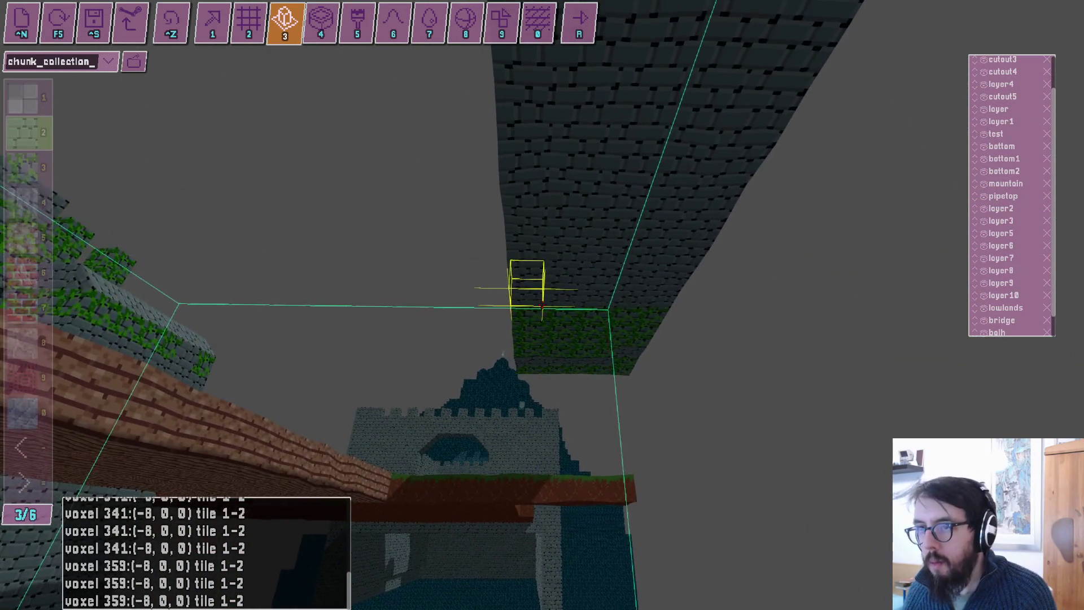
key("4")
key("5")
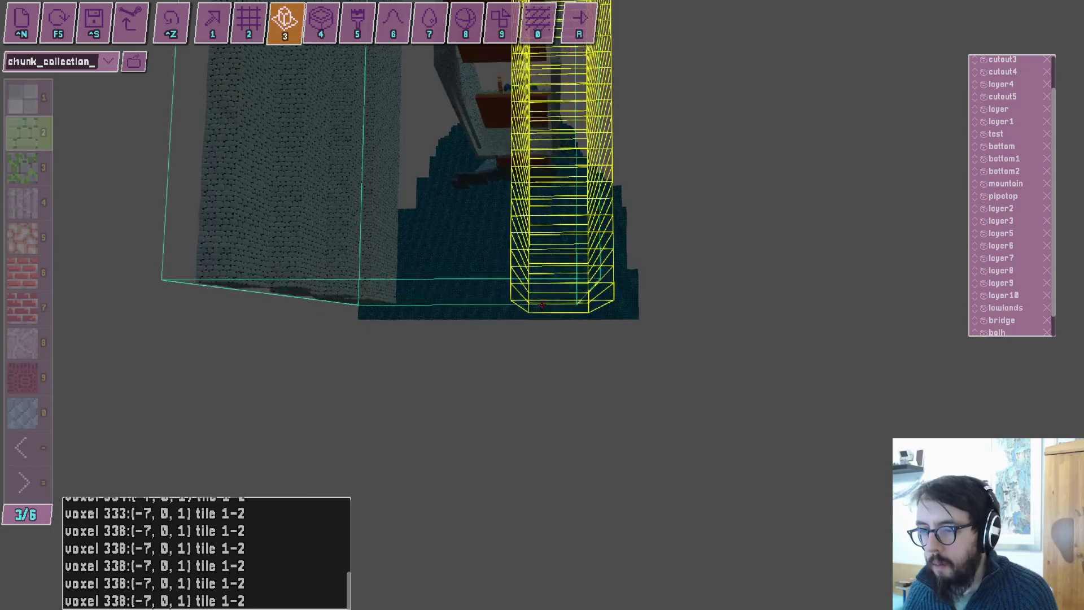
key("1")
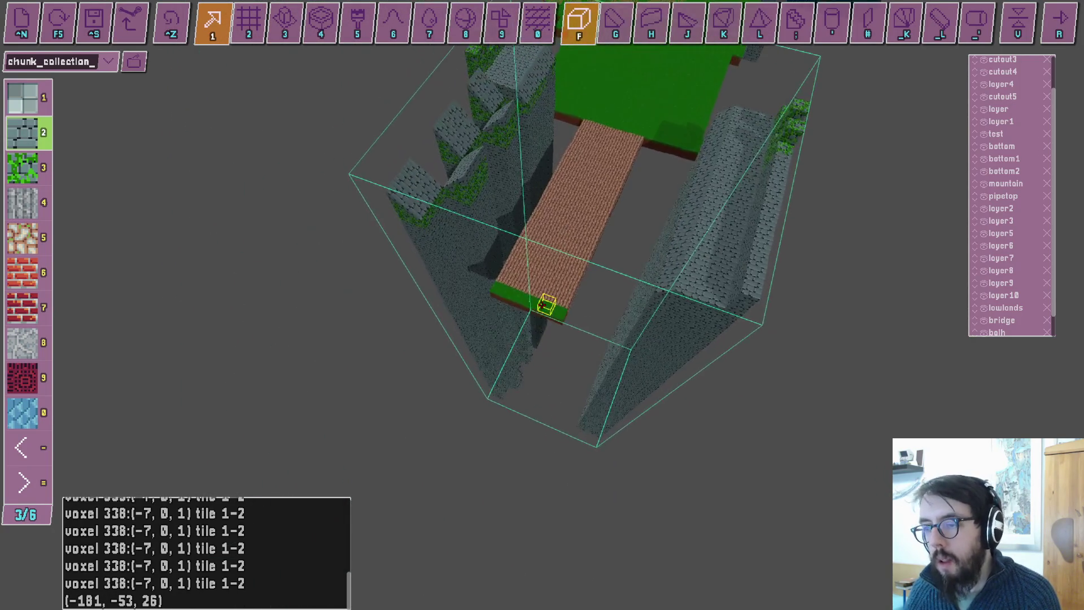
key("minus")
key("minus")
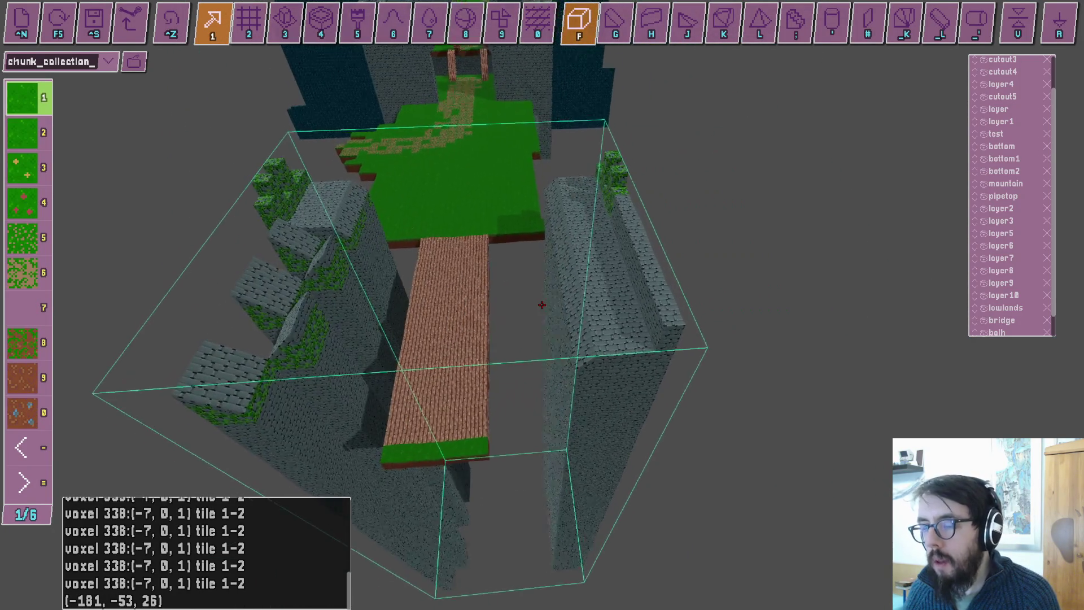
key("3")
- Add a new layer named bankright below bath1
scroll(542, 303, "up", 5)
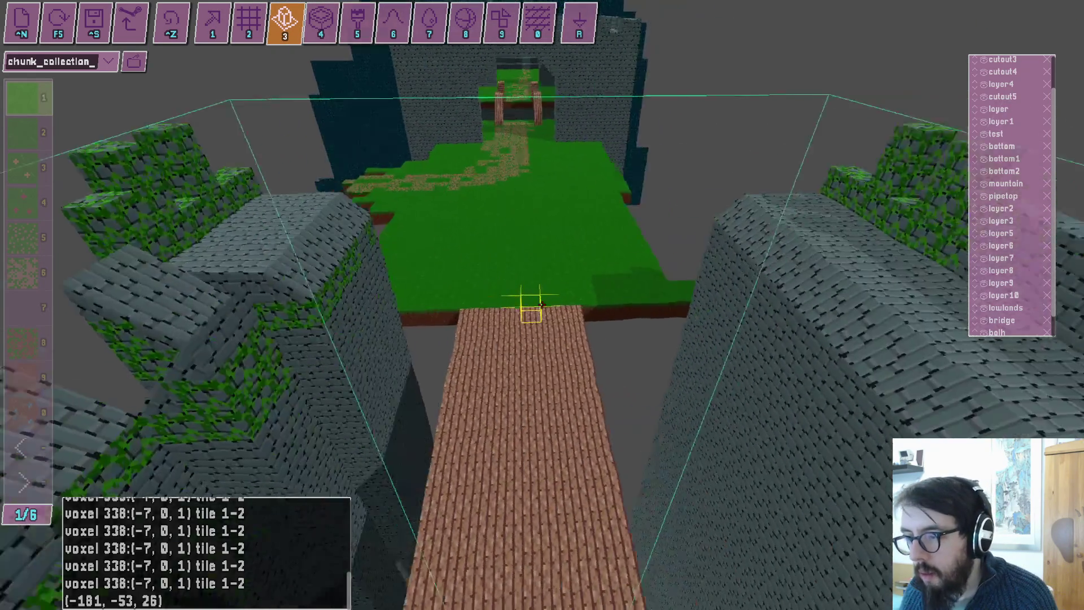
scroll(542, 305, "down", 5)
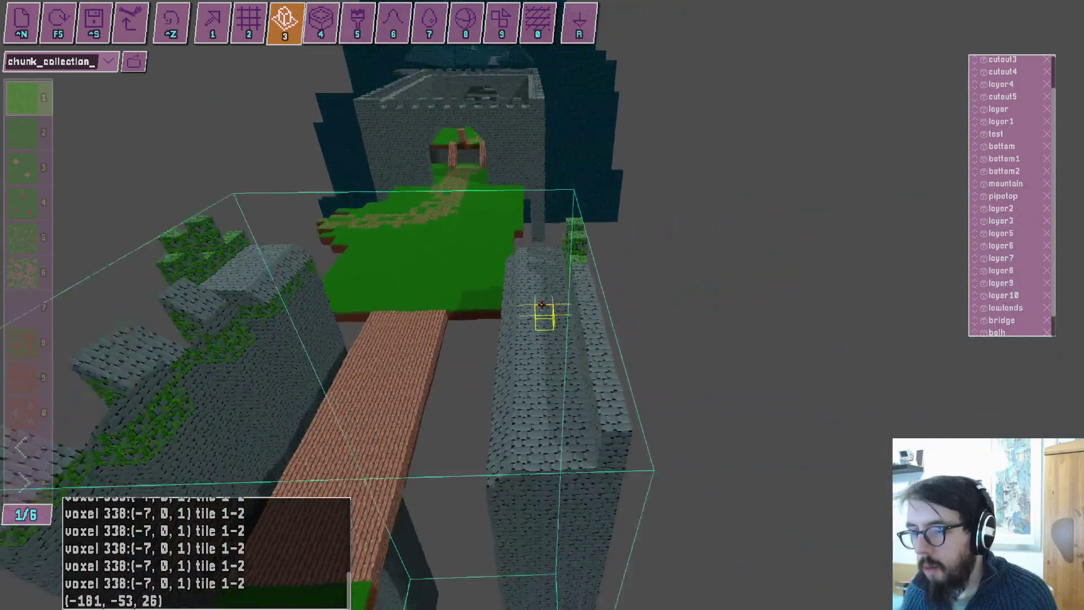
scroll(1016, 281, "down", 1)
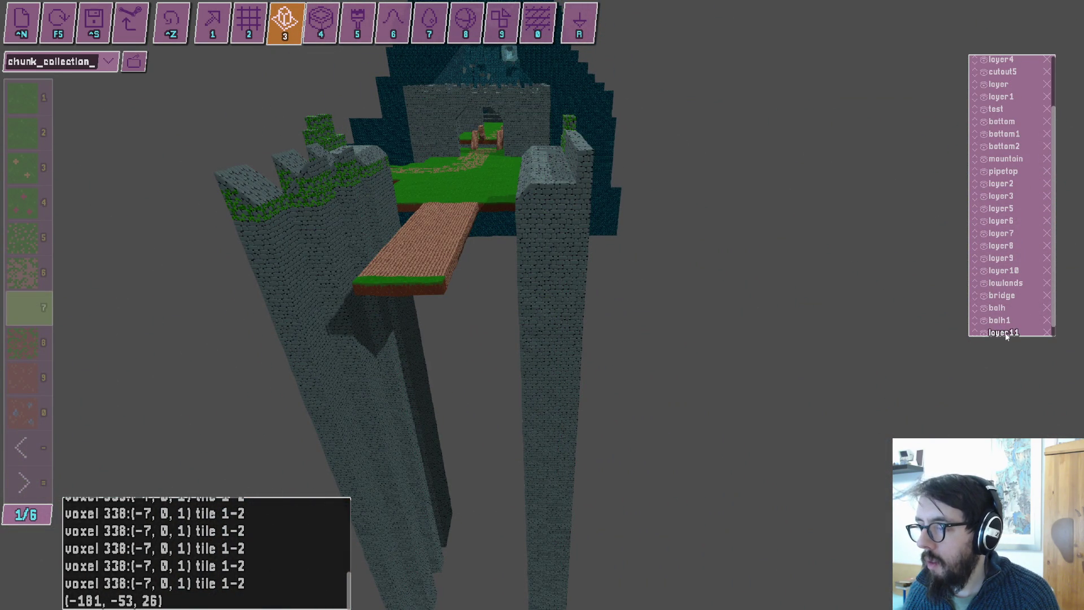
type("nkright")
key("Return")
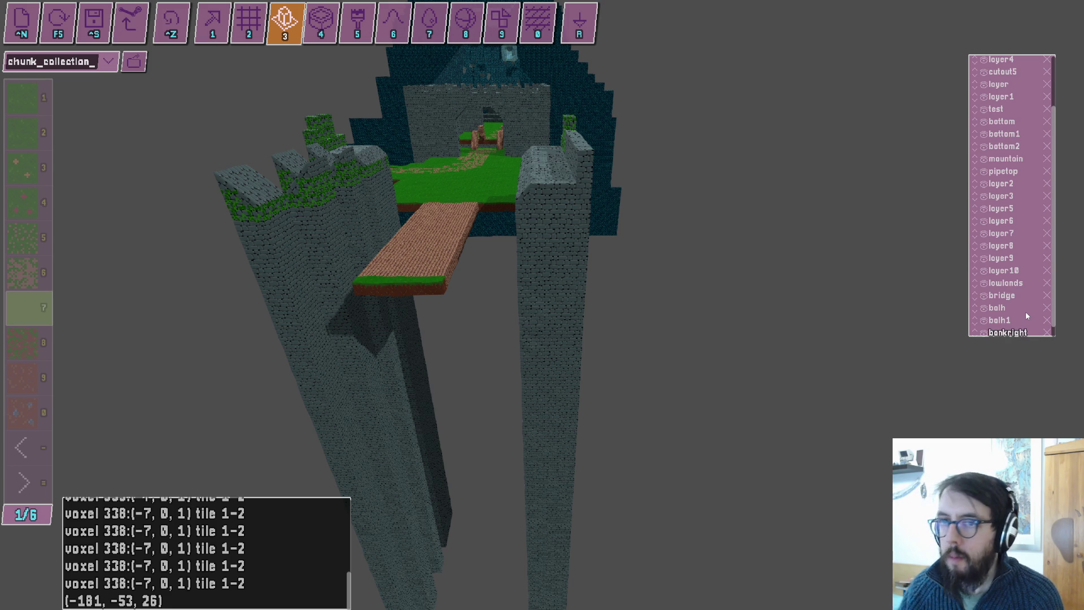
- Box-select a tall column down the right cliff, then view the bridge and castle
key("Tab")
key("2")
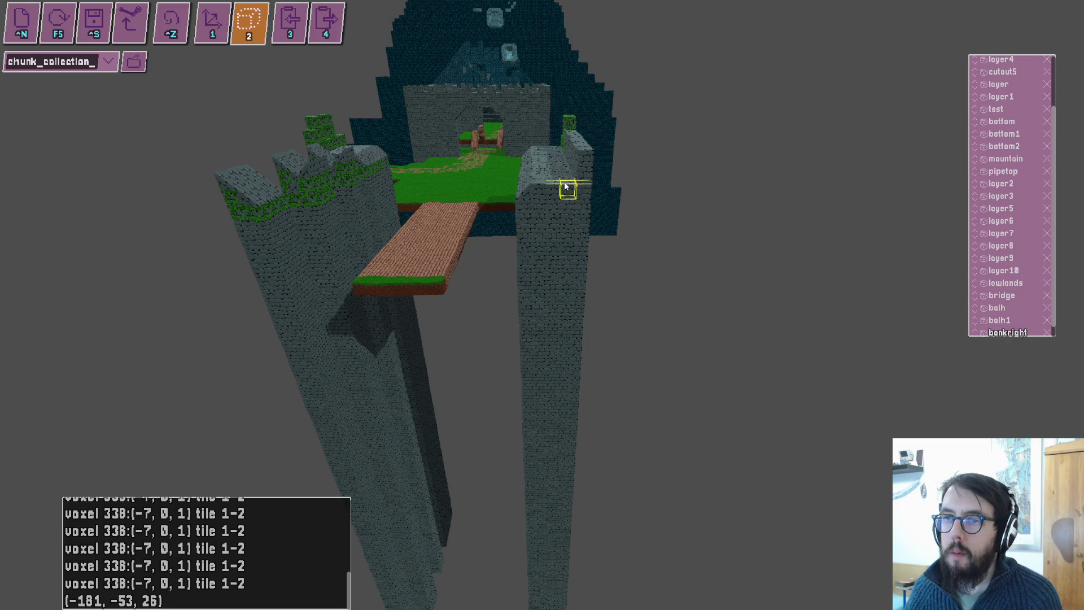
mouse_move(560, 190)
left_mouse_down()
mouse_move(440, 590)
mouse_move(490, 578)
mouse_move(164, 490)
mouse_move(138, 507)
left_mouse_up()
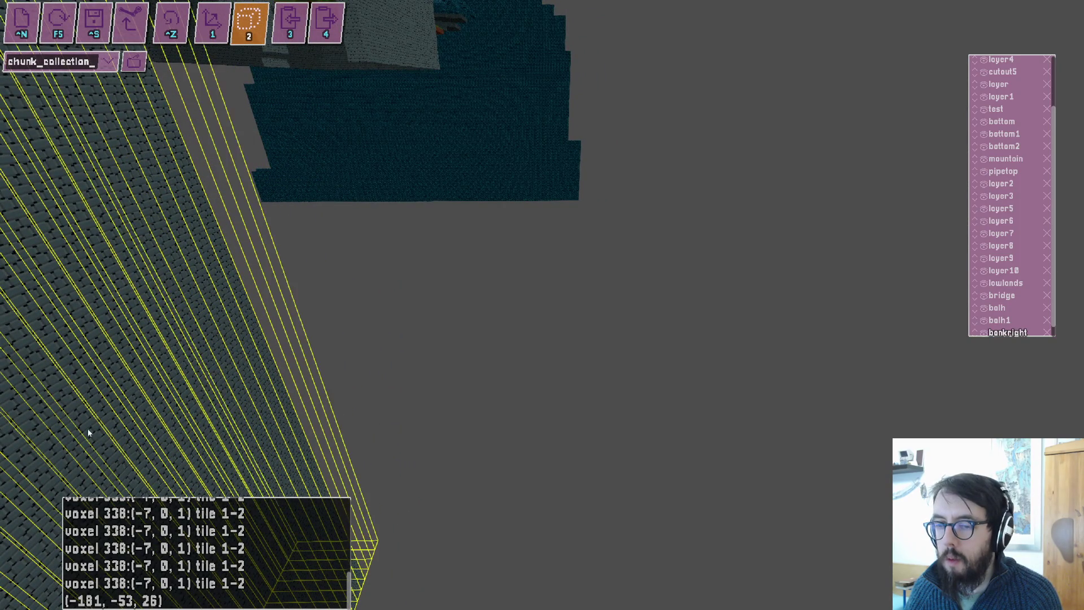
left_click_drag(29, 450, 360, 162)
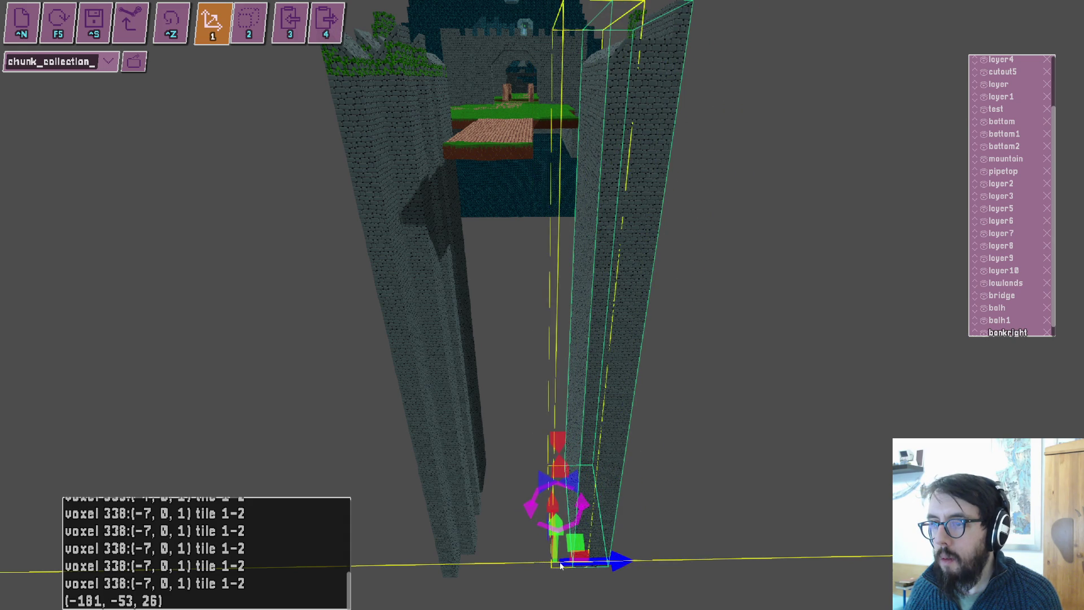
mouse_move(567, 567)
left_mouse_down()
mouse_move(528, 460)
mouse_move(542, 305)
left_mouse_up()
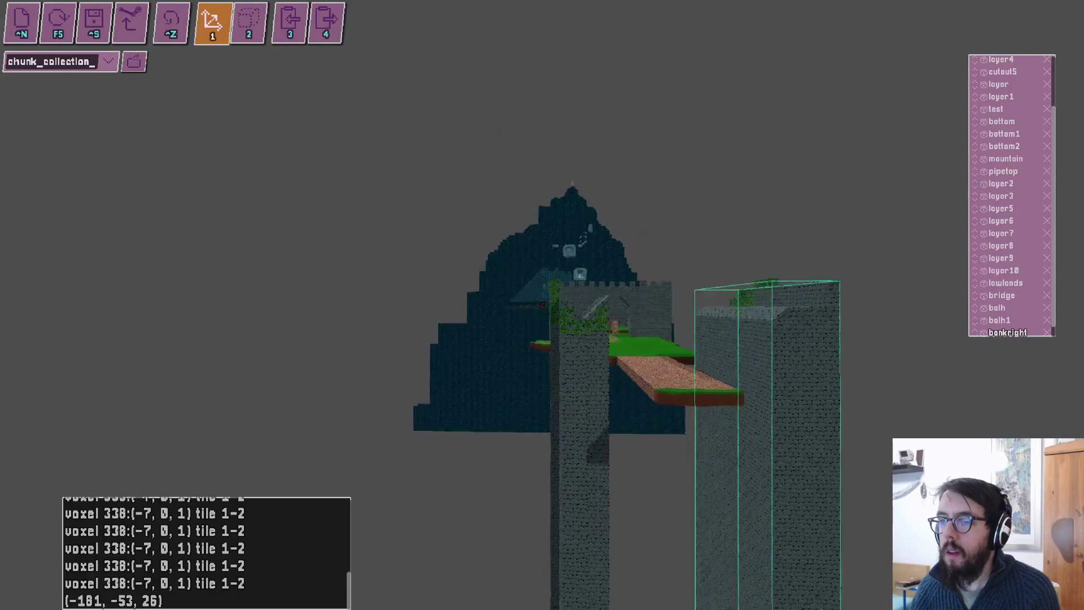
- Fly to the bridge and undo the last two wall edits, removing 88 and 352 voxels
key("w")
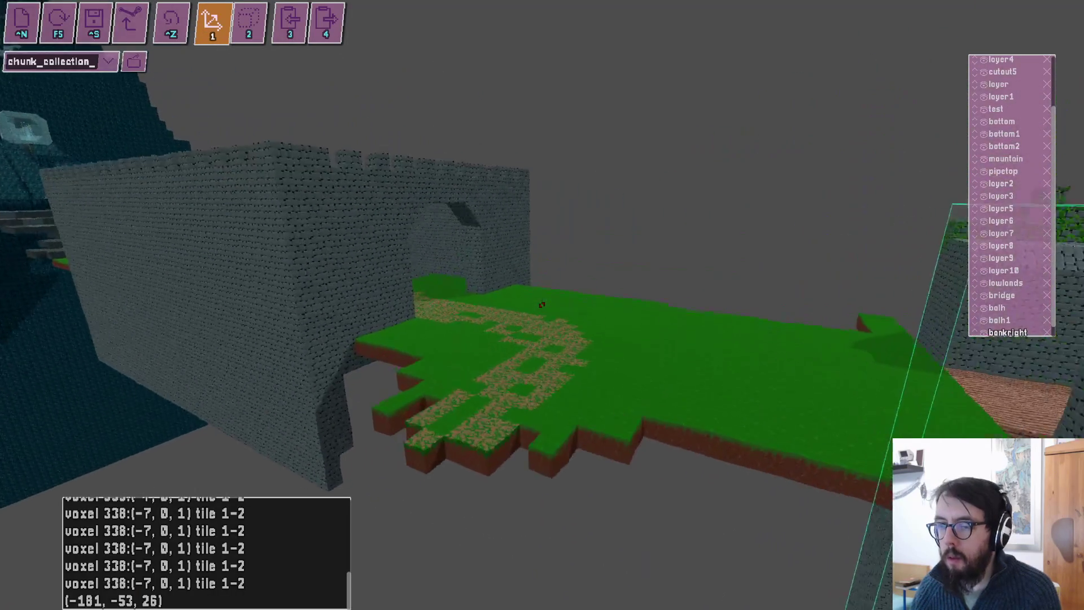
key("w")
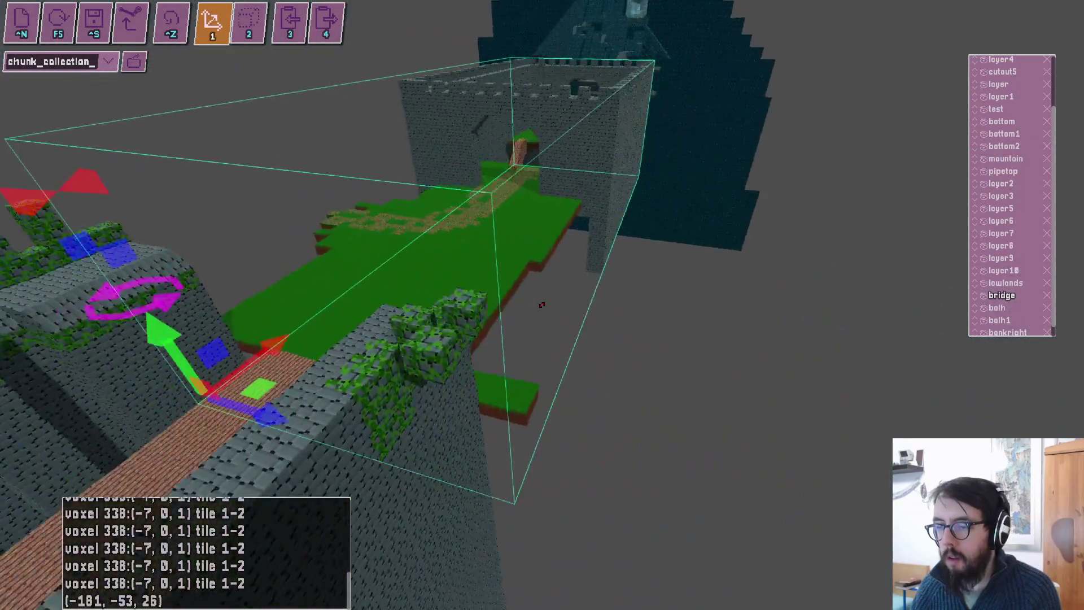
key("w")
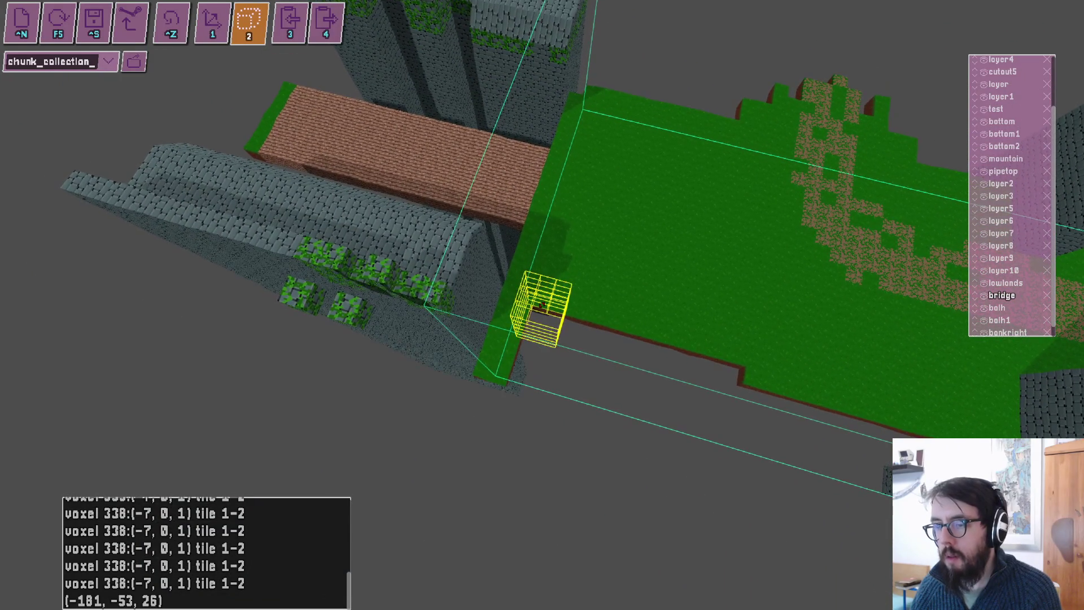
key("Escape")
key("ctrl+z")
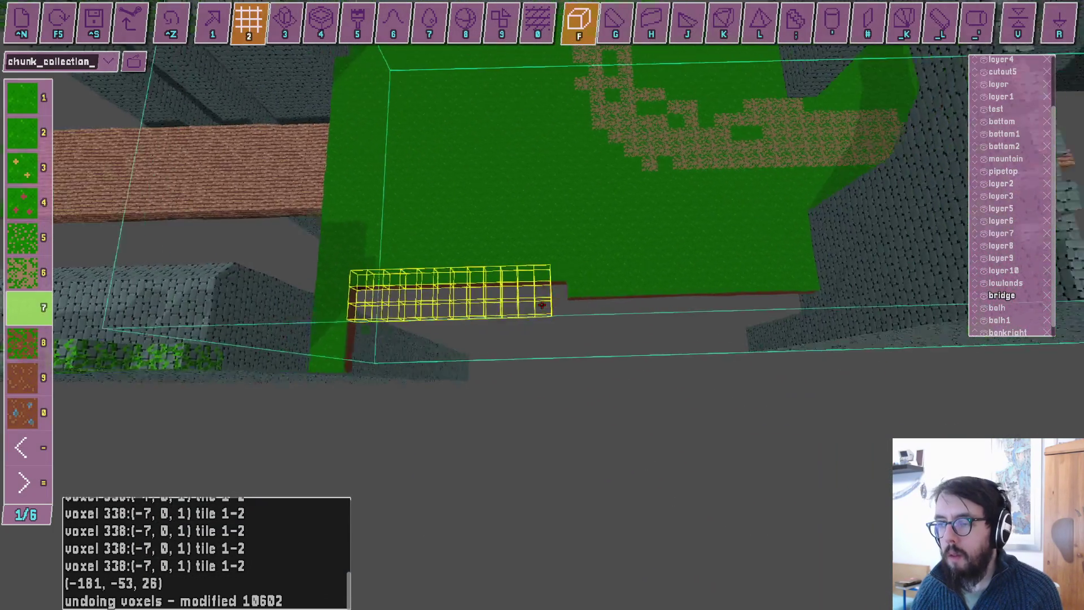
key("ctrl+z")
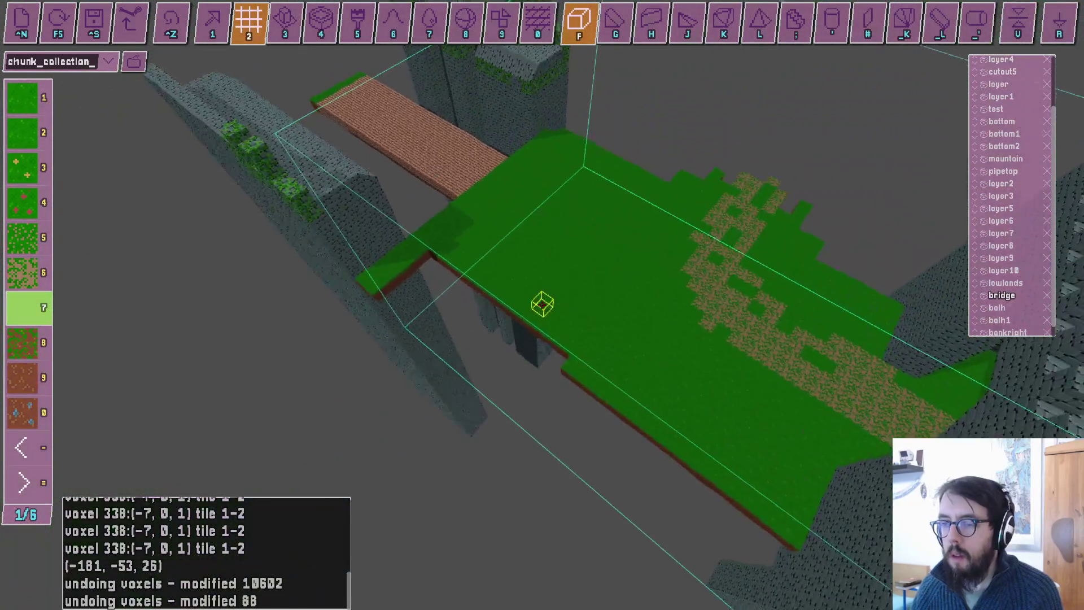
- Stretch a voxel box down from the grass edge using the second stone material
left_click(542, 305)
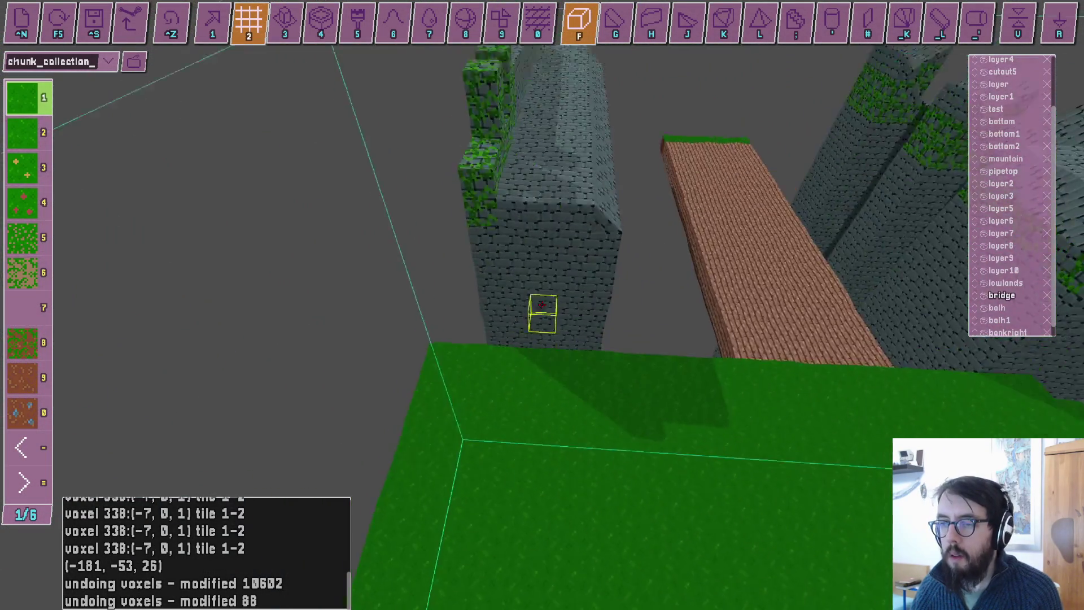
key("equal")
key("equal")
key("2")
left_click_drag(542, 305, 542, 305)
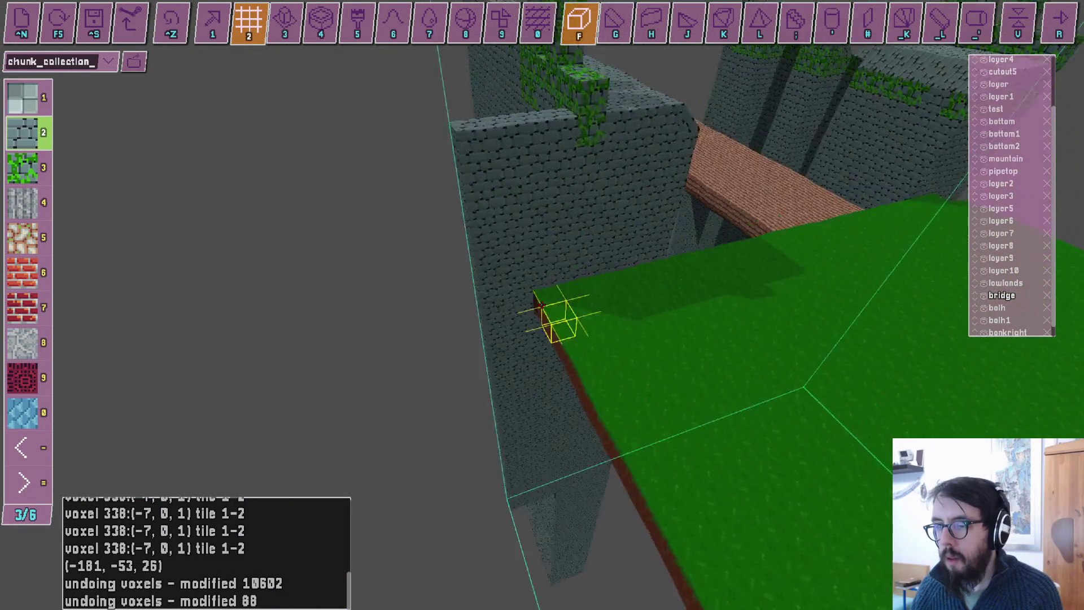
left_click_drag(542, 305, 542, 305)
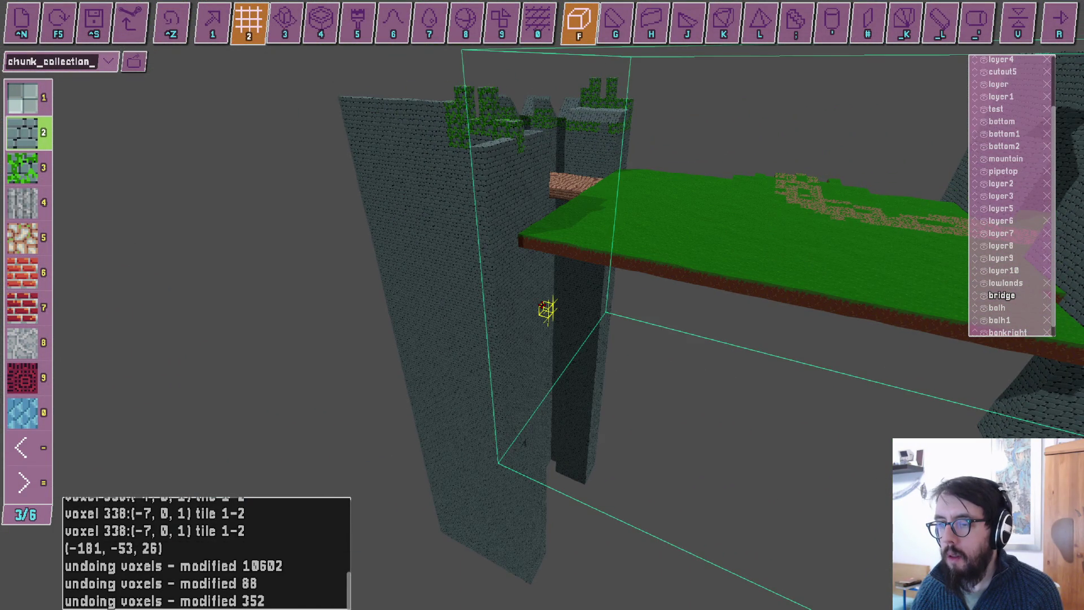
- Undo one more edit (120 voxels), drag stone voxel boxes across the castle wall, then play-test
key("ctrl+z")
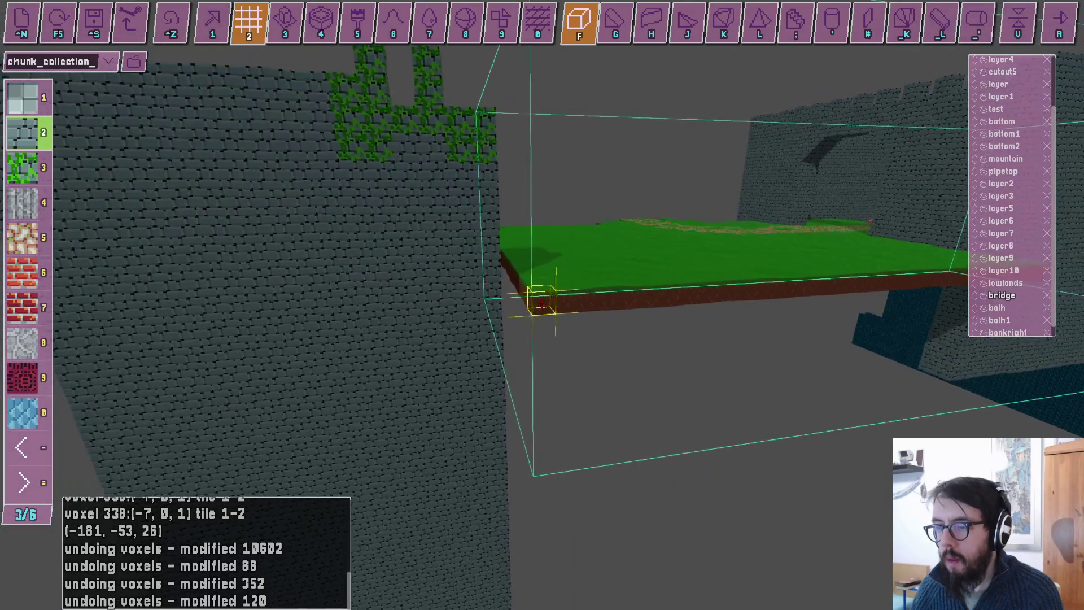
left_click_drag(541, 305, 541, 305)
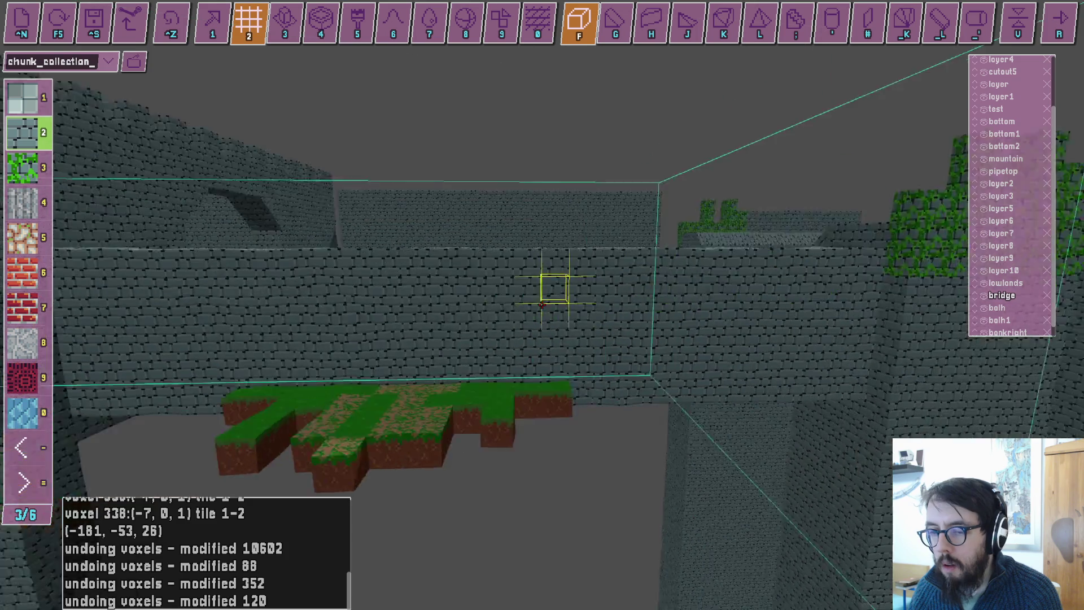
left_click_drag(542, 305, 541, 305)
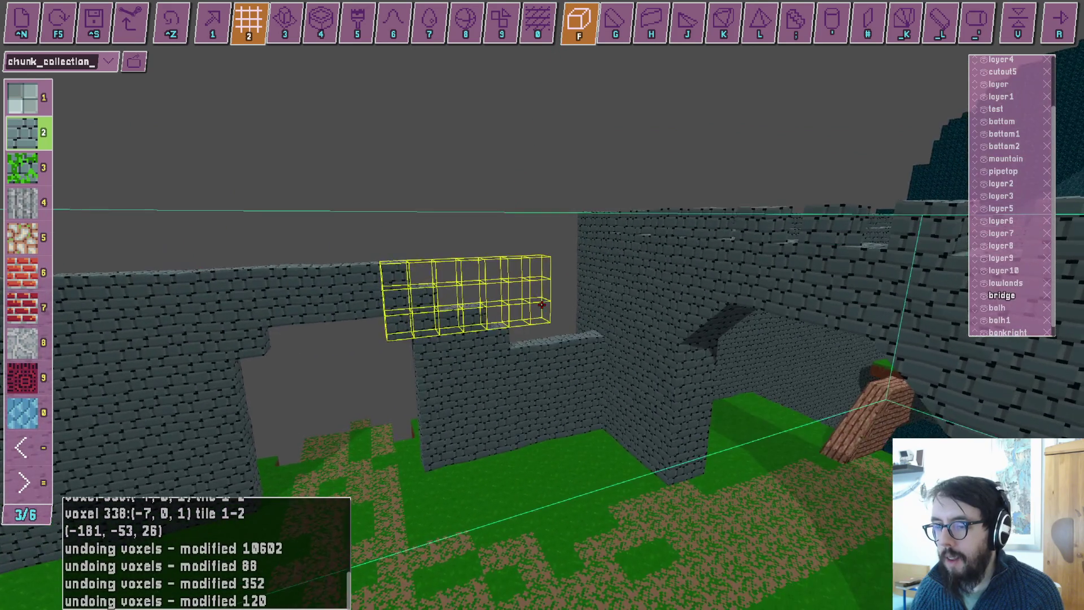
key("r")
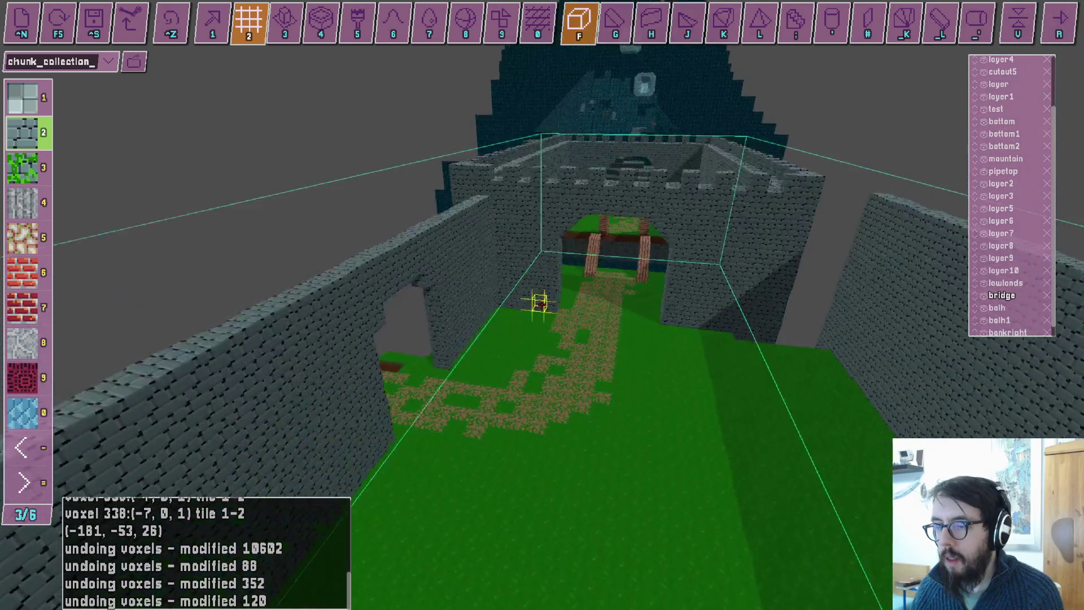
key("w")
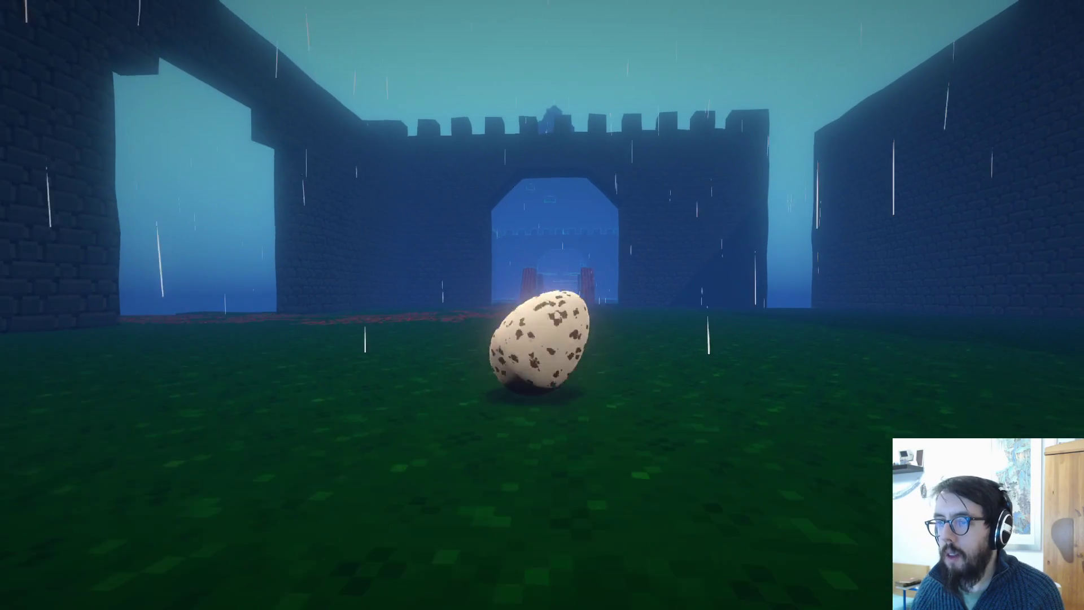
key("w")
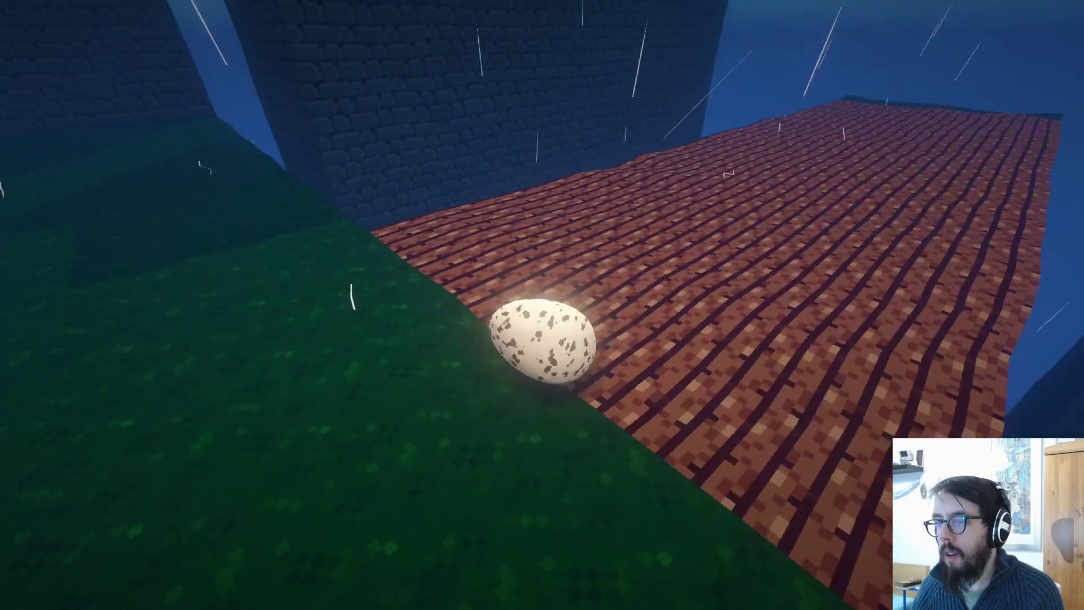
key("Escape")
key("F5")
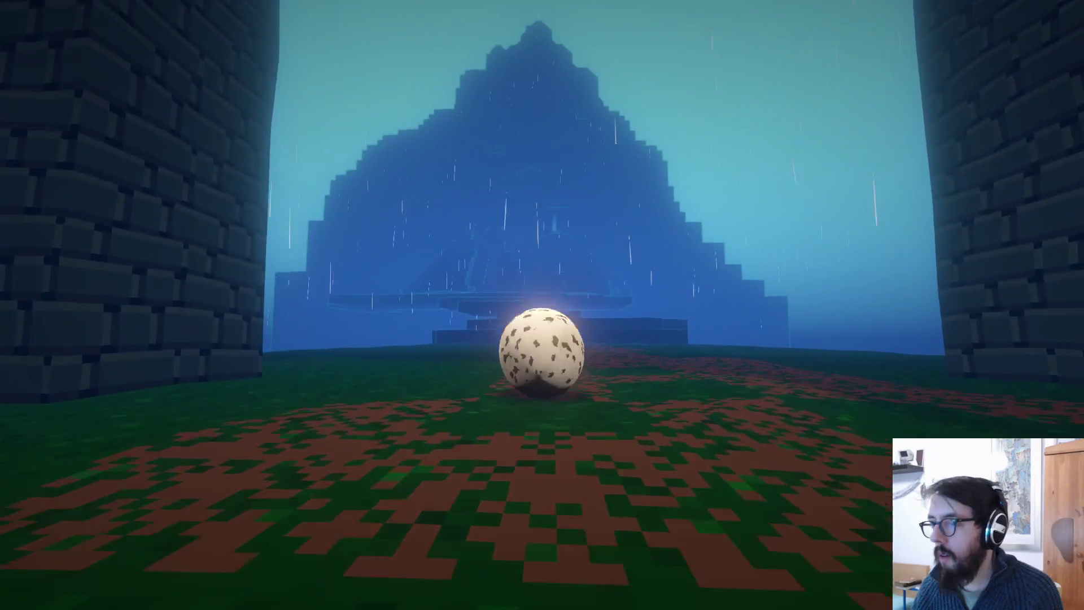
key("Escape")
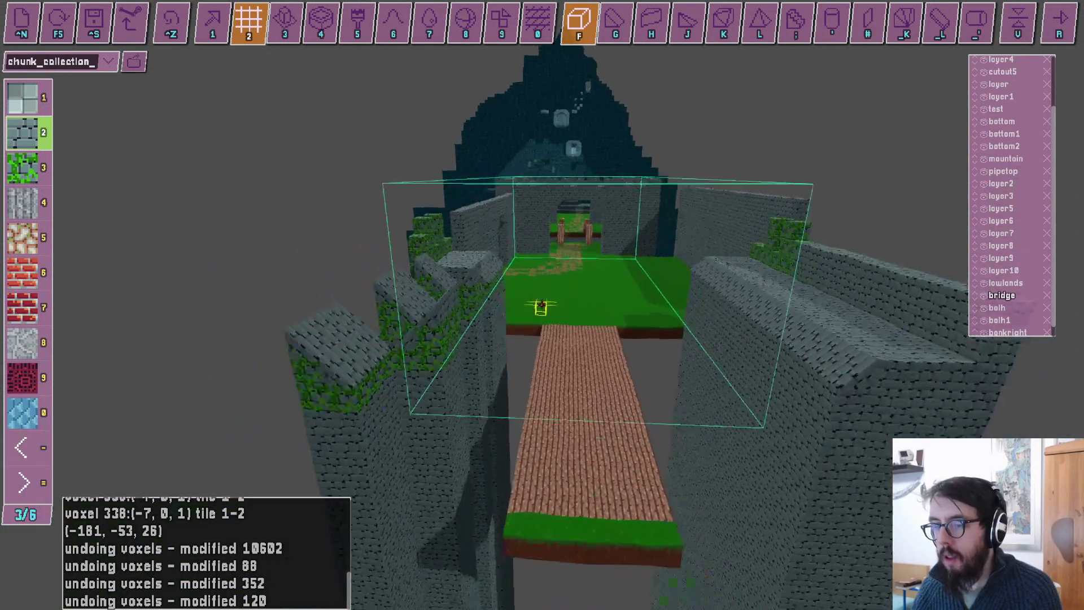
- Move over the bridge and undo the gap cut into the plank deck
scroll(541, 305, "up", 3)
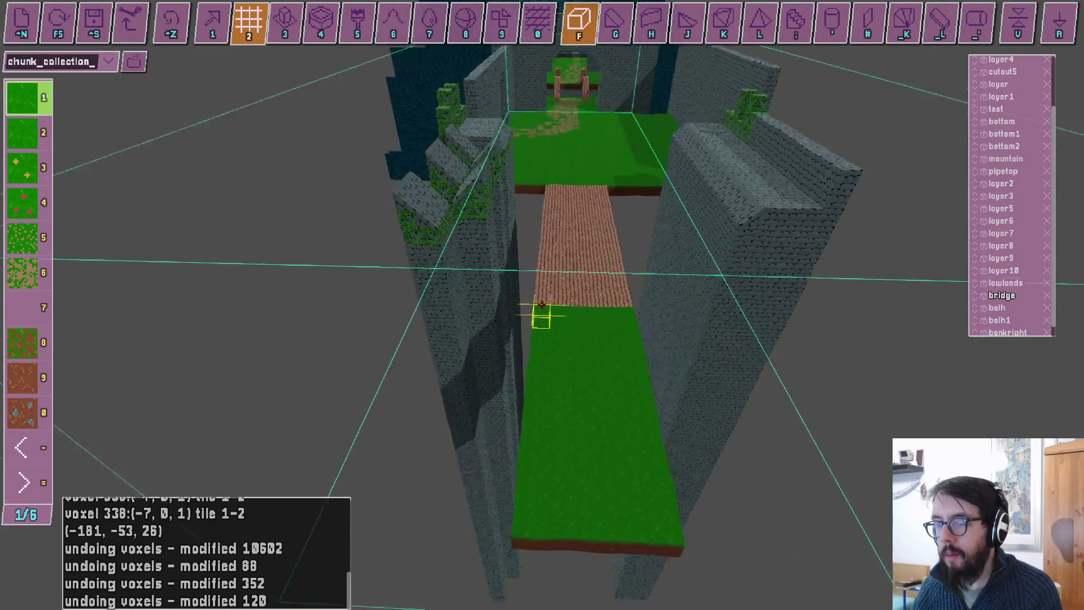
left_click_drag(542, 305, 541, 305)
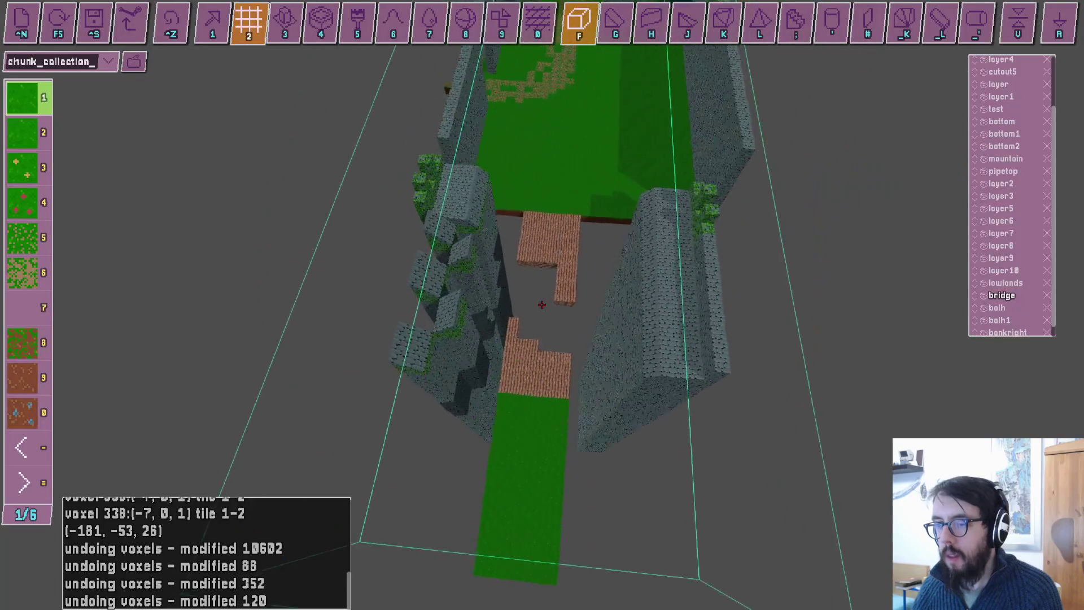
left_click_drag(542, 305, 542, 305)
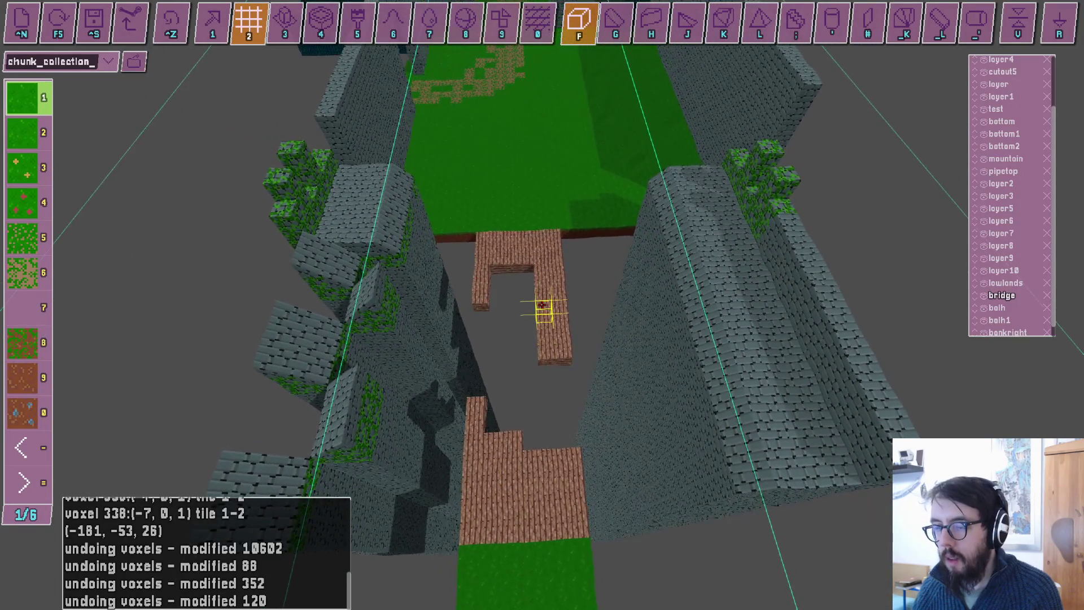
key("ctrl+z")
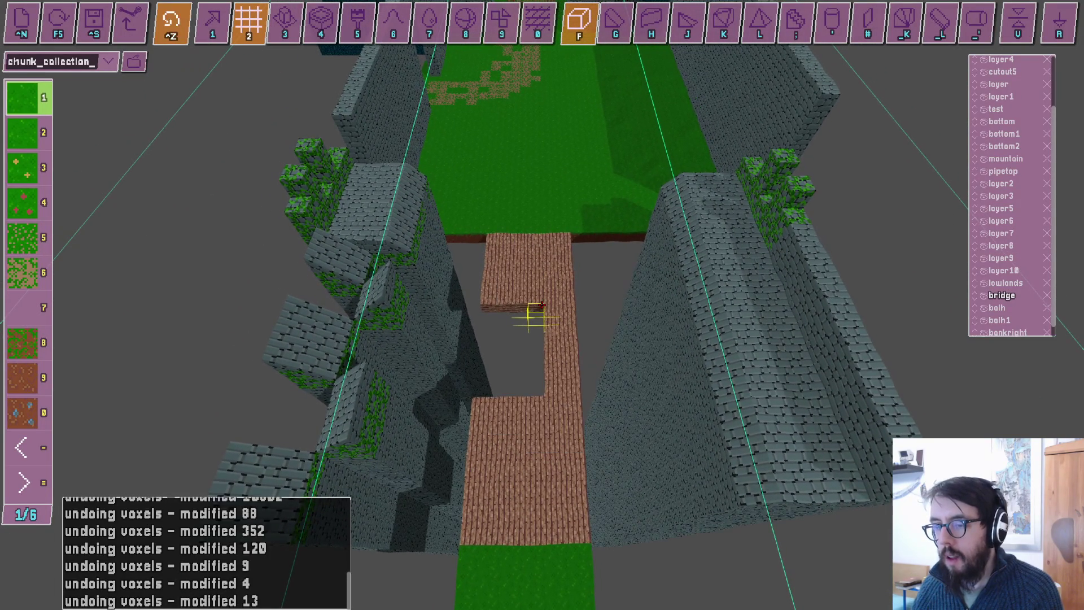
- Lay a two-wide strip of grass slot 1 across the middle of the bridge
scroll(541, 305, "down", 5)
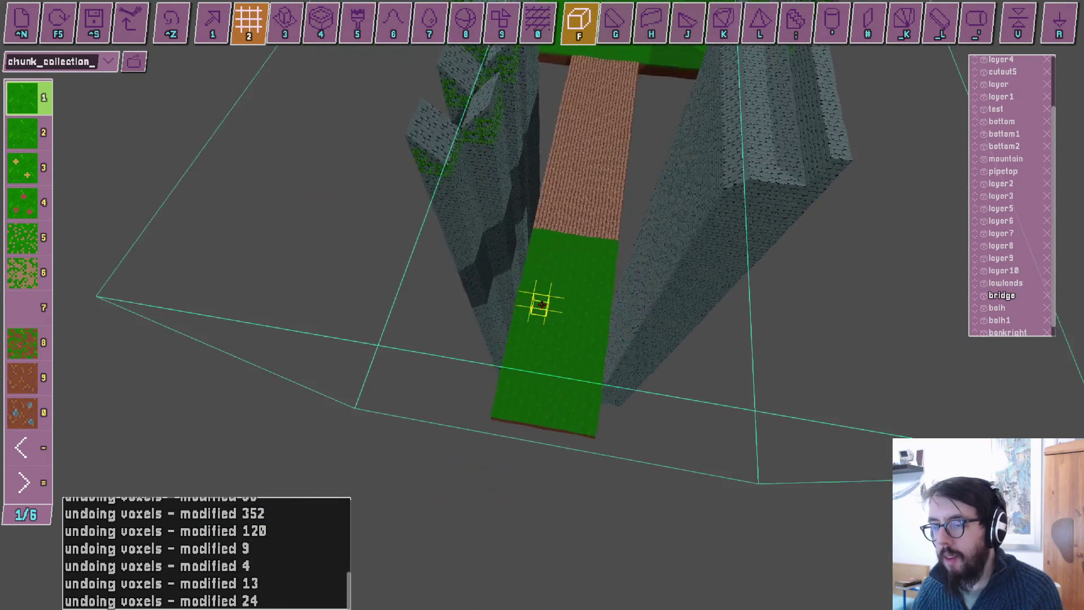
key("equal")
key("8")
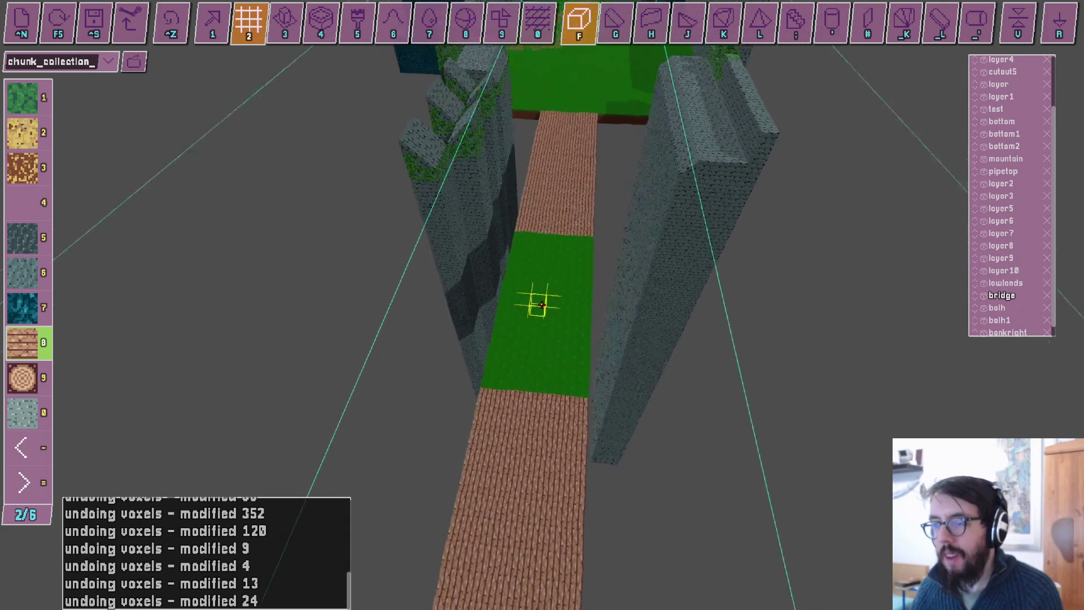
key("minus")
key("1")
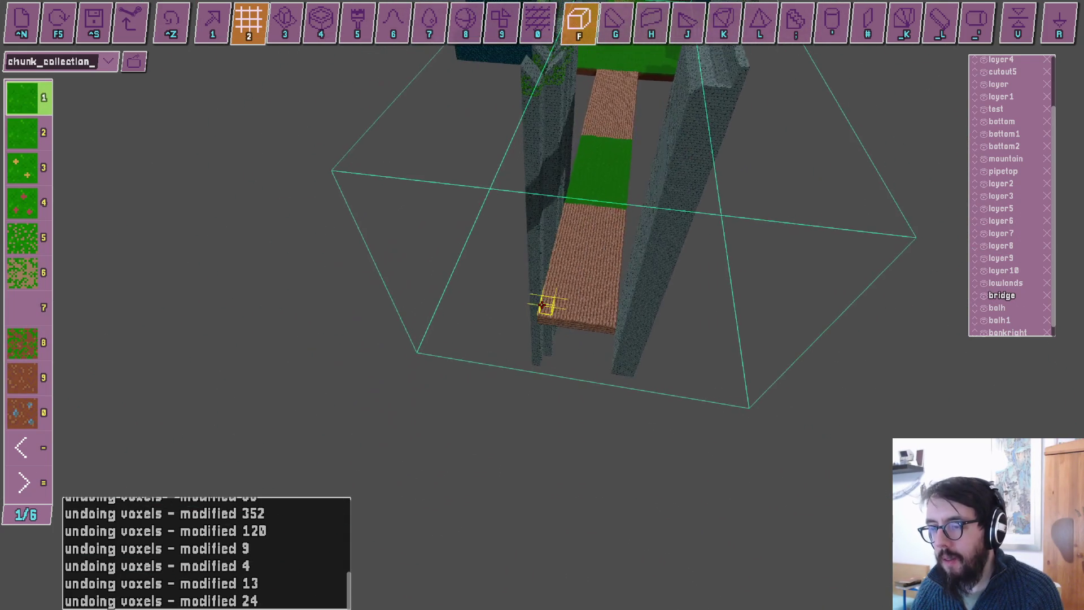
scroll(541, 304, "up", 5)
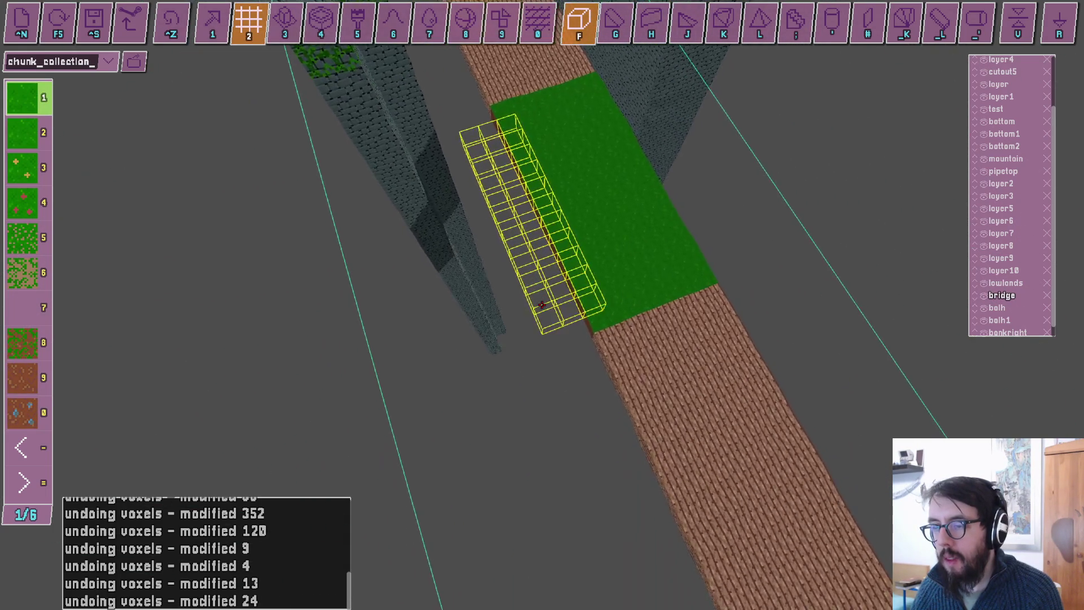
left_click_drag(542, 305, 541, 305)
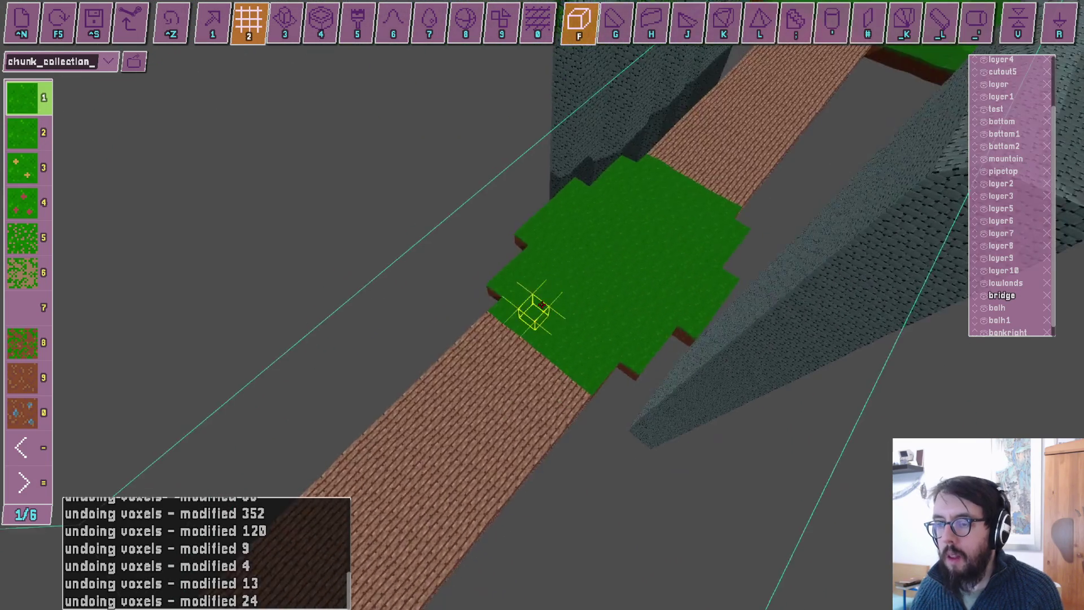
key("3")
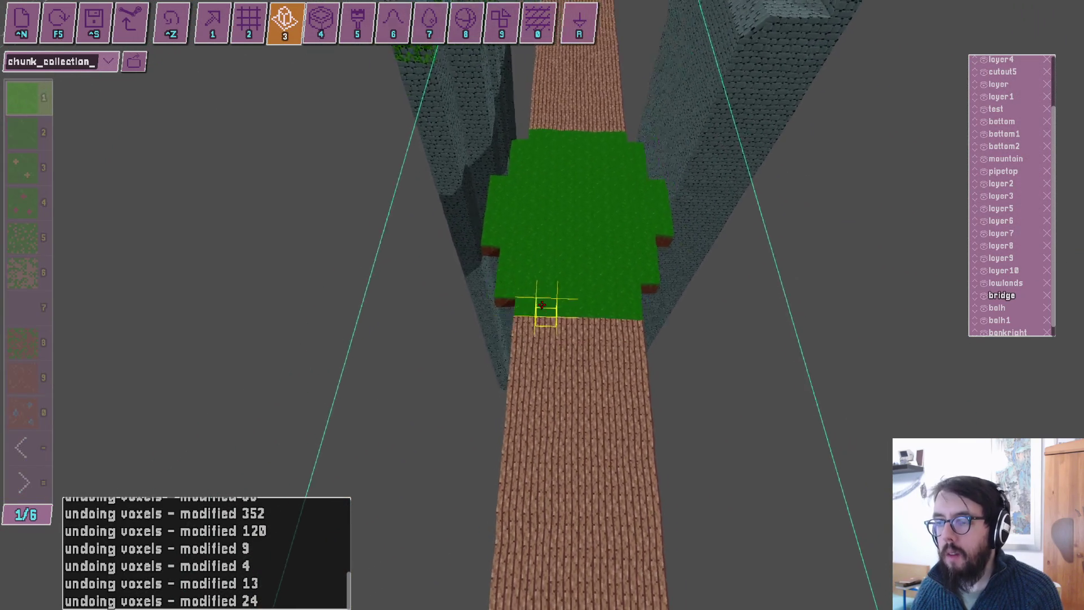
- Select the bridge grass patch, switch to tool 5 with dirt slot 9, and undo the pillar edit
left_click(542, 305)
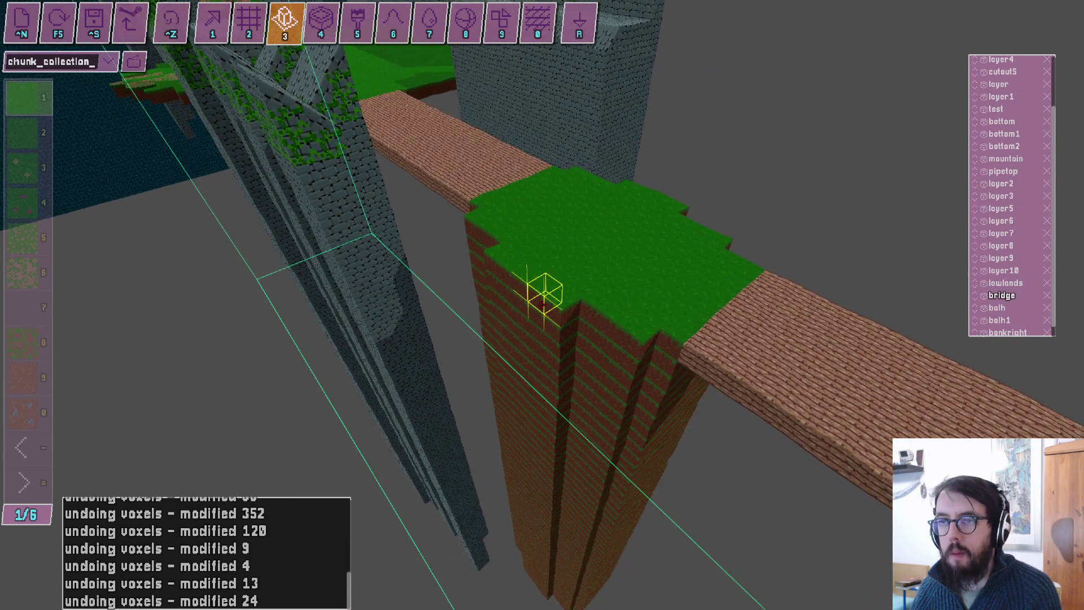
key("5")
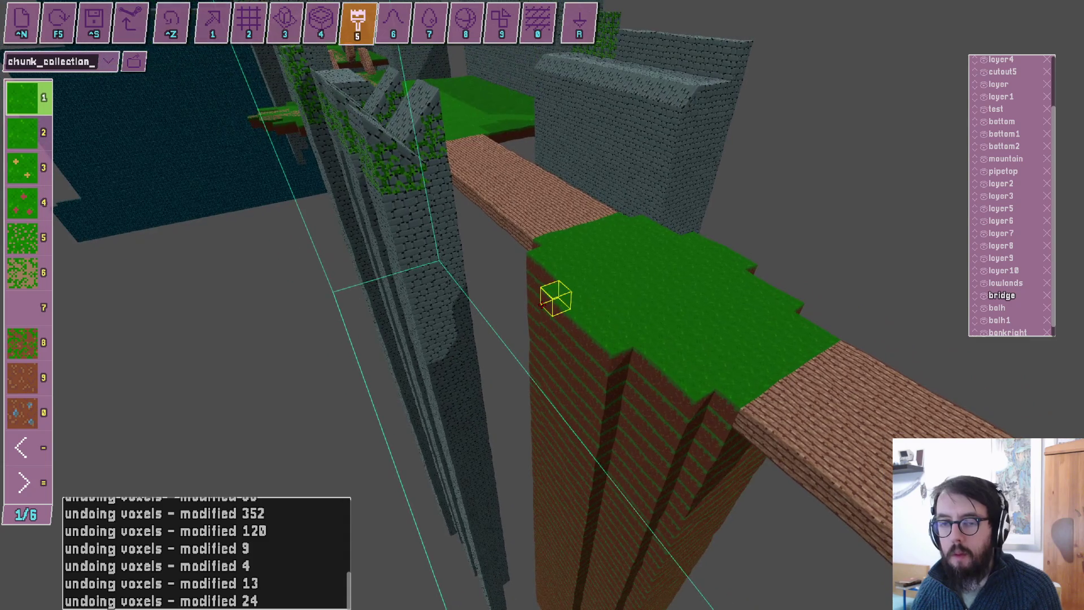
key("9")
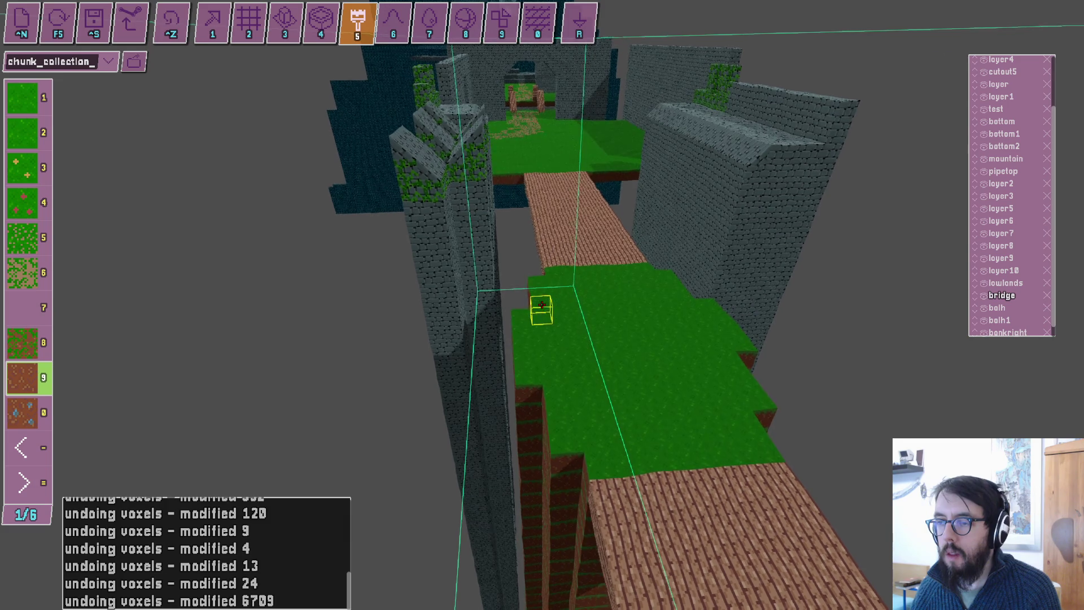
key("ctrl+z")
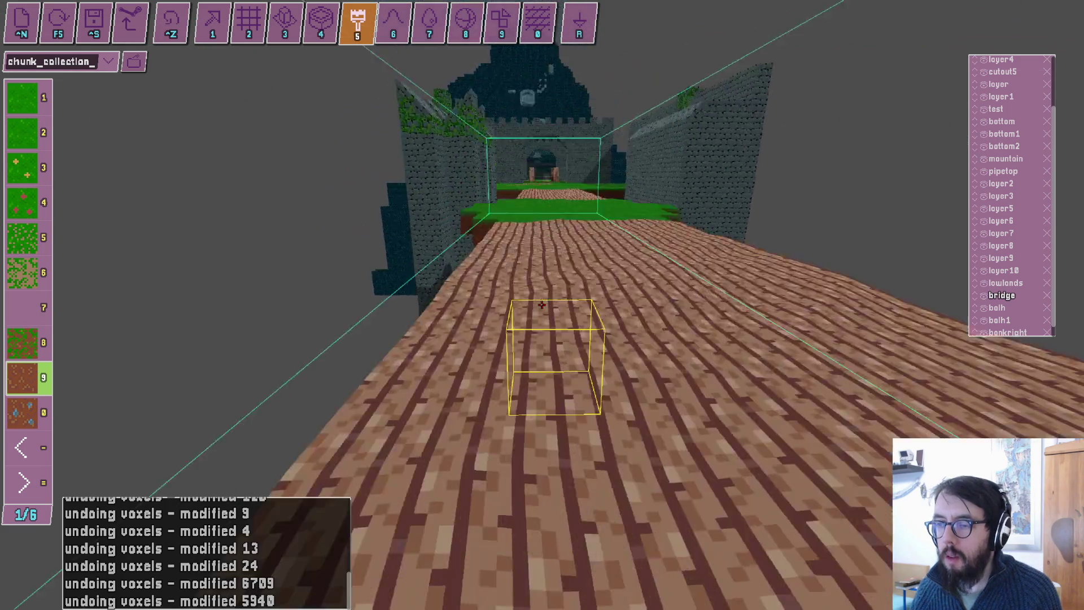
key("3")
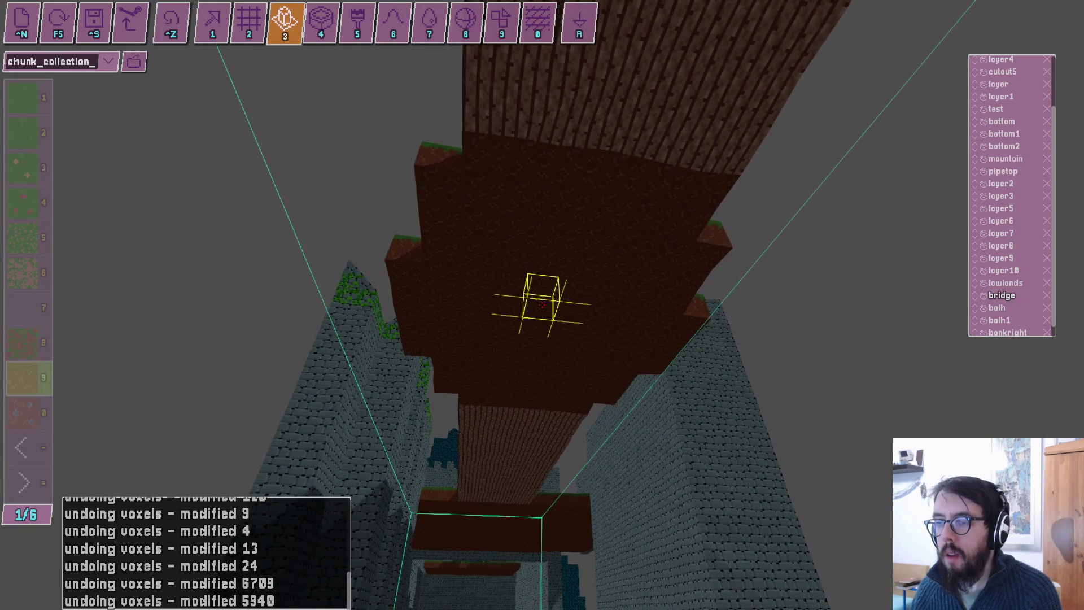
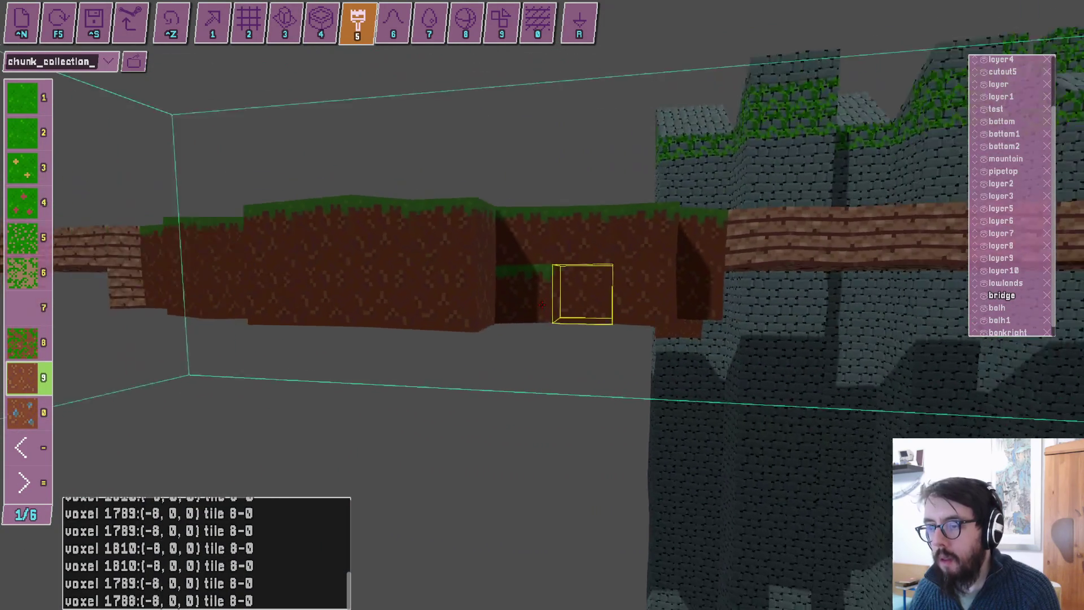
- Undo the 6156-voxel accidental fill on the dirt ledge beneath the plank bridge
key("equal")
key("equal")
key("2")
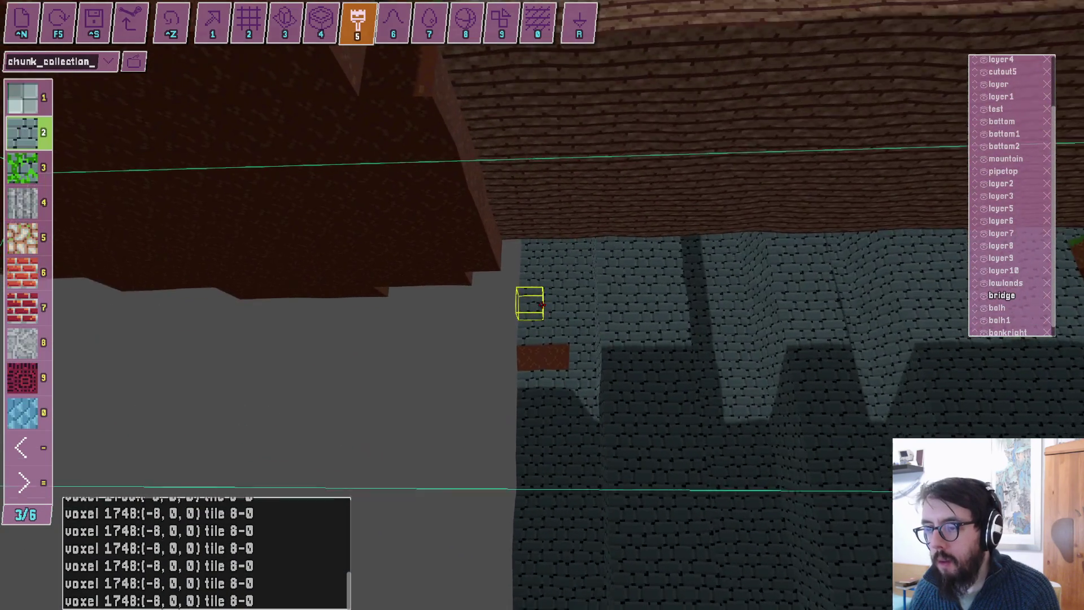
key("3")
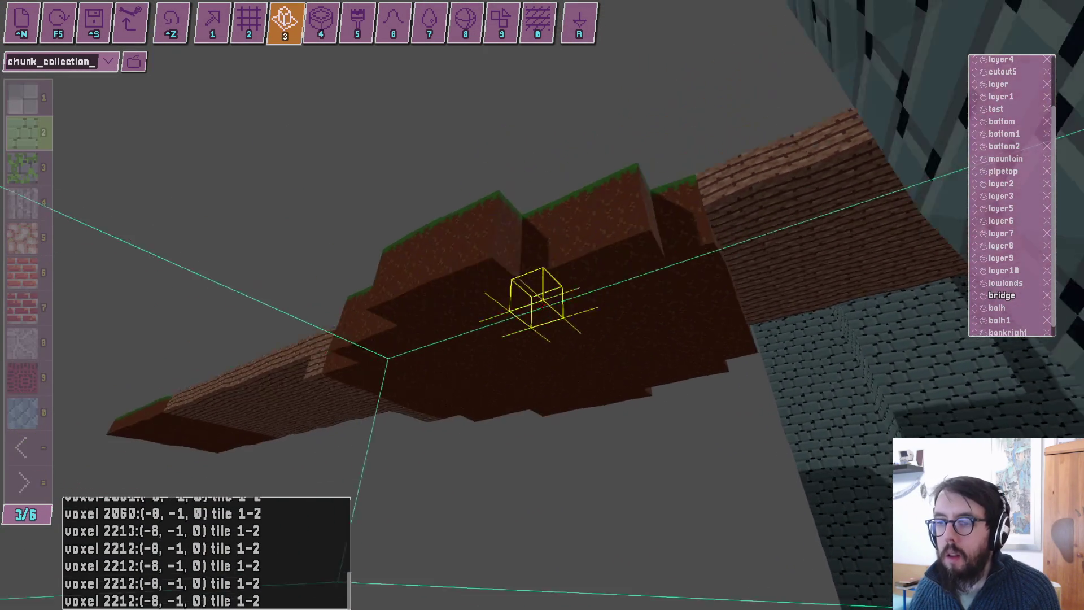
left_click_drag(542, 304, 542, 305)
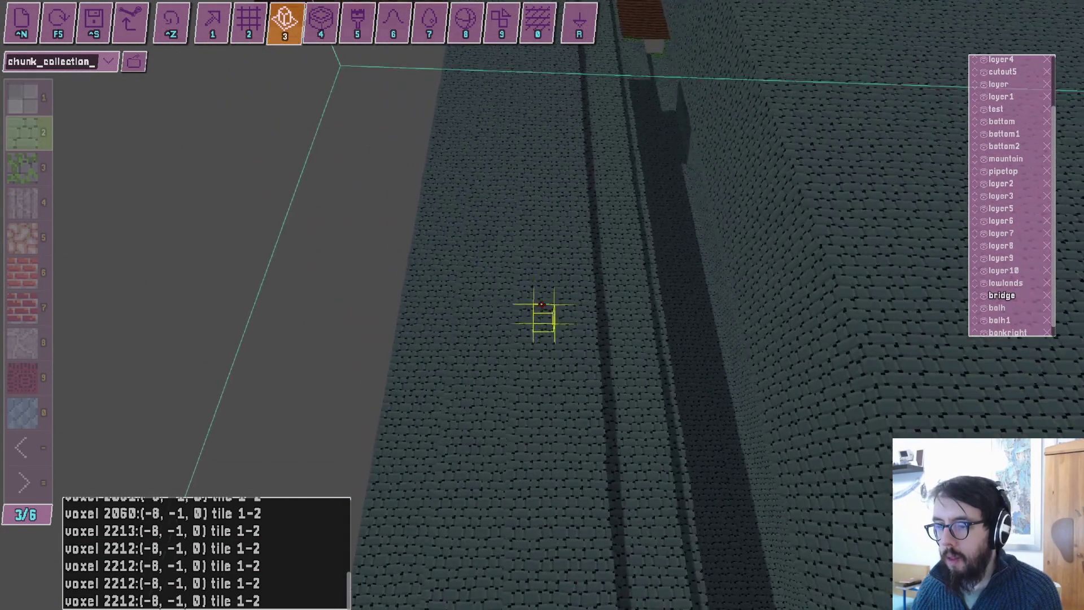
key("ctrl+z")
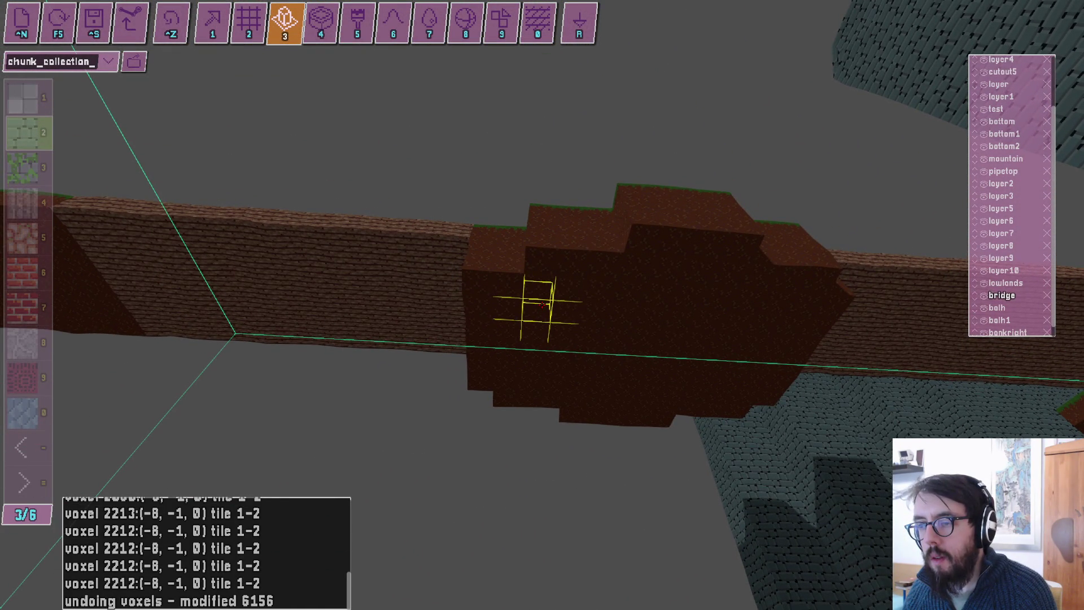
key("minus")
key("minus")
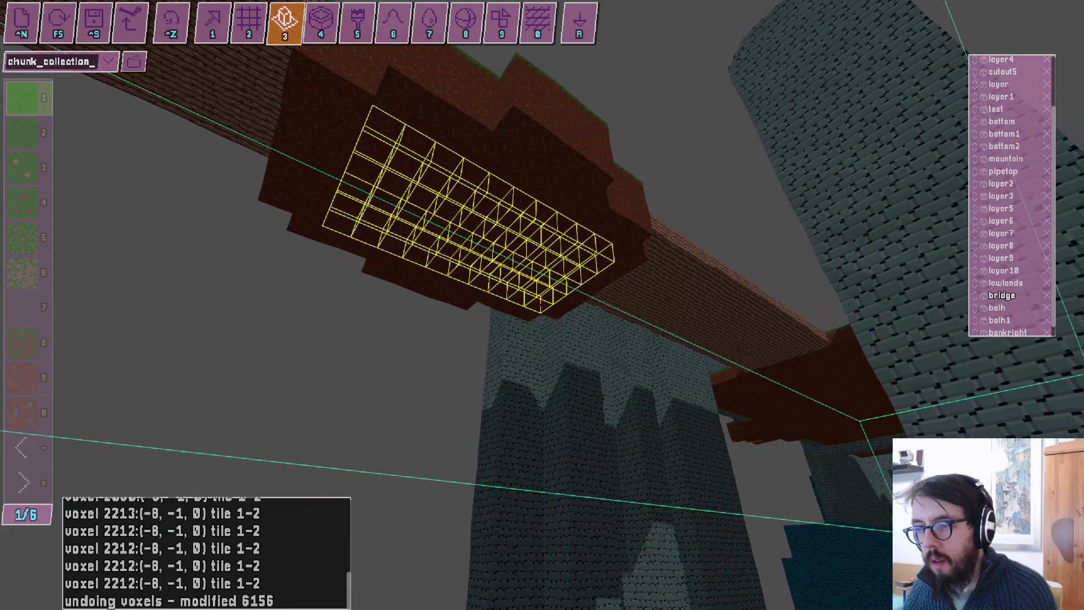
- Mark blocks on the dirt mound under the bridge and undo the last small dirt edit
key("2")
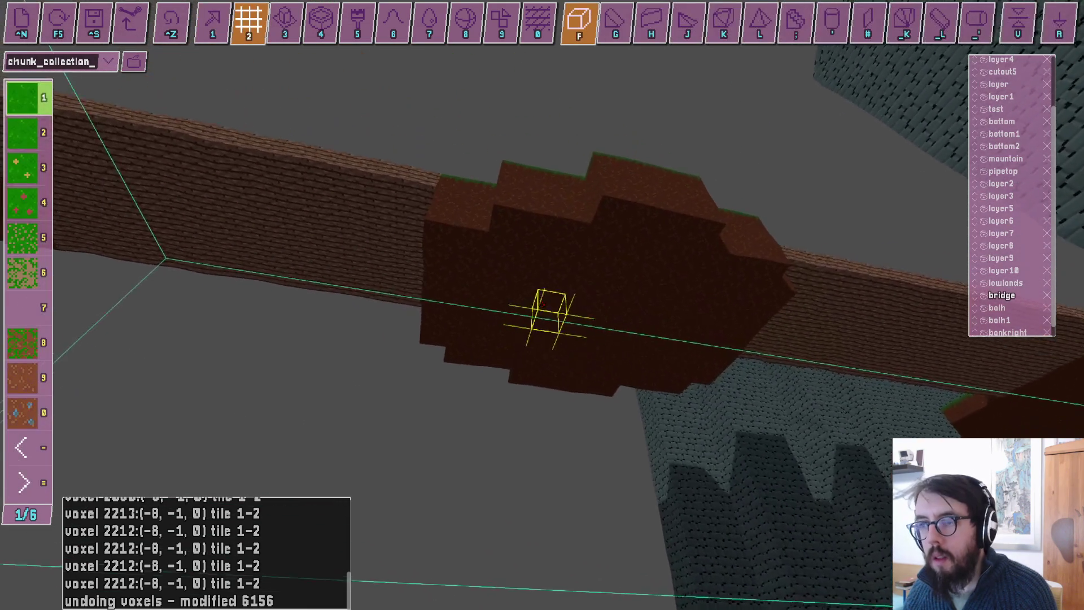
left_click_drag(541, 305, 543, 305)
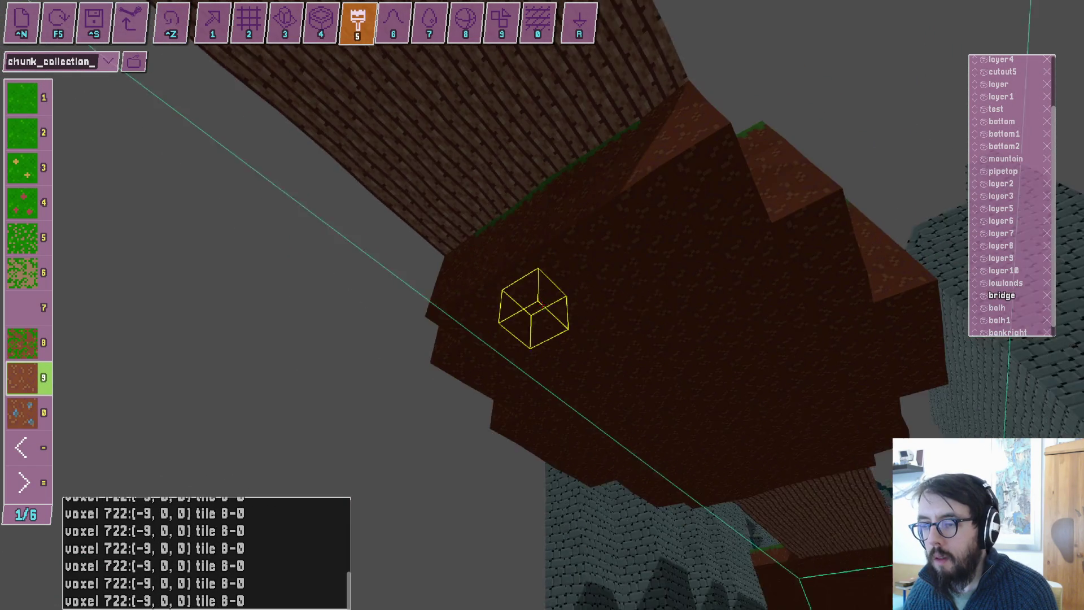
key("3")
left_click_drag(542, 305, 542, 305)
key("2")
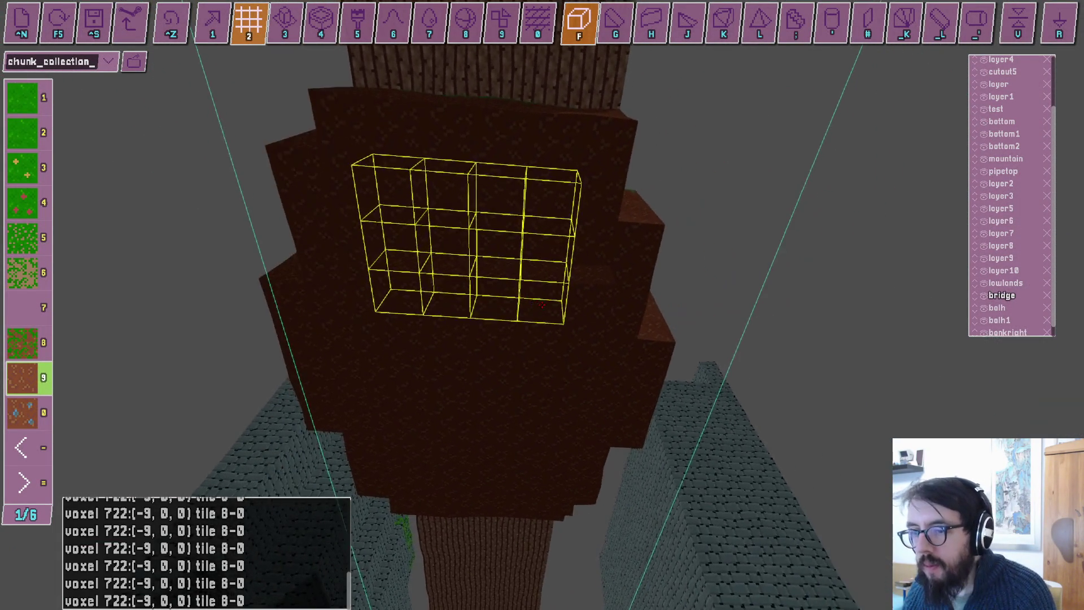
left_click_drag(542, 305, 542, 305)
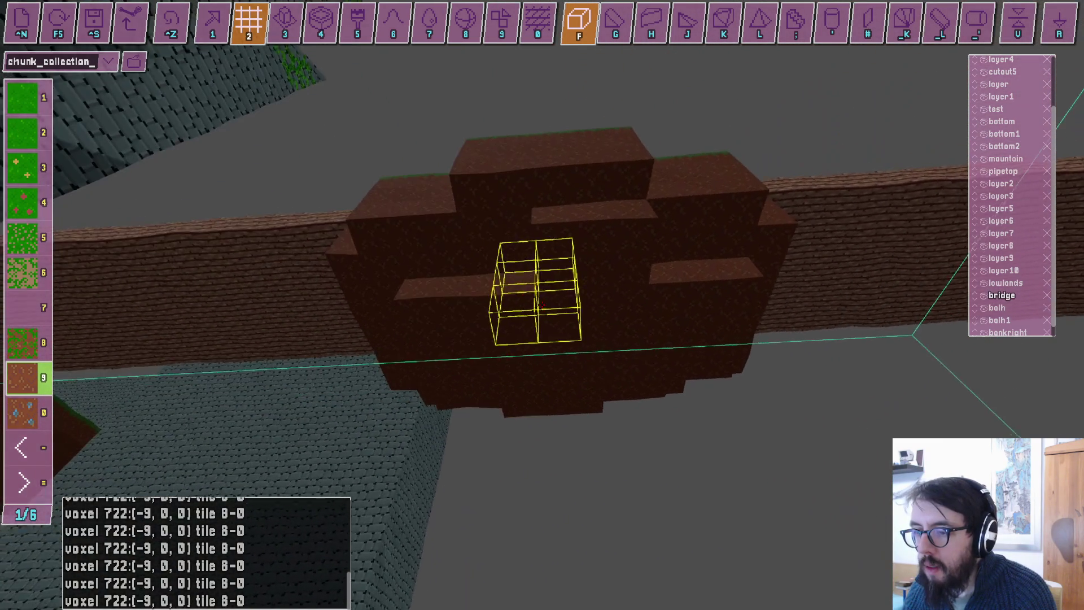
key("ctrl+z")
left_click_drag(542, 305, 542, 305)
- Look along the bridge and save the level as chunk_collection_2.txt
key("4")
key("1")
key("3")
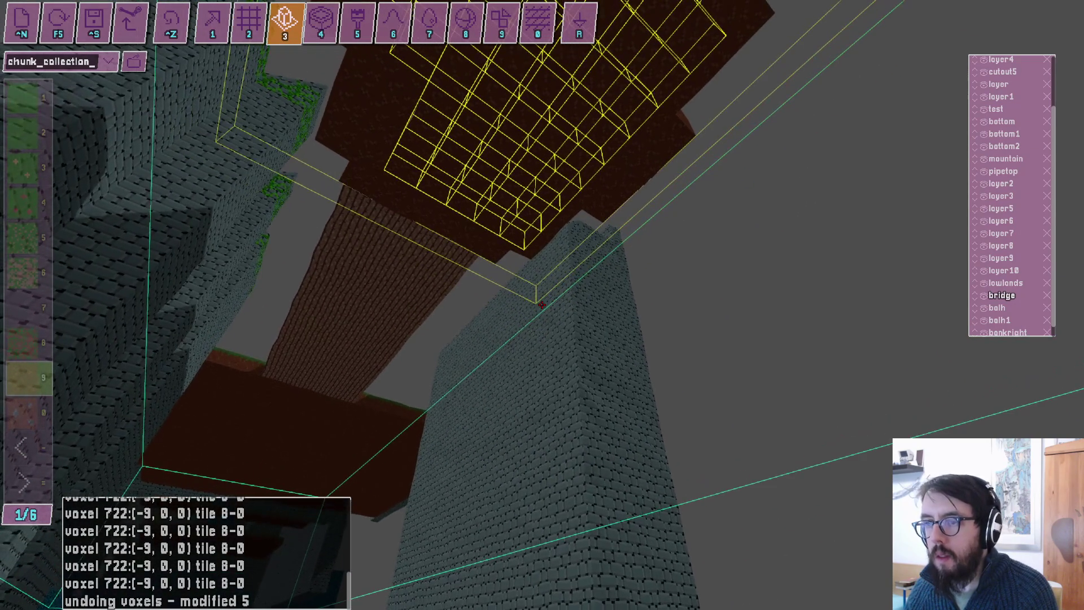
left_click_drag(542, 305, 542, 305)
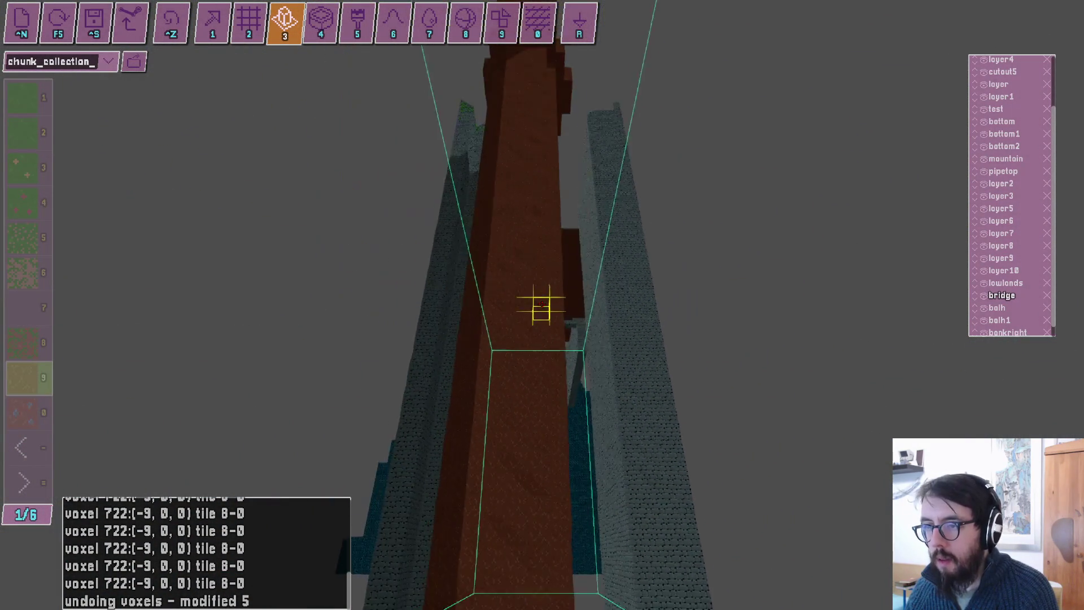
left_click_drag(542, 305, 542, 305)
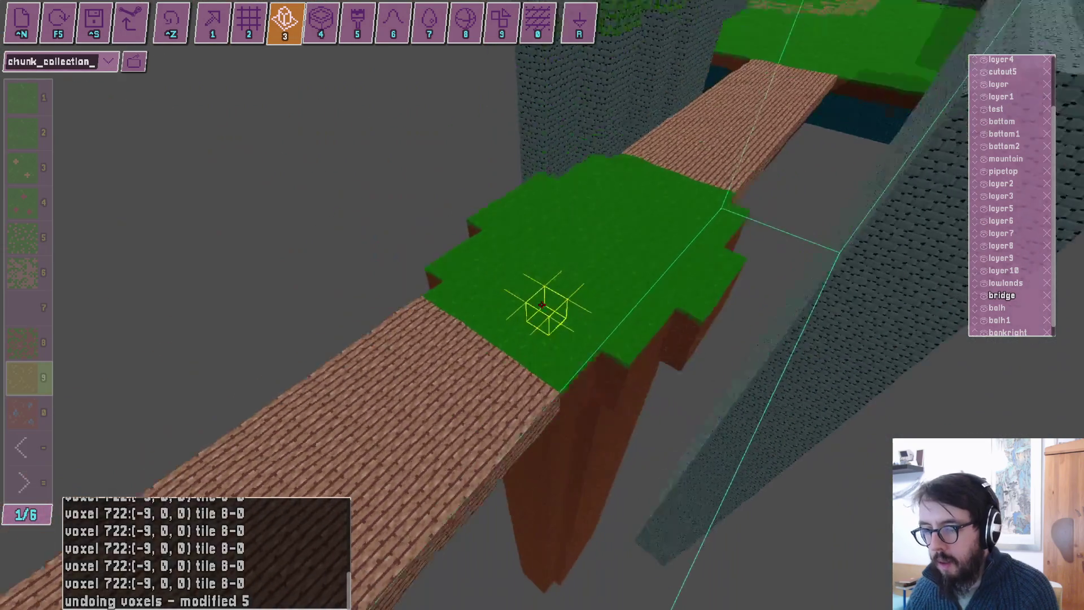
key("ctrl+s")
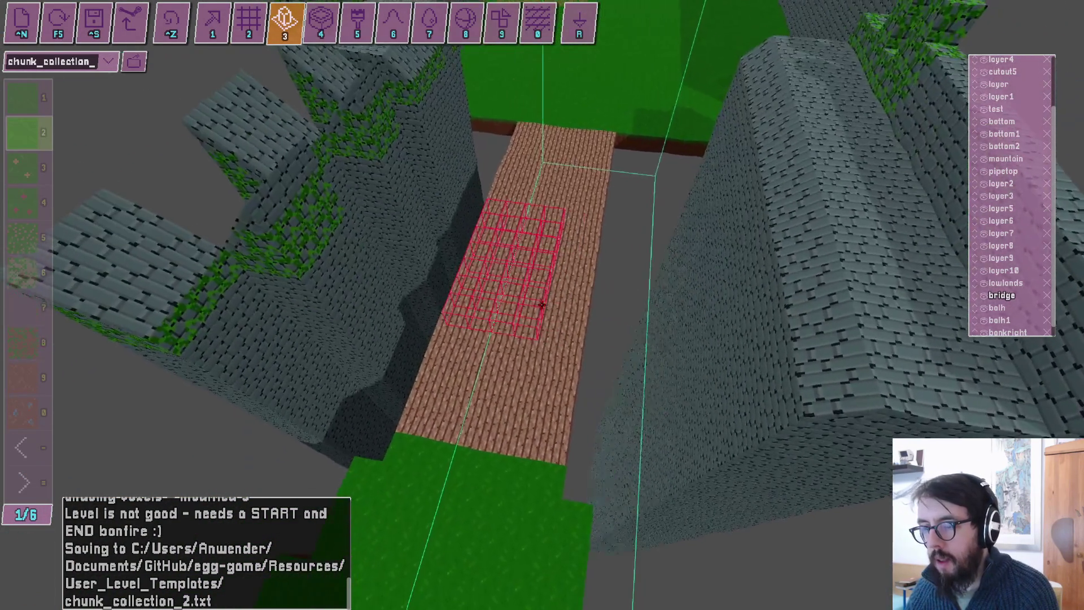
- Choose plank tiles, fly along the bridge corridor and launch a playtest with F5
left_click_drag(542, 305, 542, 304)
key("2")
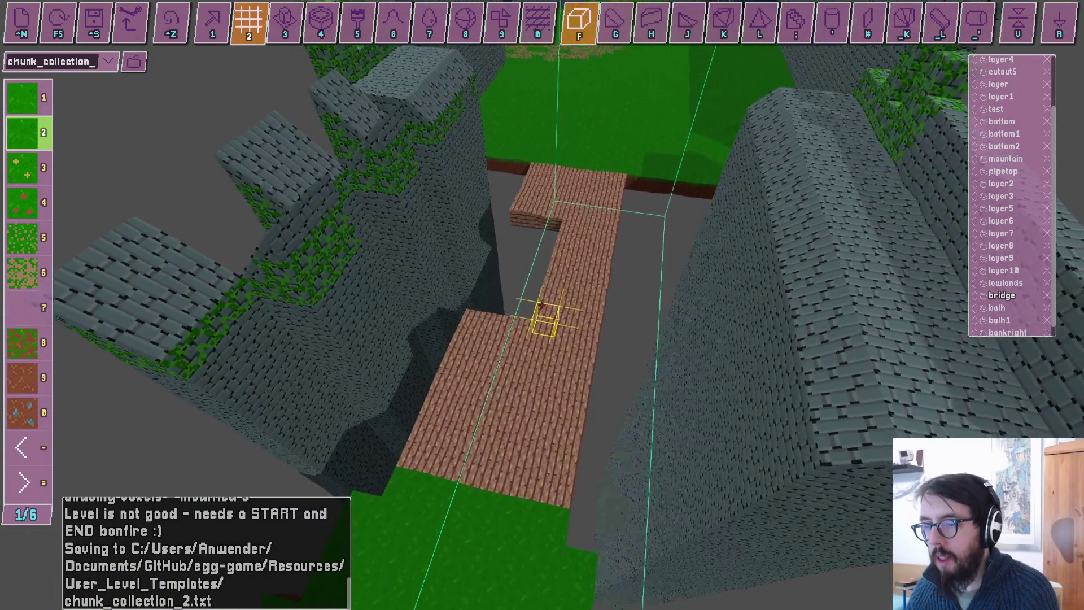
left_click_drag(542, 305, 542, 305)
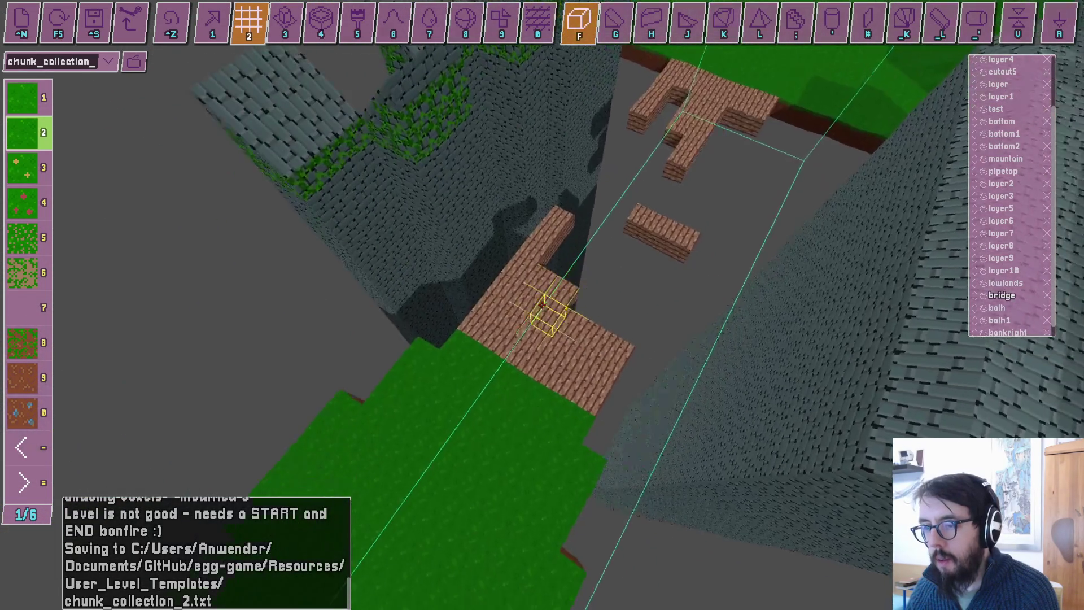
key("equal")
key("8")
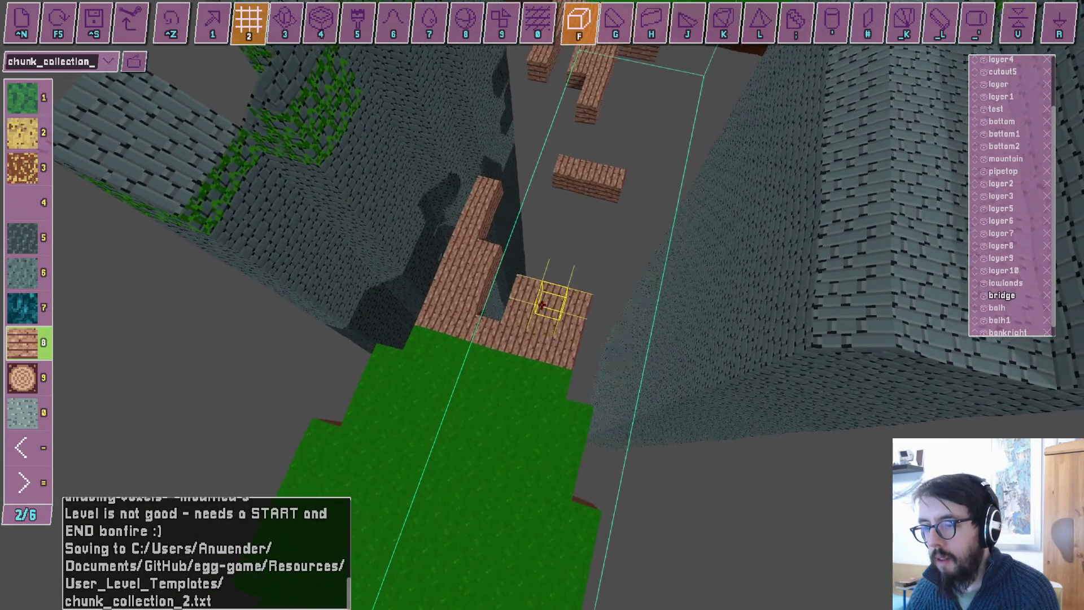
key("s")
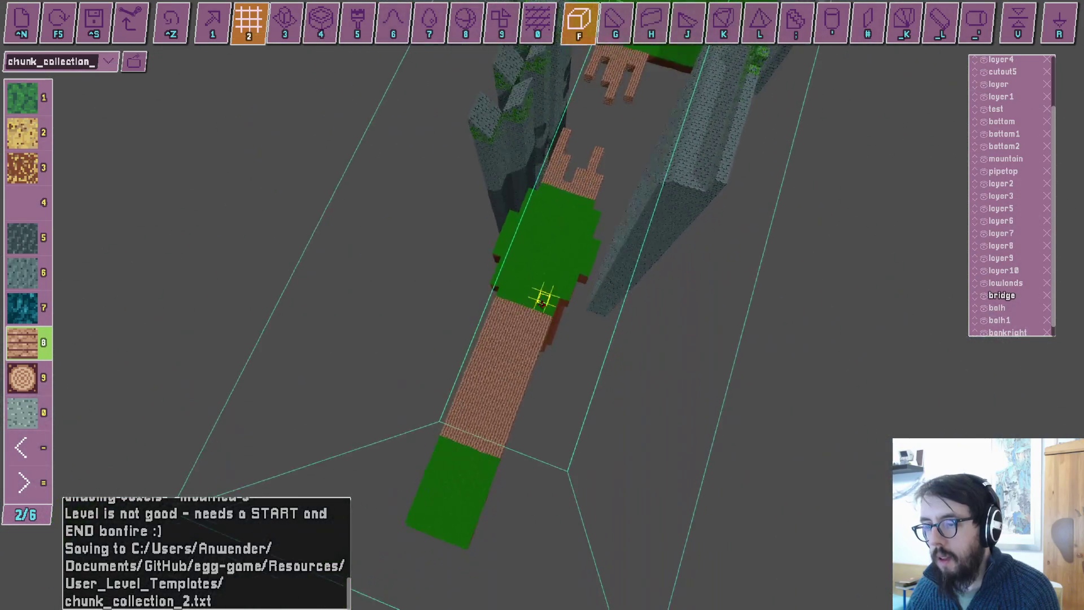
key("F5")
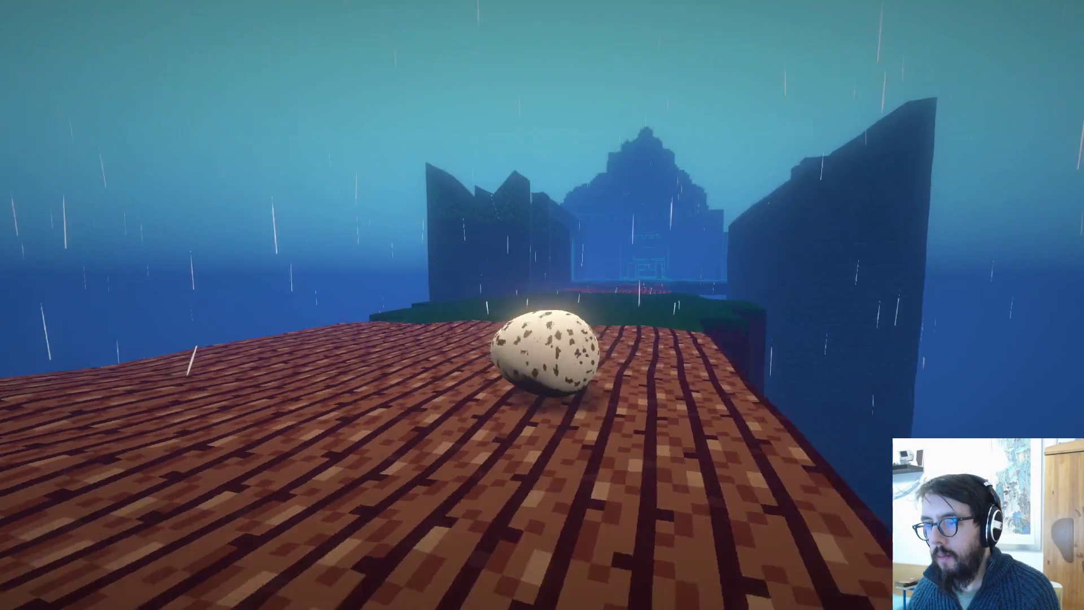
- Roll the egg forward off the bridge onto the grass, then exit the playtest
key("w")
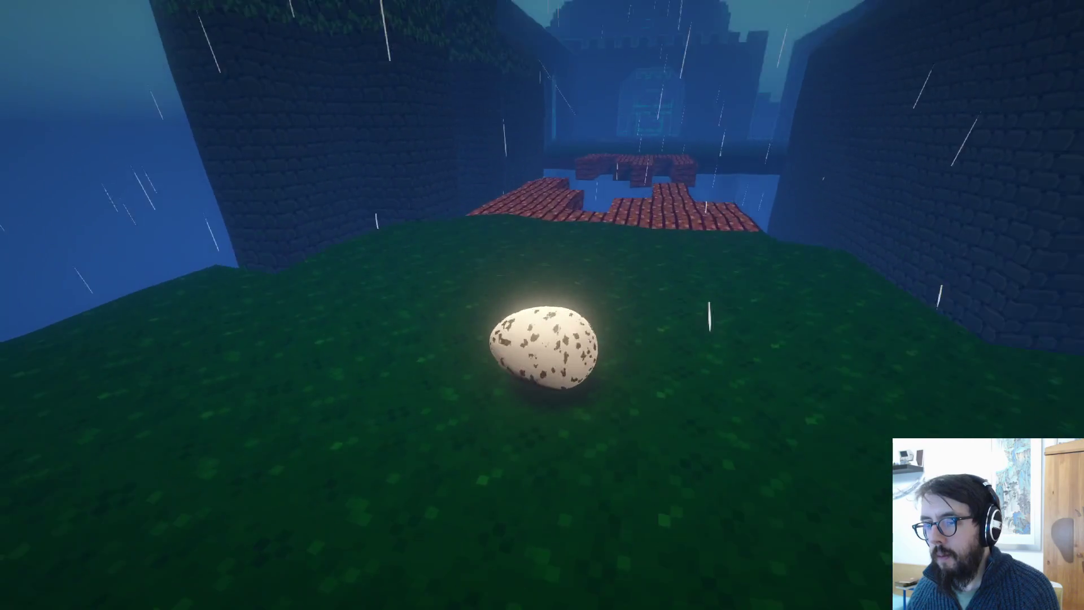
key("Escape")
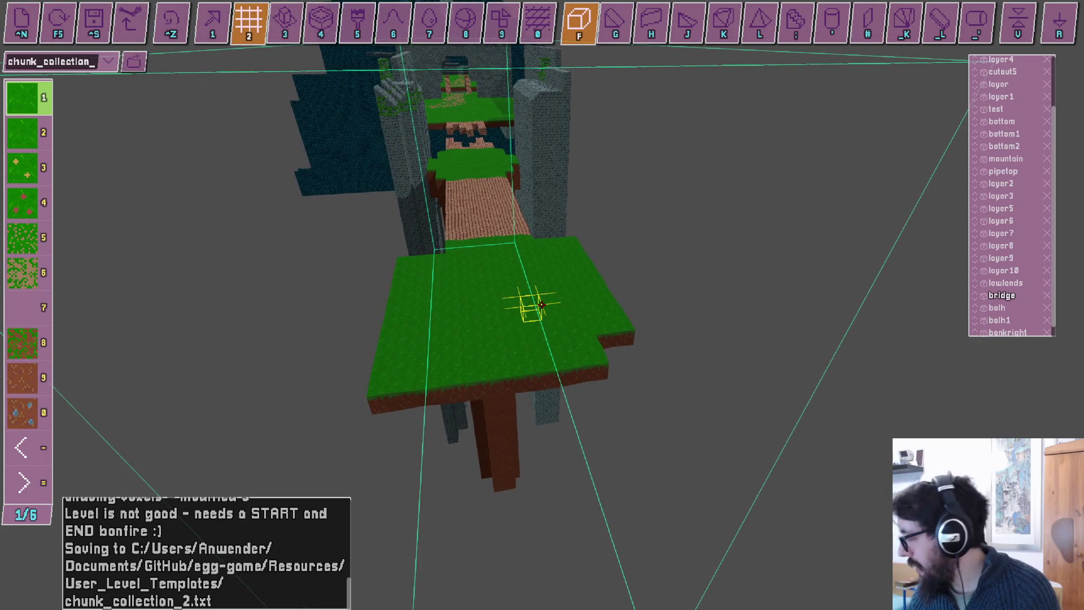
left_click_drag(542, 305, 542, 305)
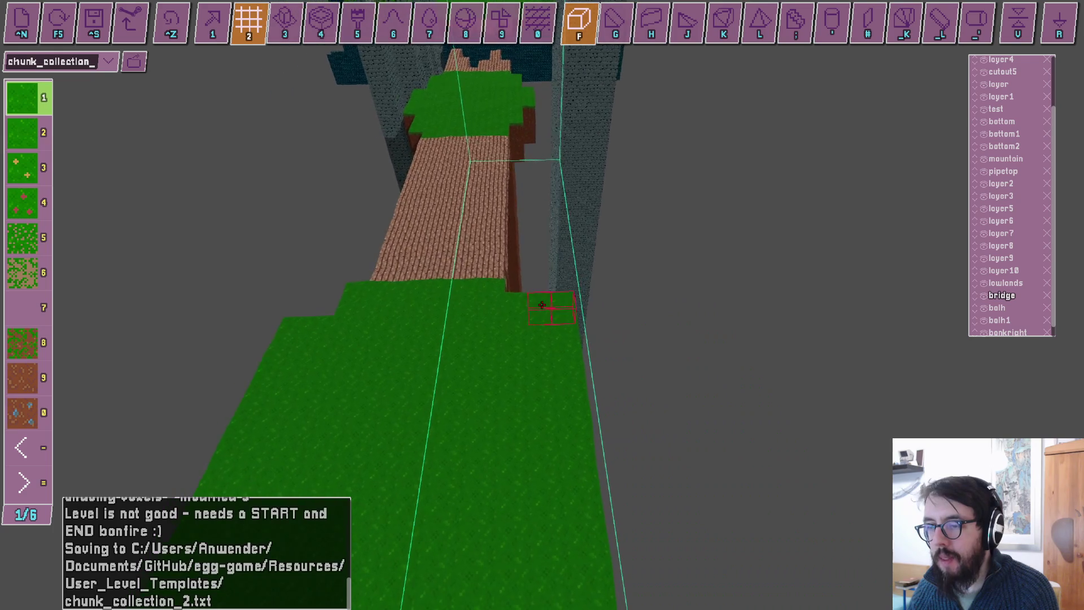
key("a")
key("w")
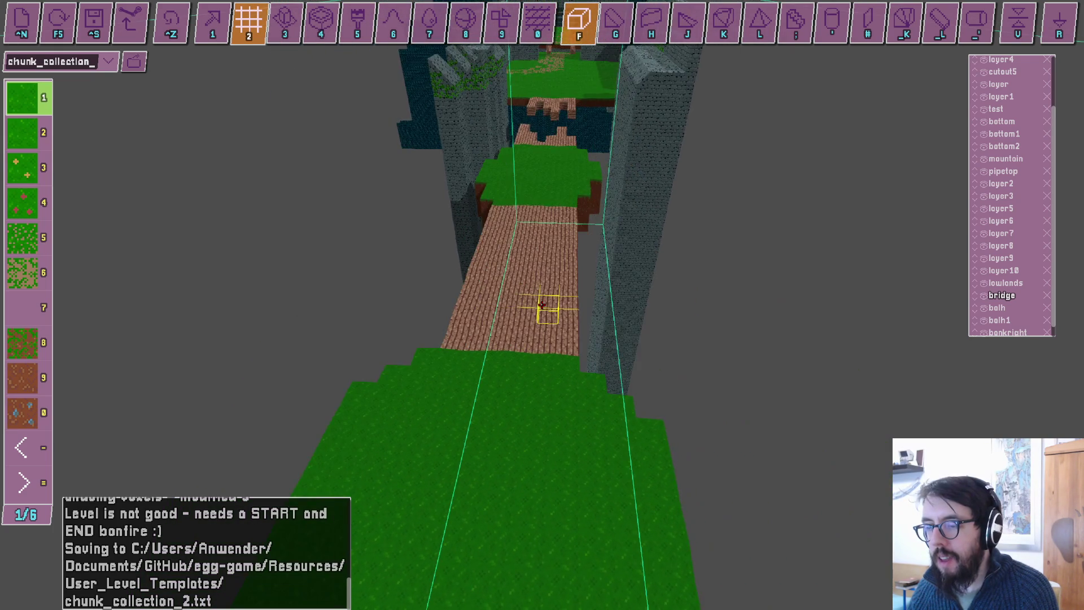
key("w")
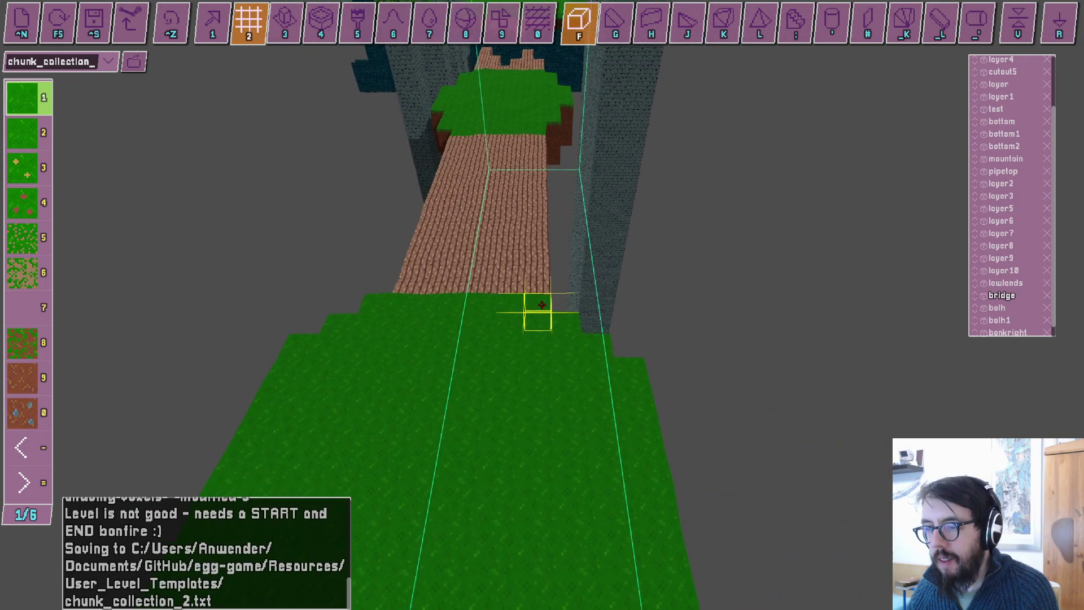
key("s")
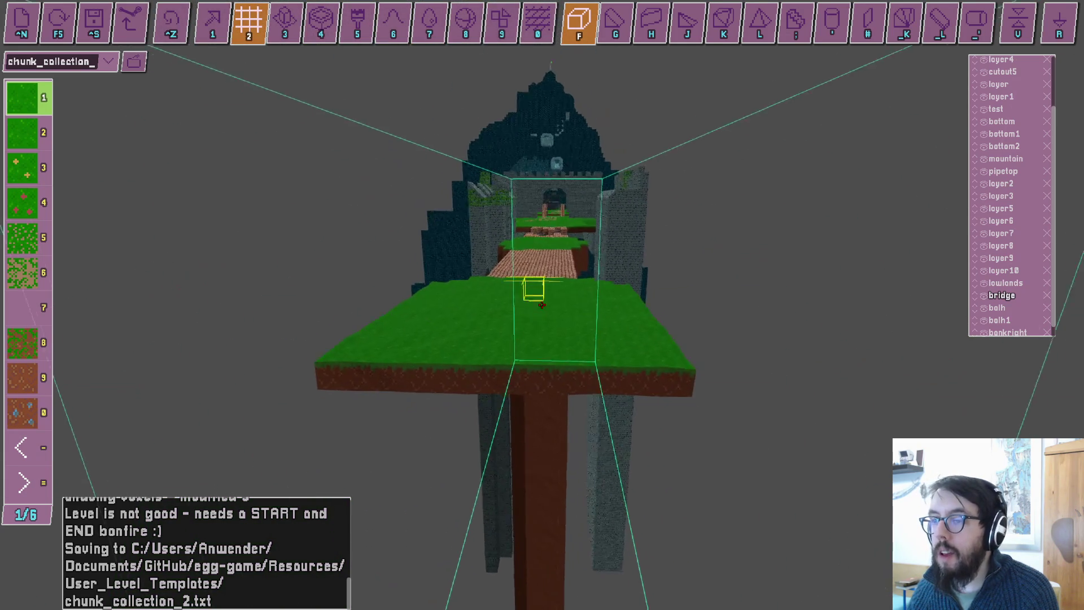
key("F5")
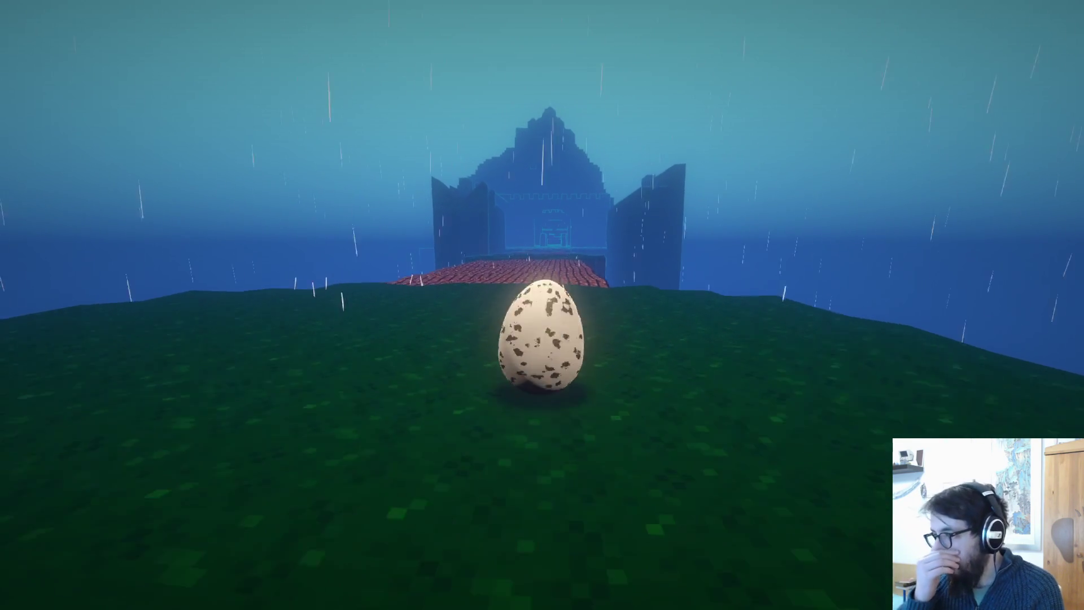
key("w")
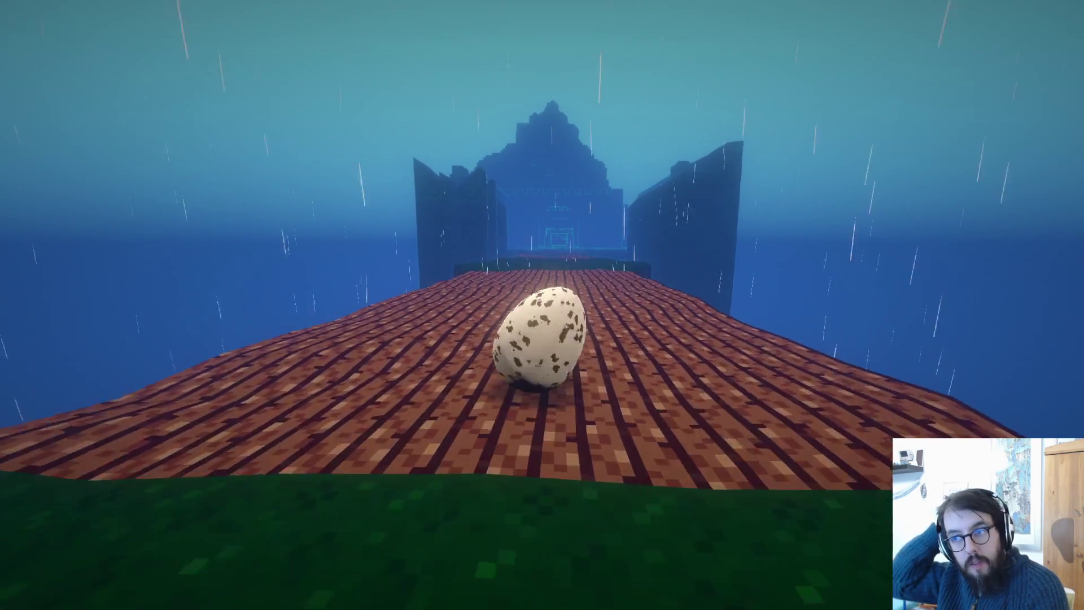
key("w")
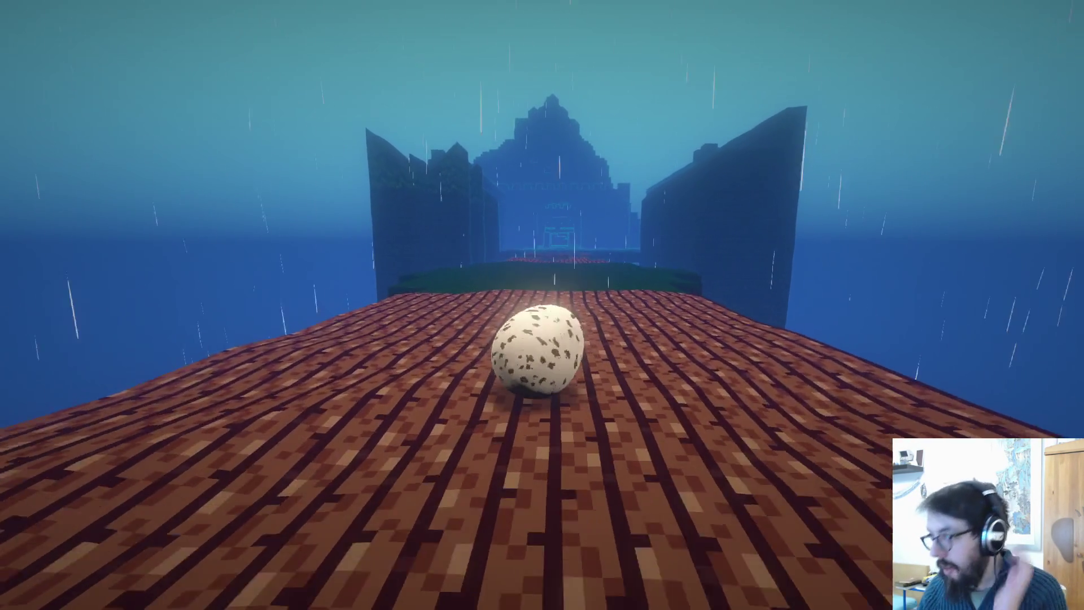
key("w")
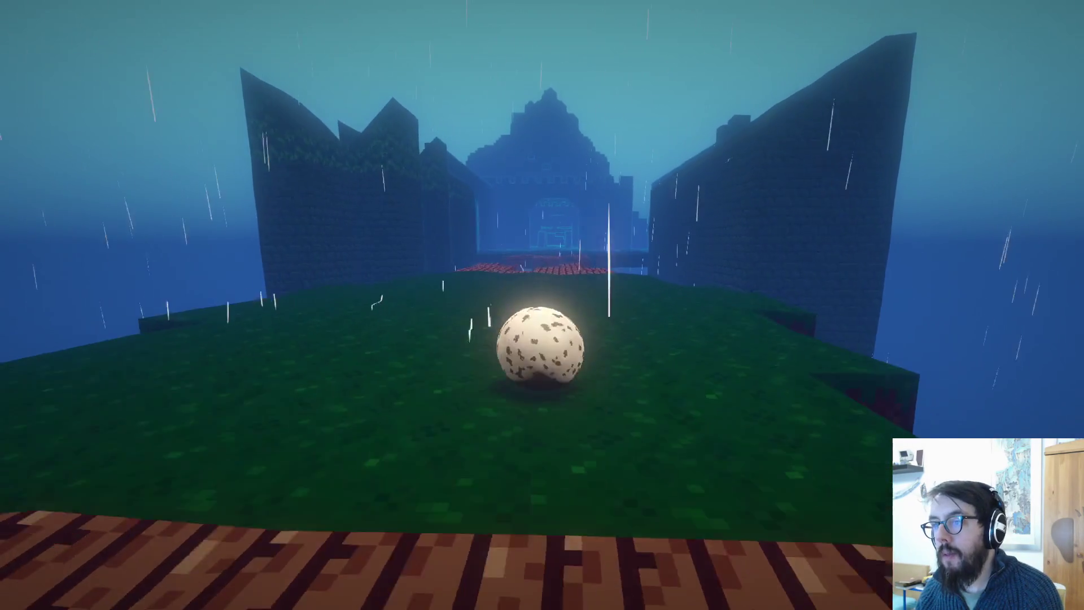
key("Escape")
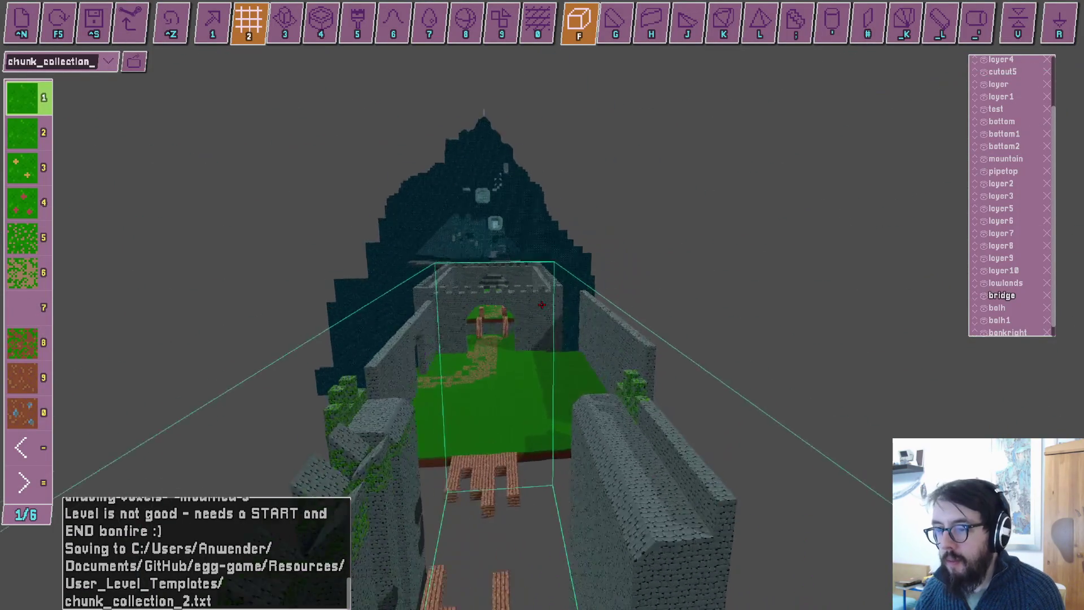
- Fly around the castle wall and revert the 37-voxel wall edit
key("Right")
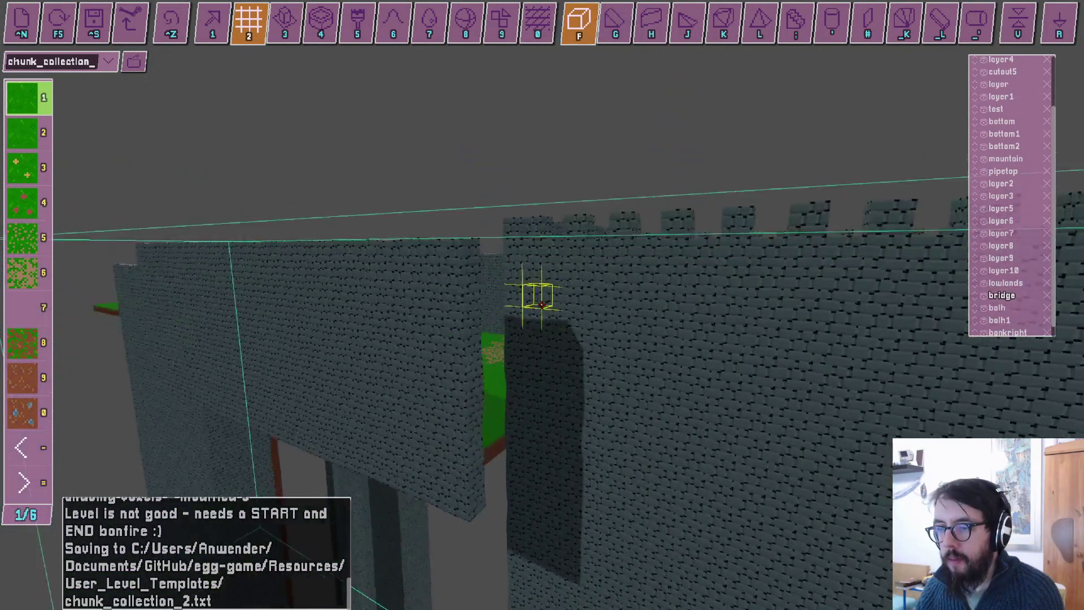
key("Up")
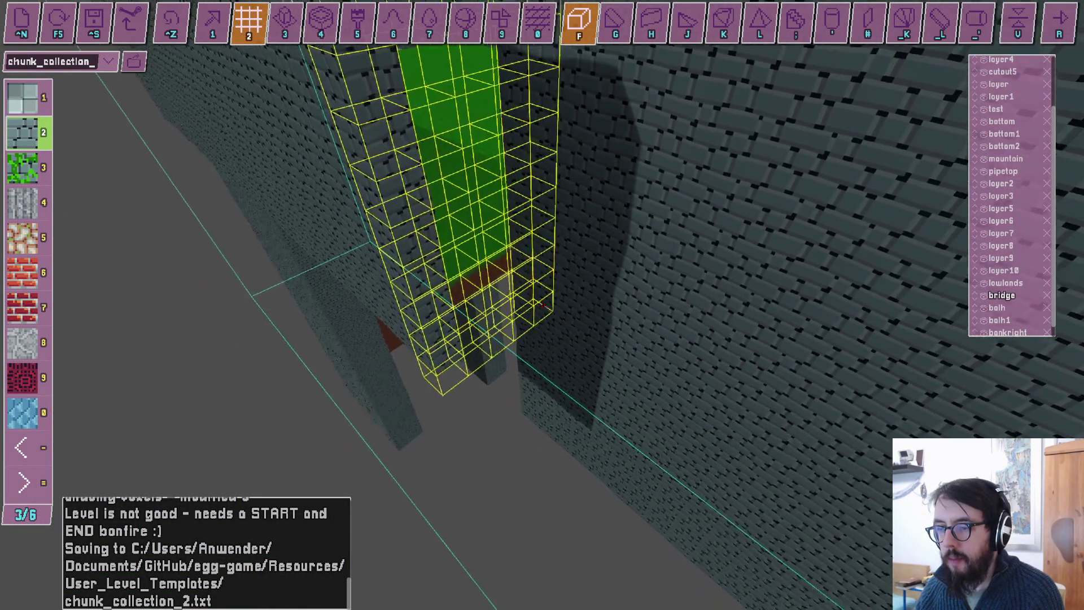
key("Down")
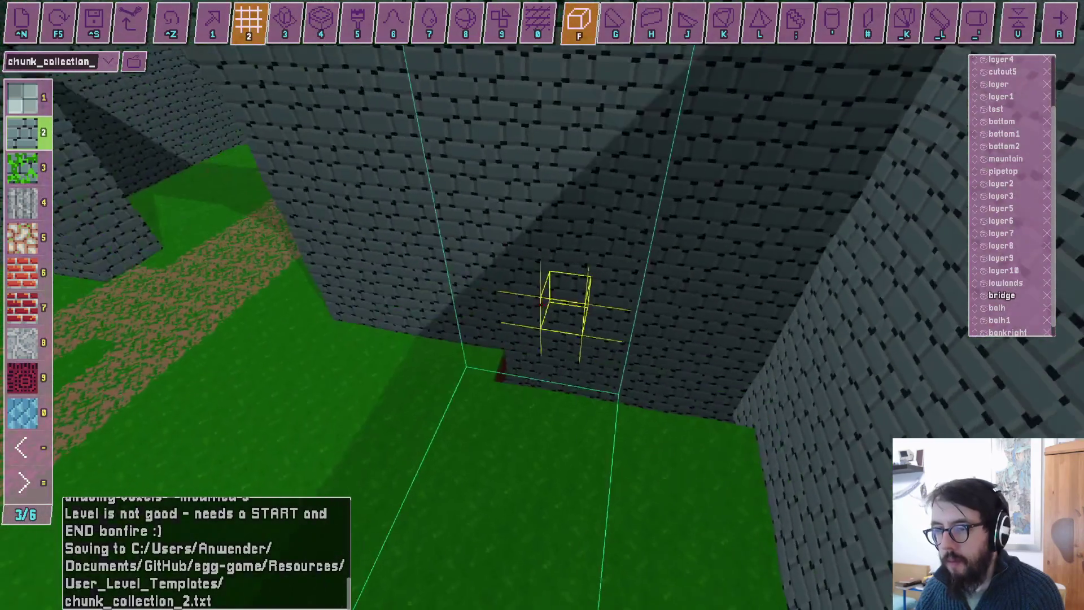
key("minus")
key("minus")
key("Left")
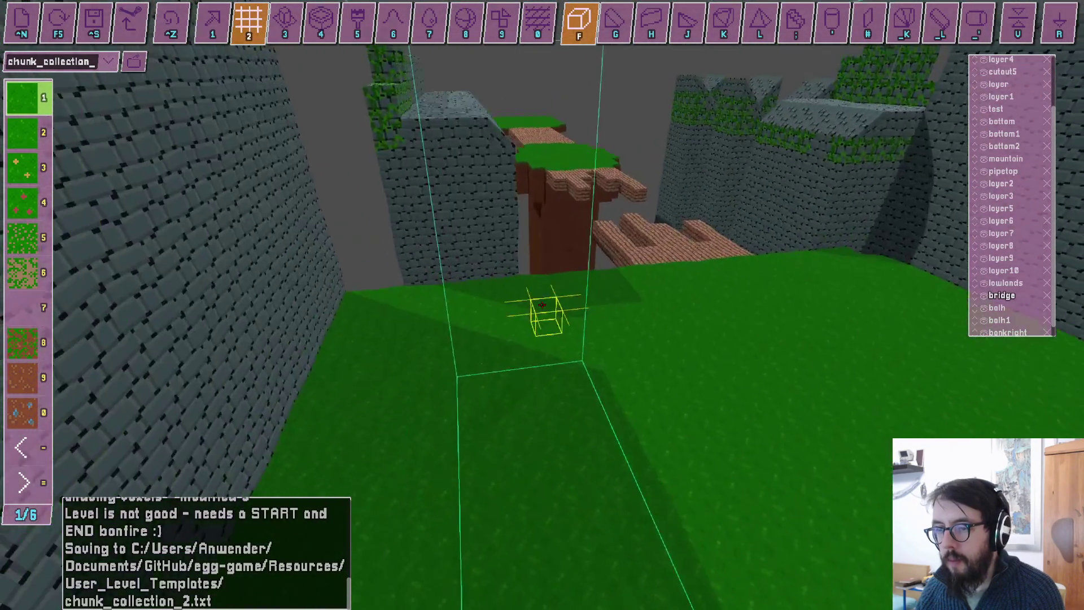
key("F5")
key("Escape")
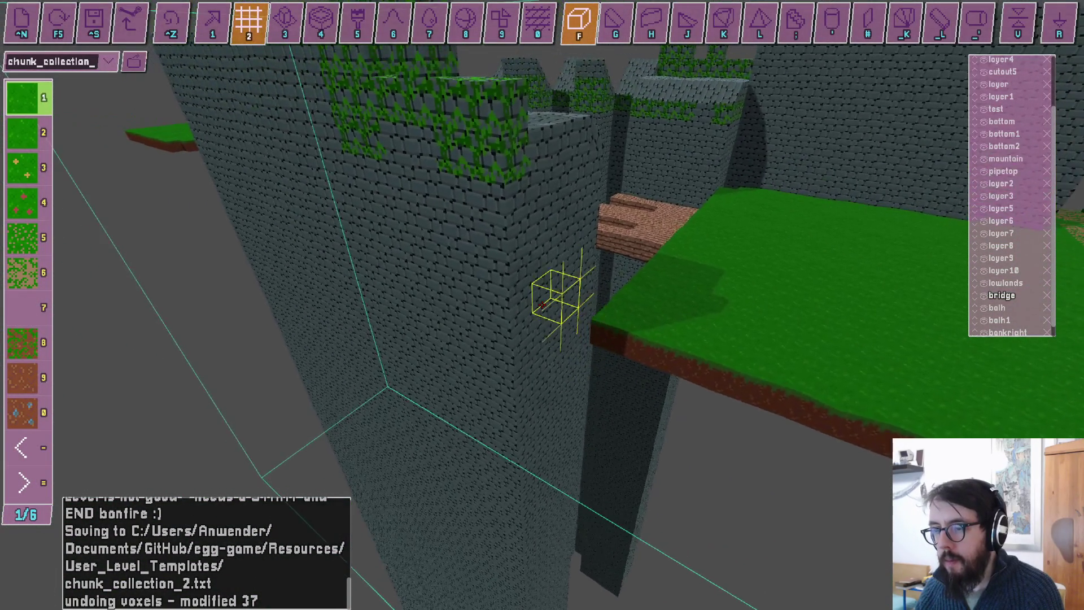
- Turn the view along the wall and launch a playtest in the castle courtyard
key("Right")
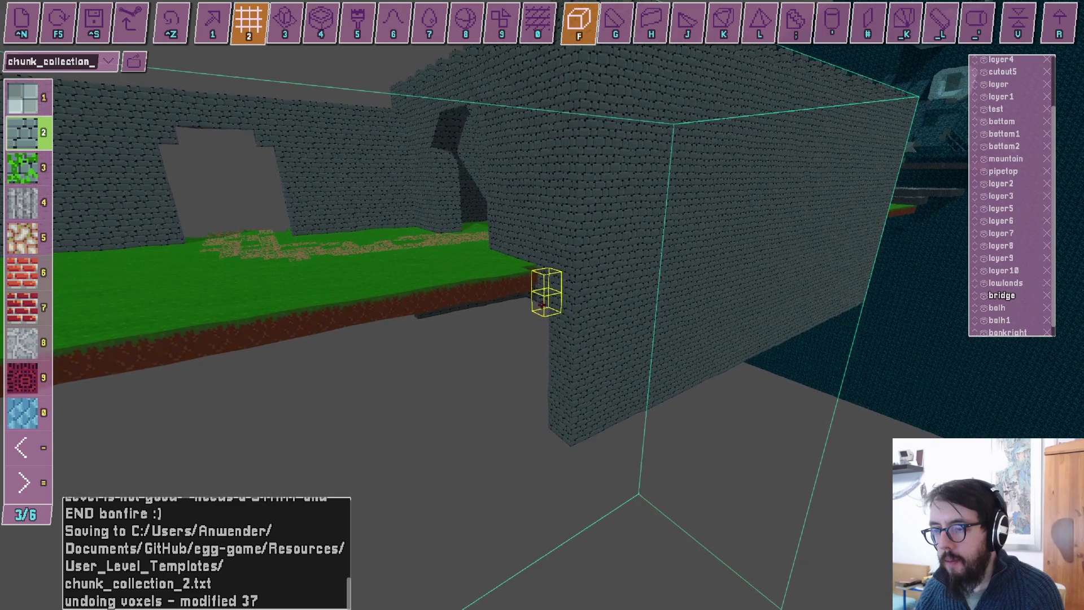
key("Right")
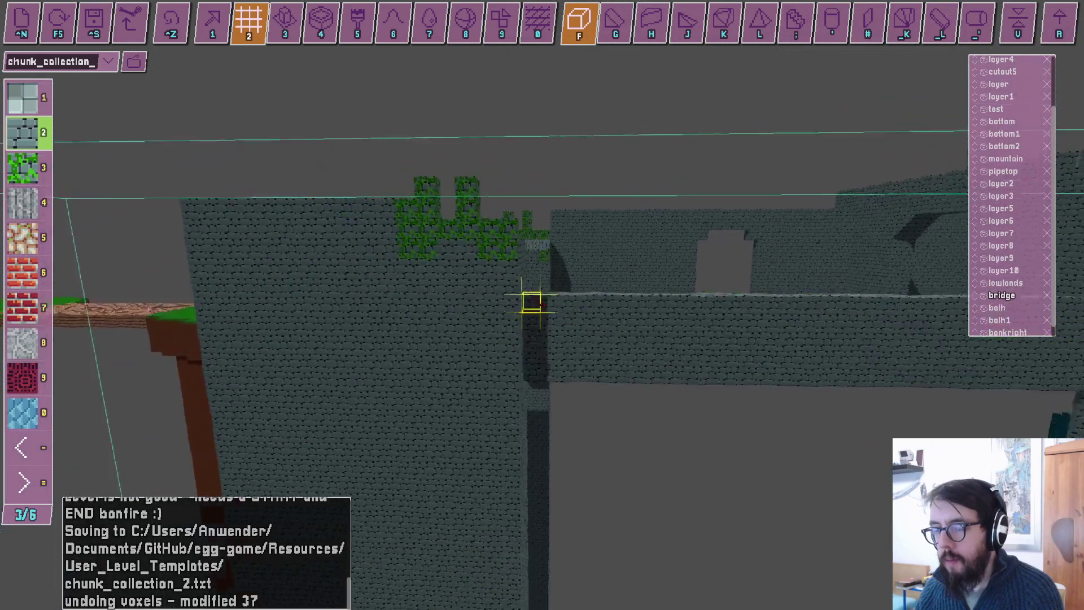
key("F5")
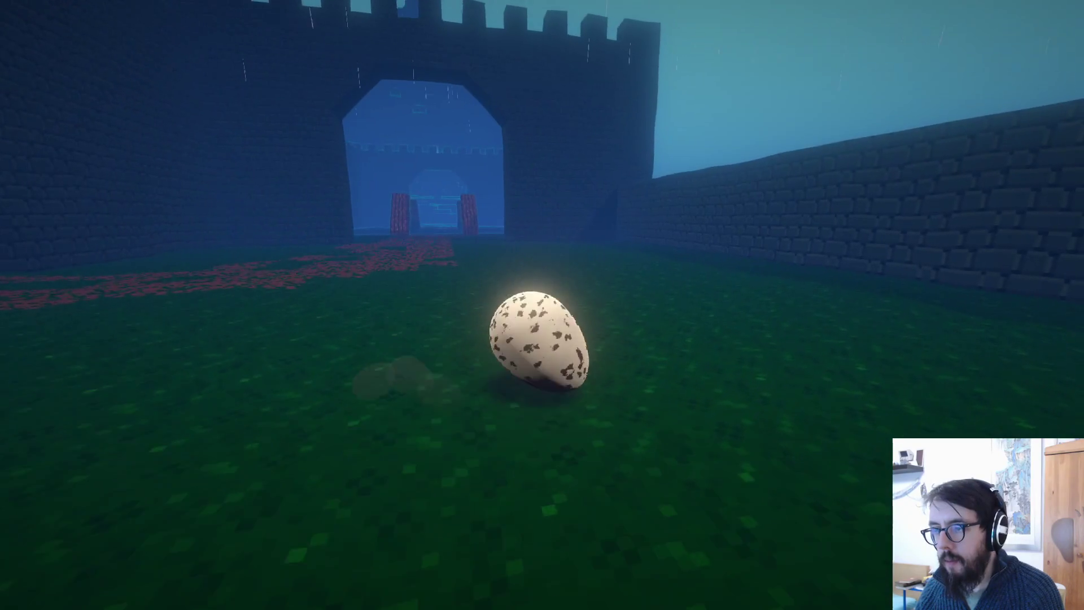
- Roll the egg toward the courtyard wall, face the castle gate, then exit the playtest
key("d")
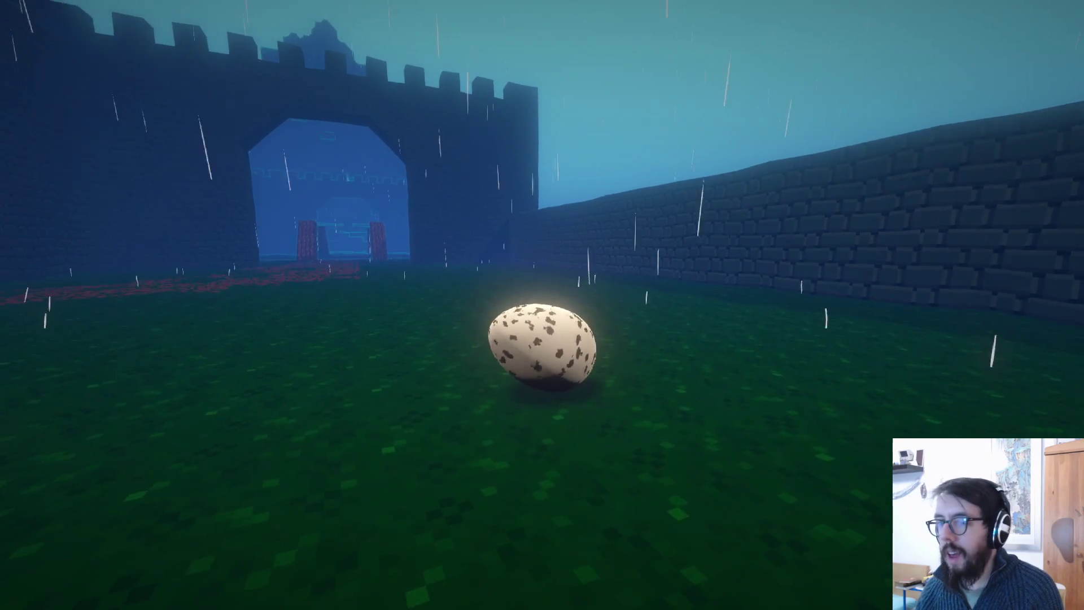
key("a")
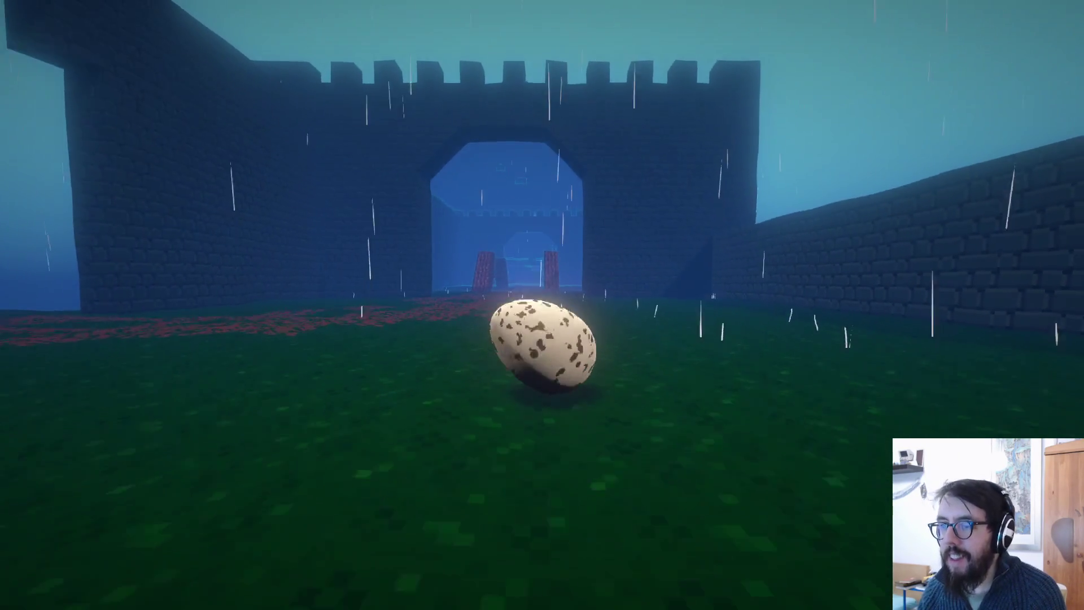
key("Escape")
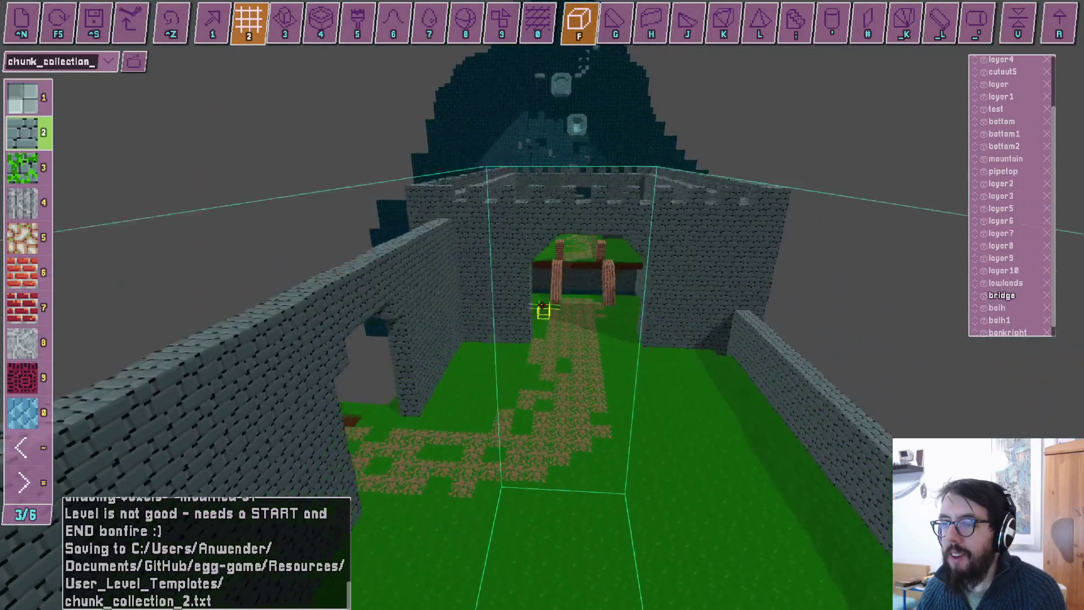
- Finish the quick castle playtest and select grass with a large brush
key("w")
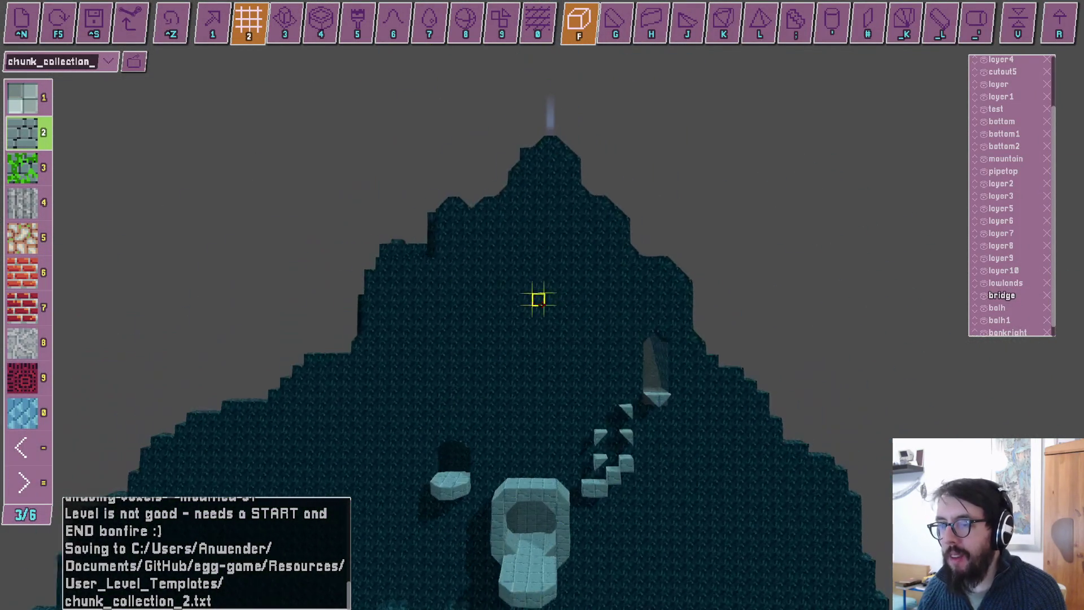
key("f")
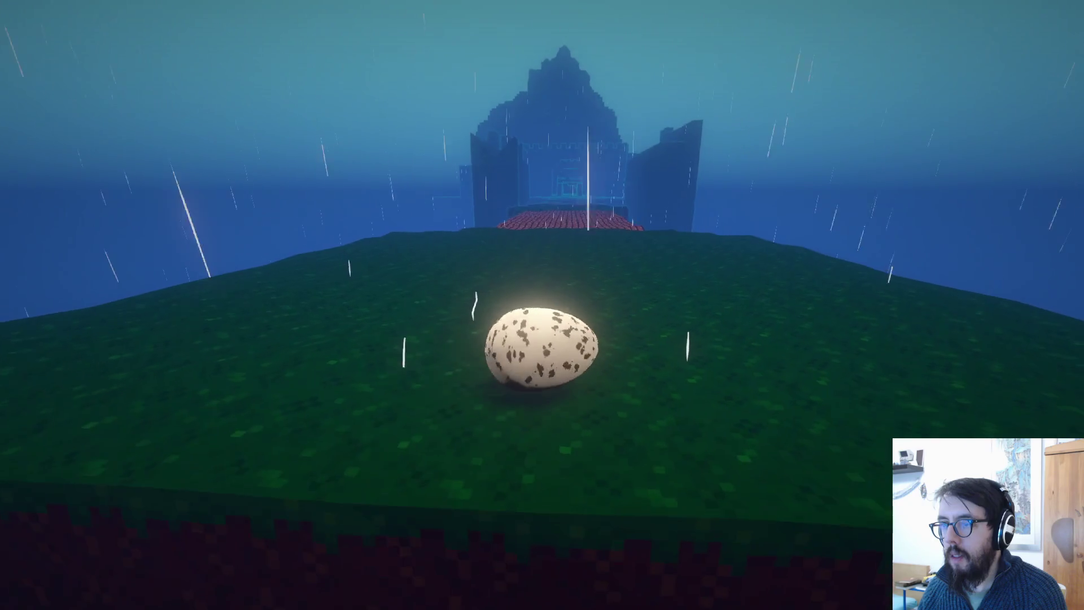
key("Escape")
key("minus")
key("minus")
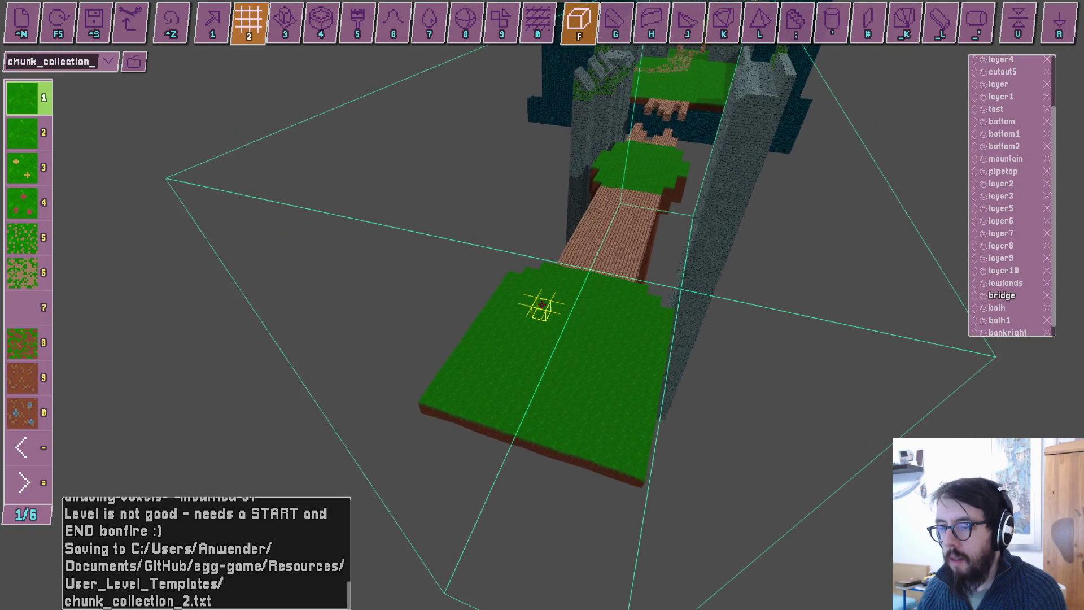
scroll(542, 305, "up", 3)
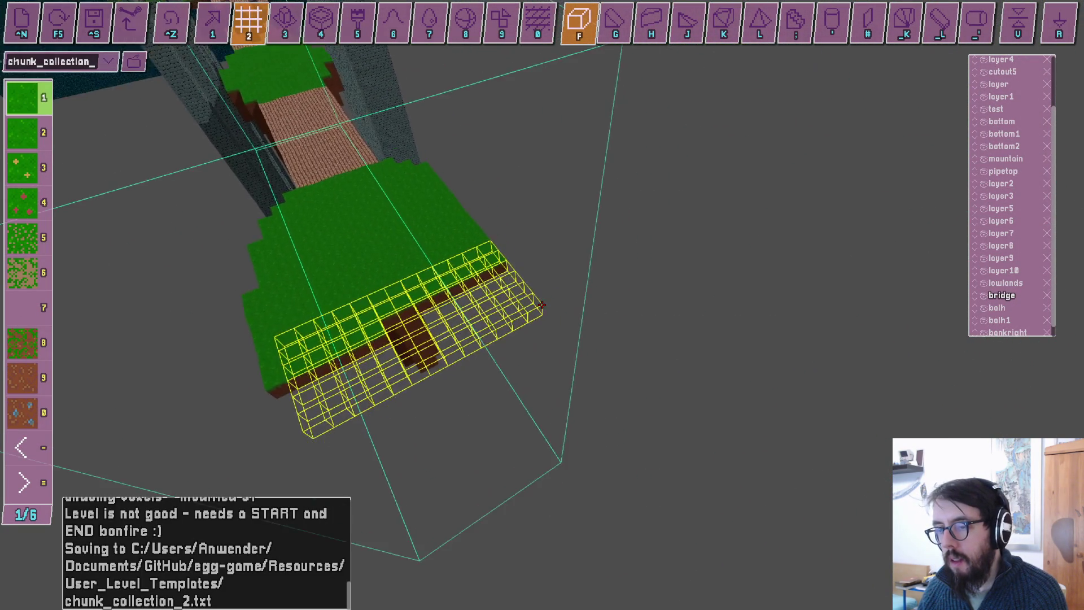
scroll(542, 305, "down", 3)
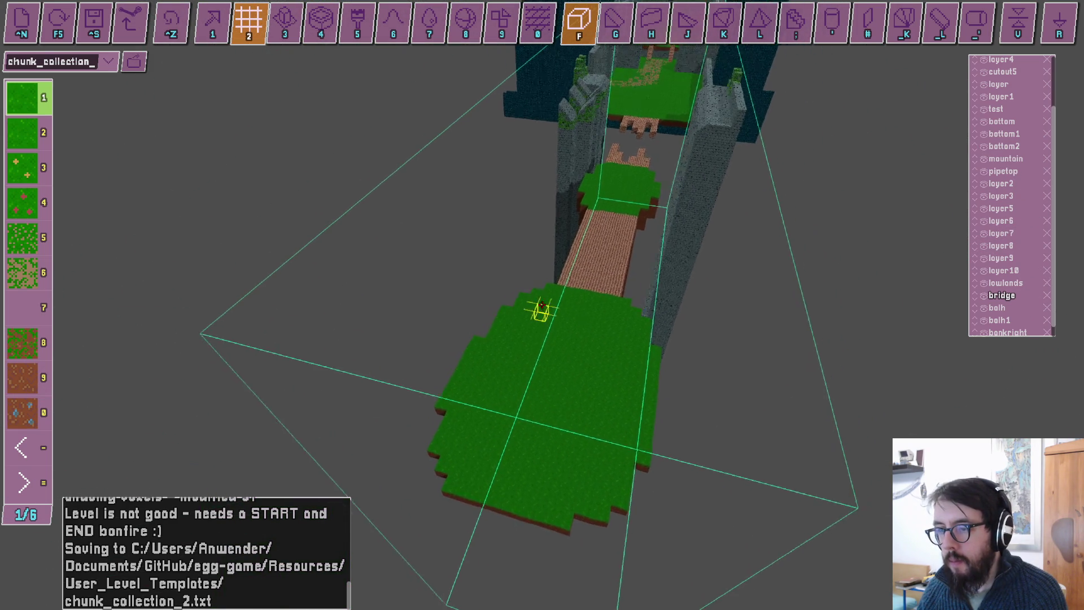
- Box-fill grass on the island beside the bridge, undoing the 10- and 234-voxel fills
left_click_drag(541, 305, 541, 305)
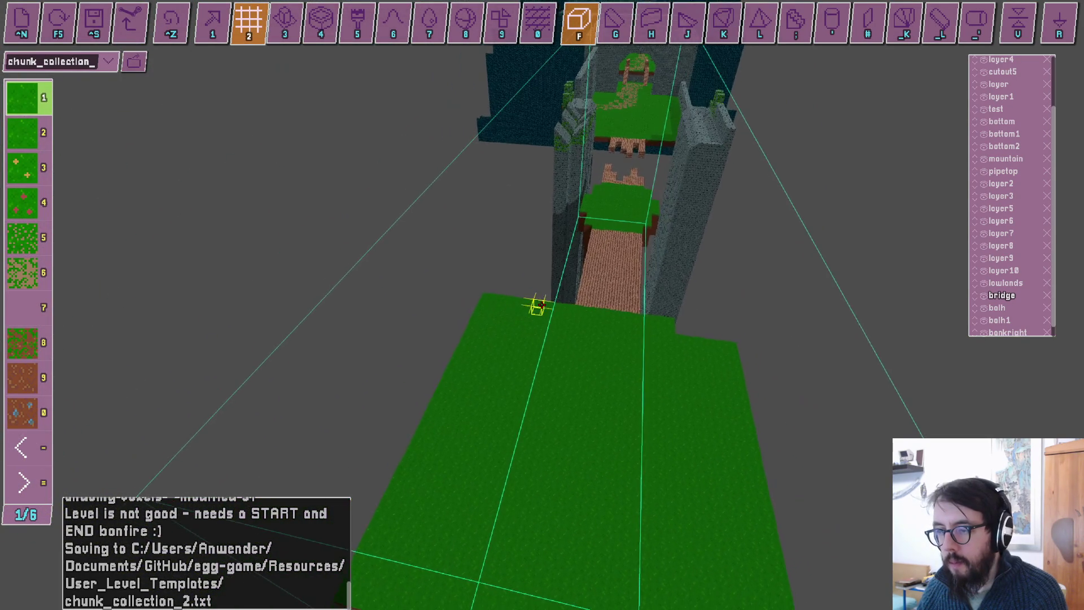
key("ctrl+z")
left_click_drag(541, 305, 542, 305)
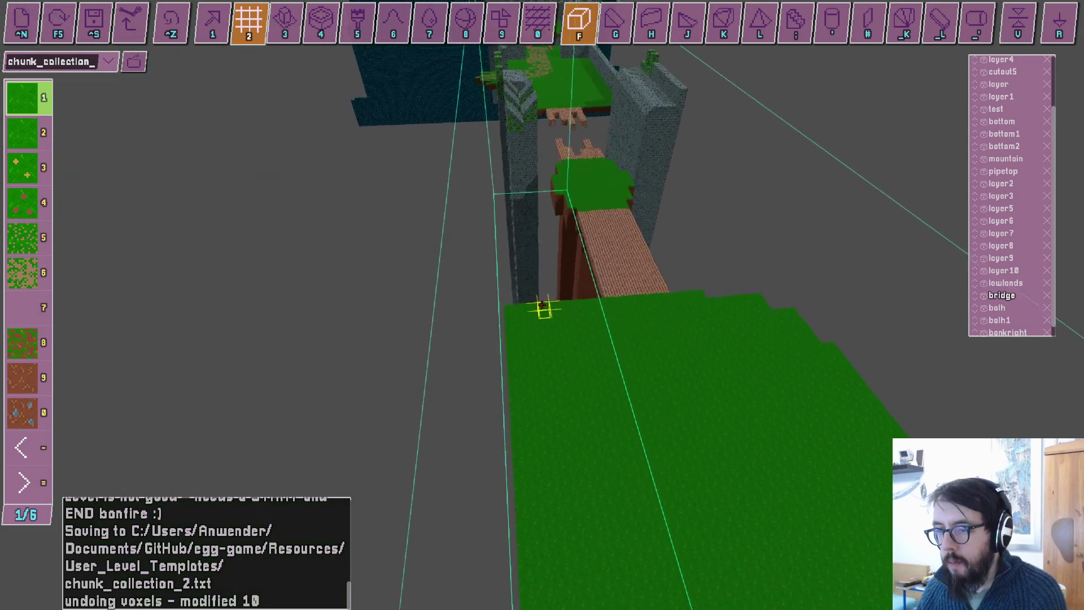
left_click_drag(542, 305, 541, 305)
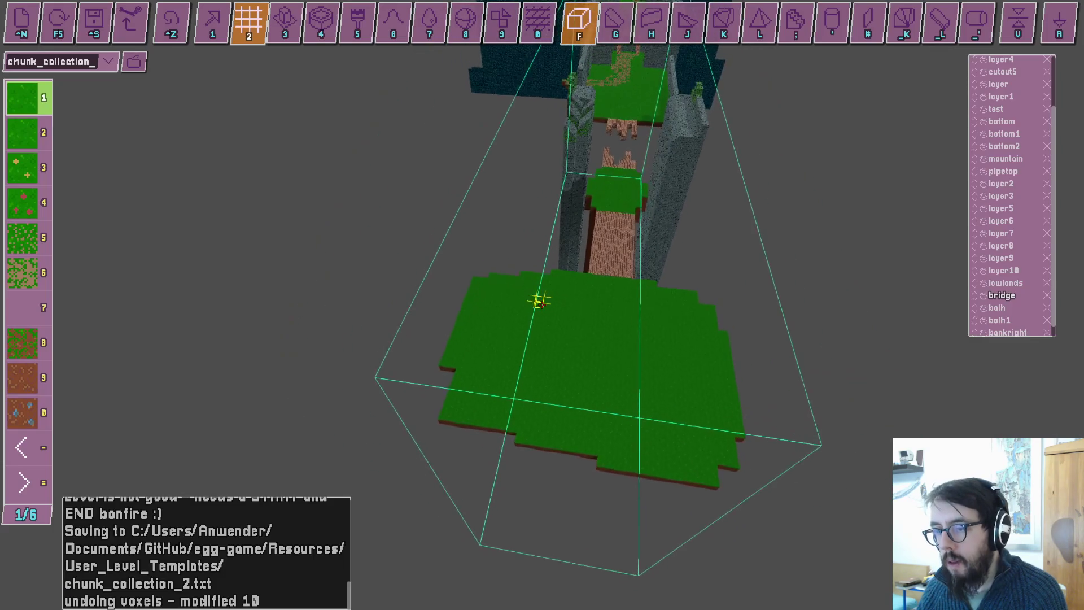
left_click_drag(543, 308, 542, 305)
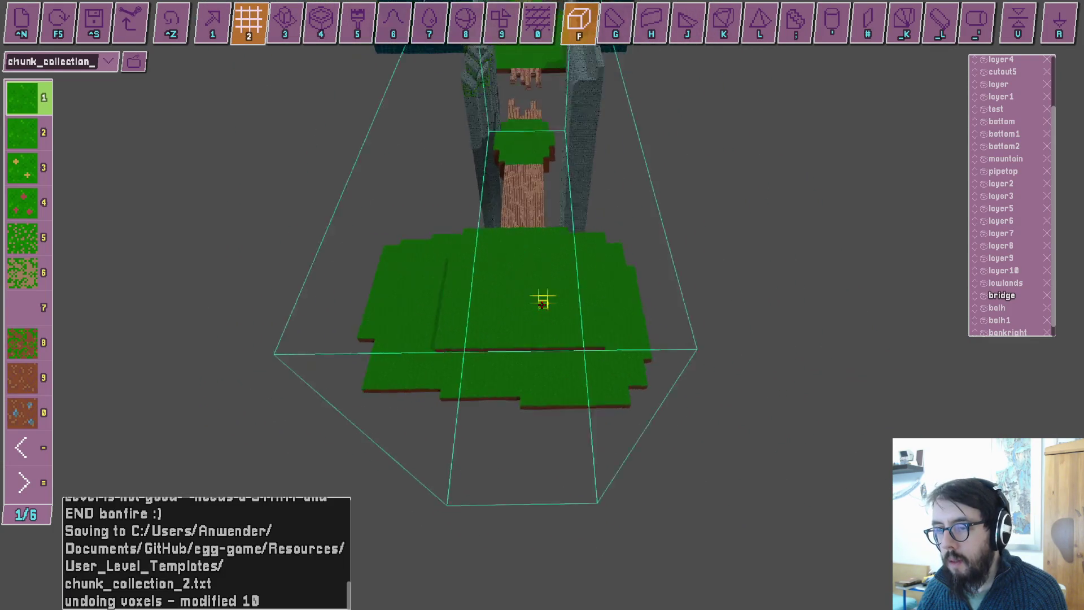
key("ctrl+z")
key("w")
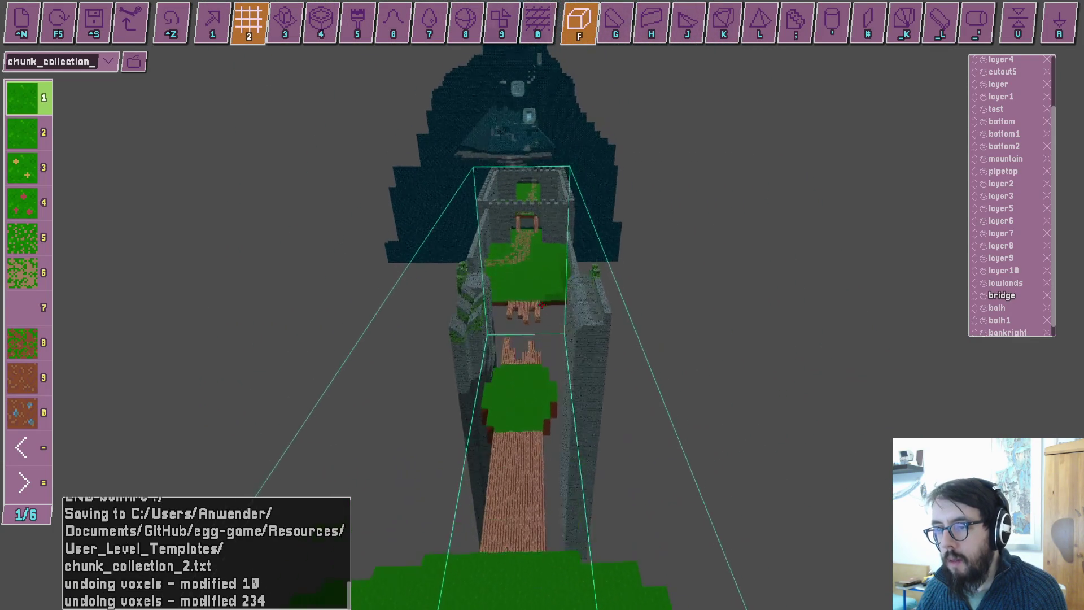
- Paint grass-with-dirt patches along the courtyard path toward the bridge
key("6")
key("5")
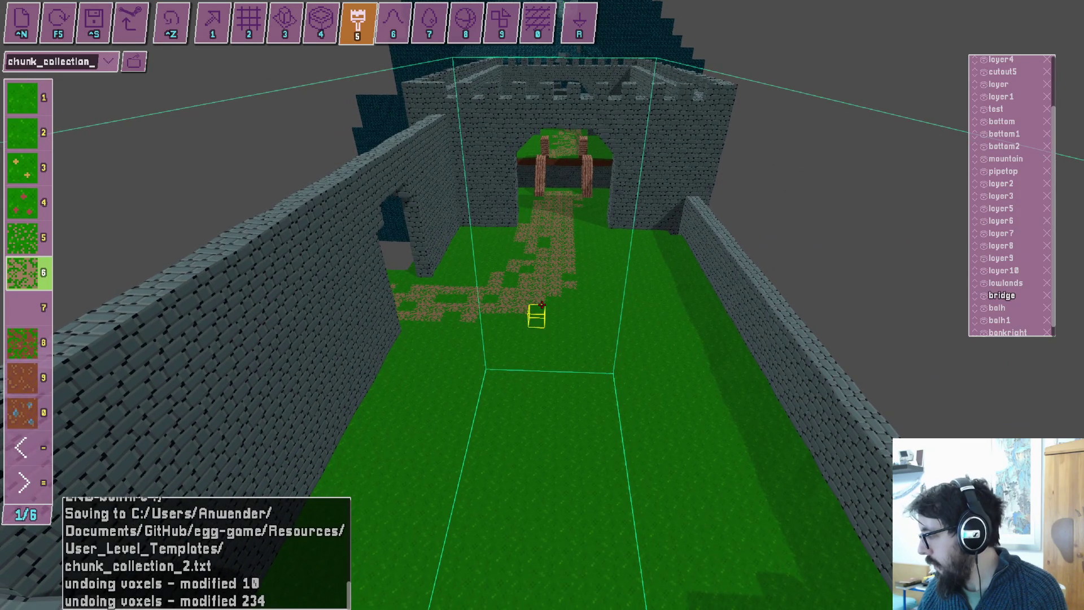
key("s")
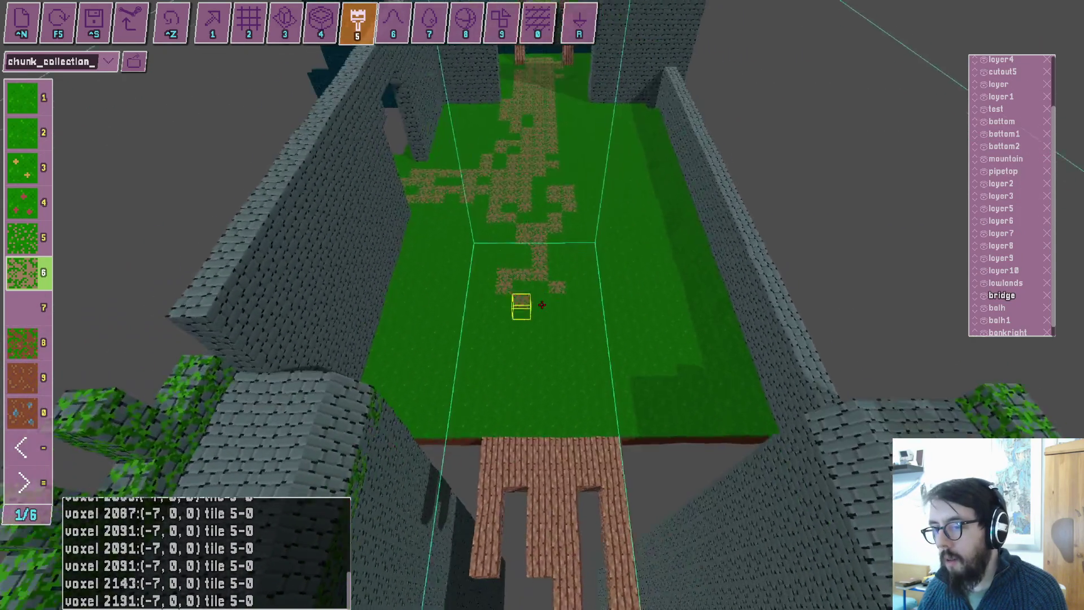
- Save chunk_collection_2 and quit from the pause menu to the title screen
key("ctrl+s")
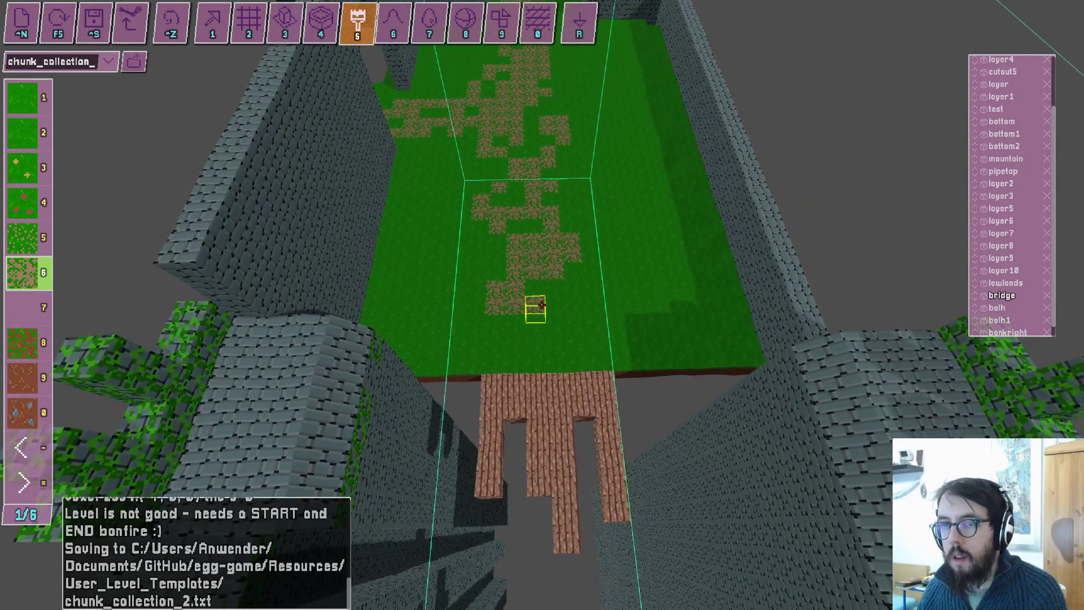
key("Escape")
left_click(573, 370)
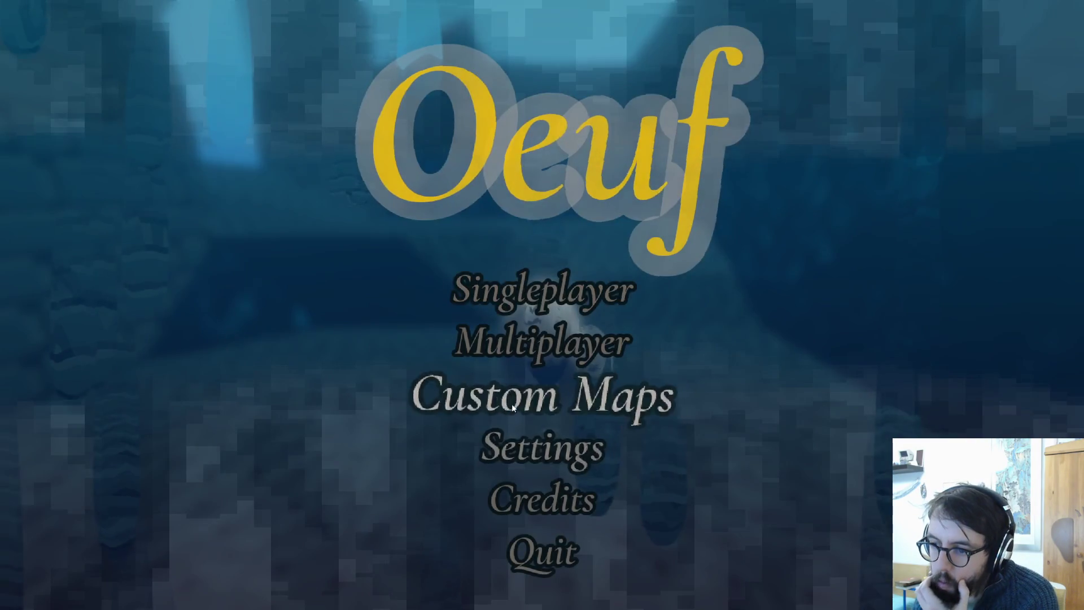
- Open Oeuf's Custom Maps list, then switch to Microsoft Edge and start a new tab
left_click(525, 395)
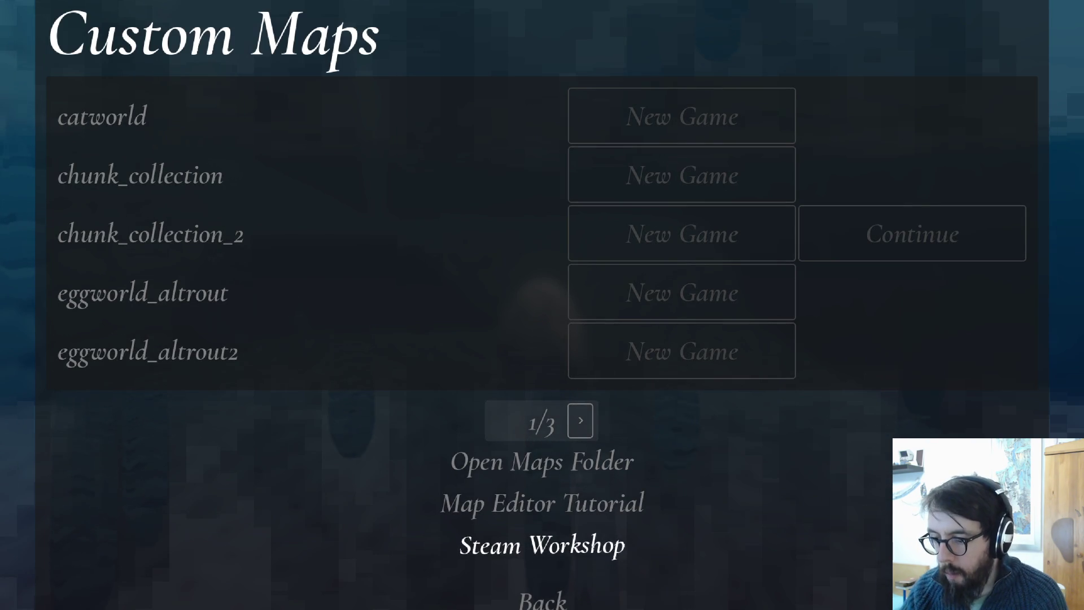
key("alt+Tab")
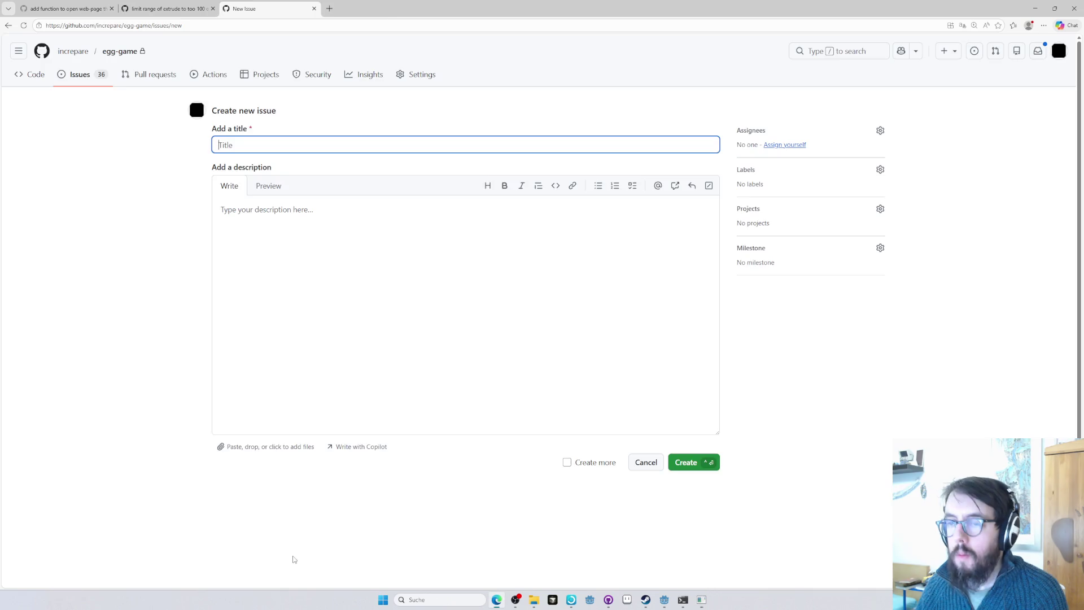
left_click(329, 8)
- File the GitHub issue 'level select menu offscreen', then view Oeuf's Steam Workshop and return to the game
type("git")
key("Return")
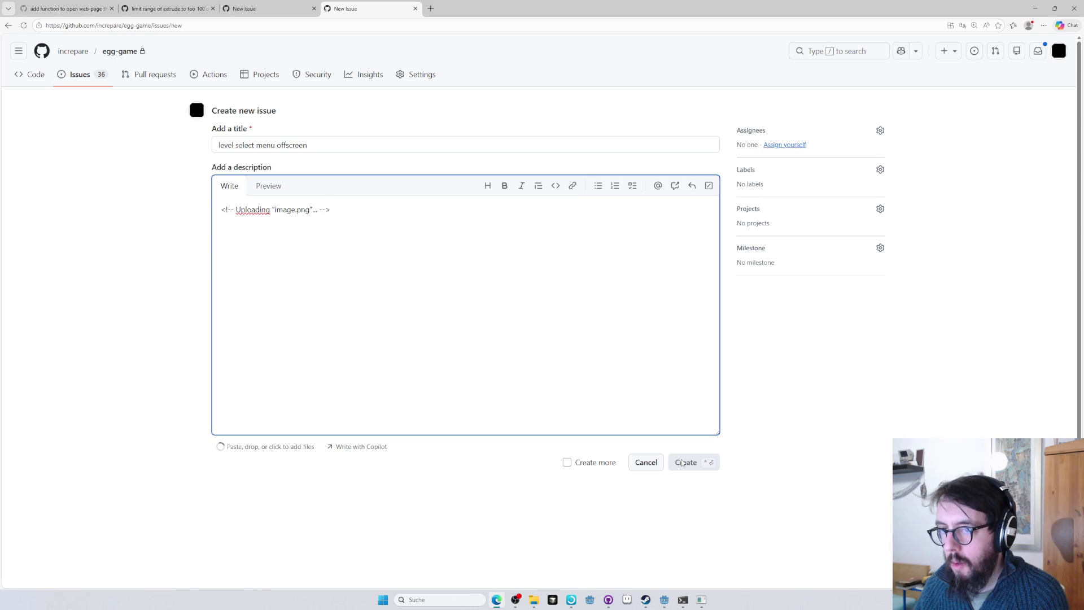
key("alt+Tab")
left_click(588, 546)
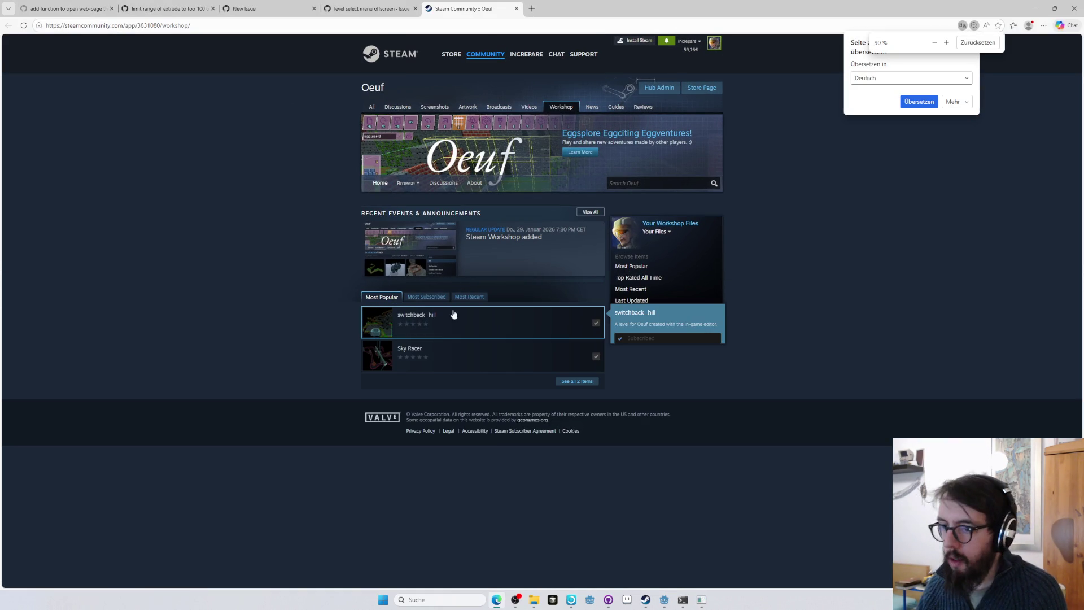
key("alt+Tab")
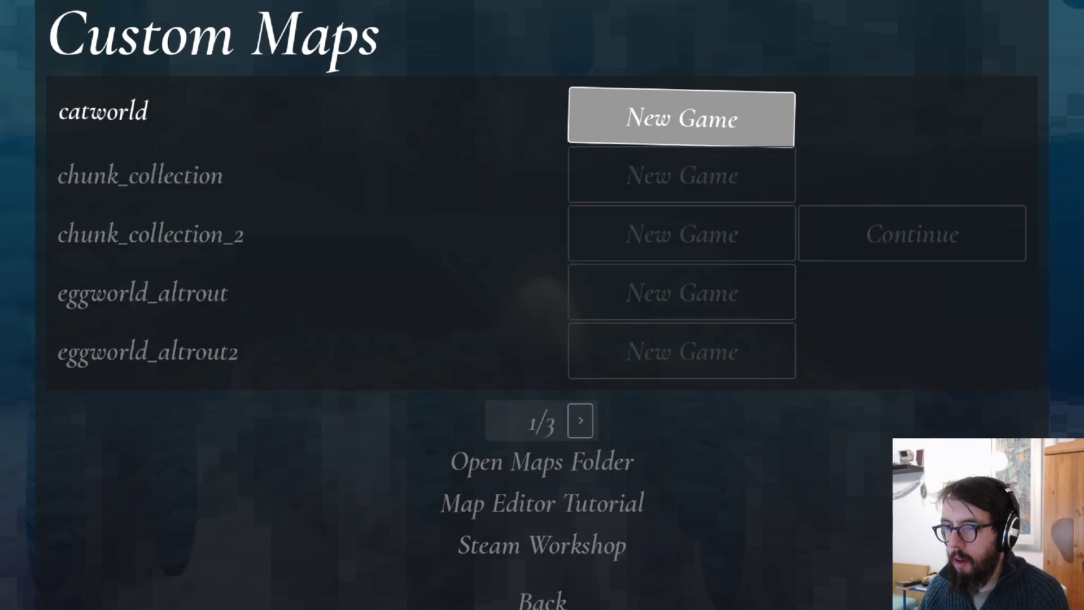
- Enter the level editor from the singleplayer save slot, load chunk_collection_2, and start a playtest
key("Escape")
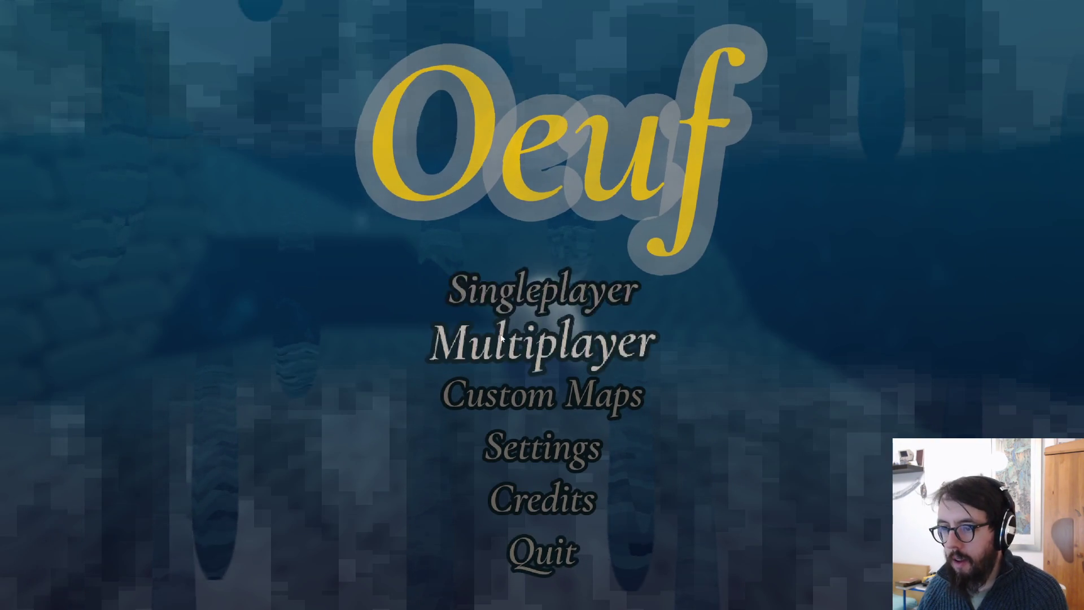
left_click(494, 285)
left_click(495, 305)
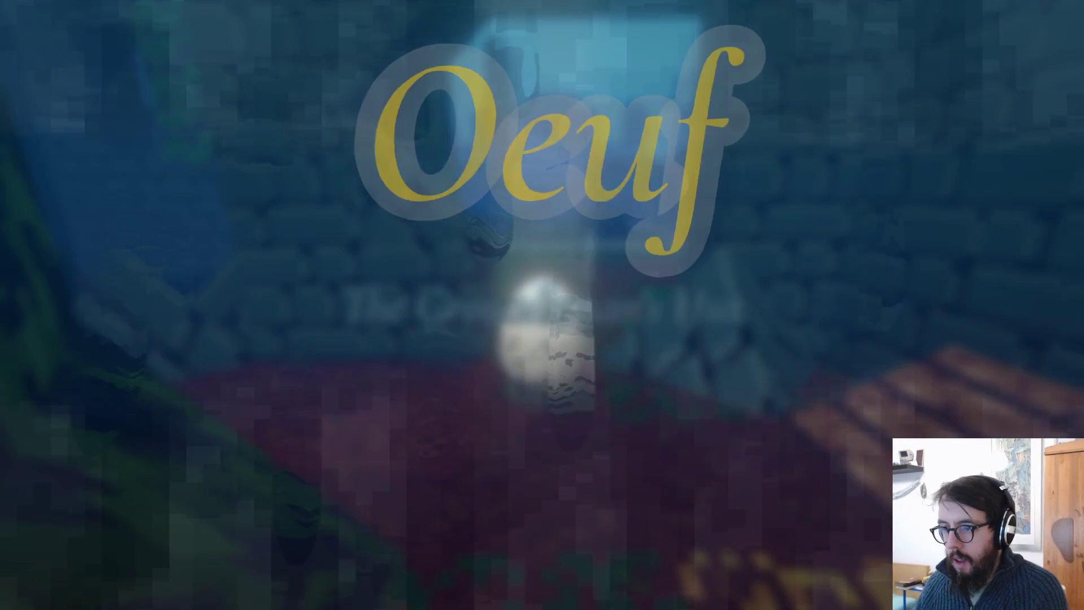
left_click(106, 62)
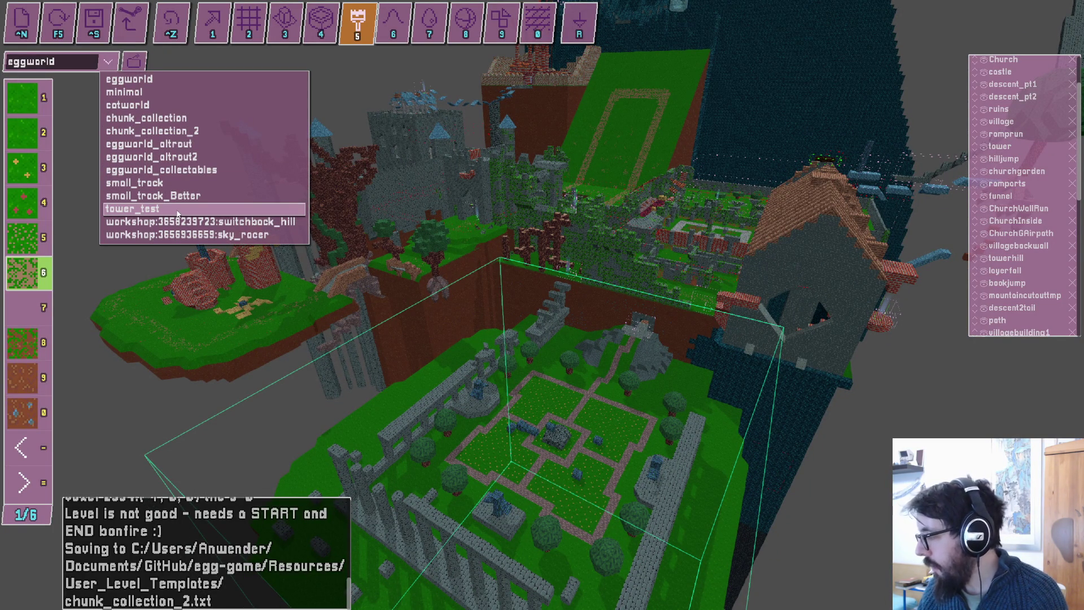
left_click(196, 131)
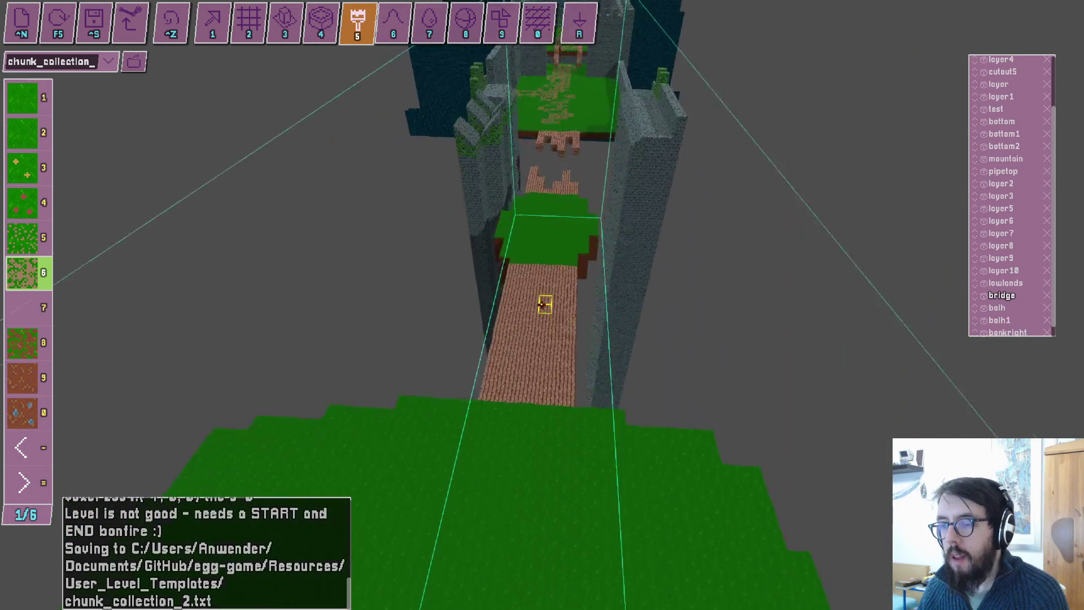
key("r")
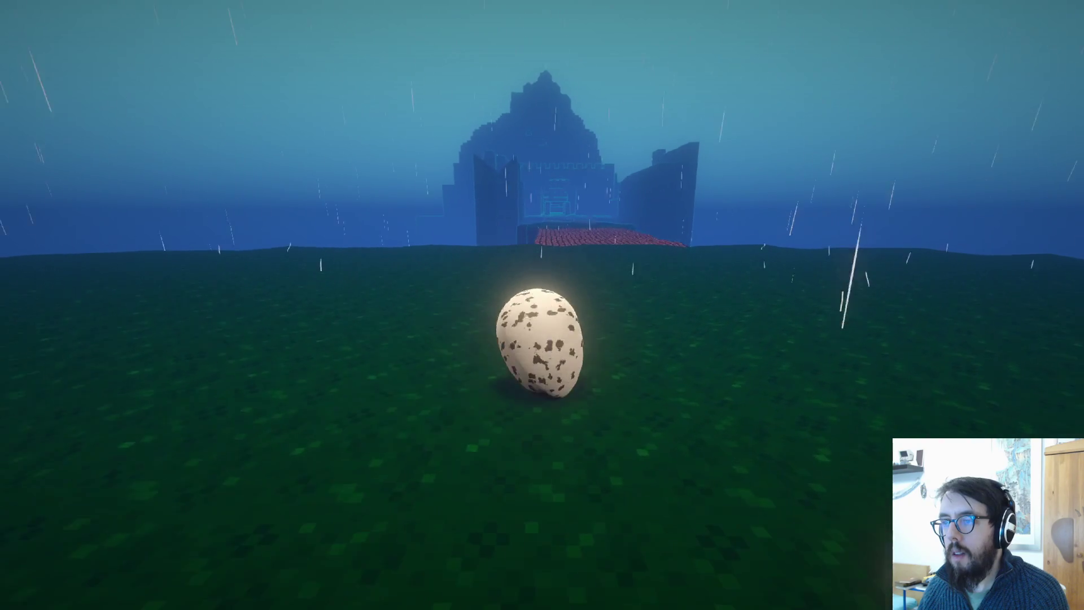
key("w")
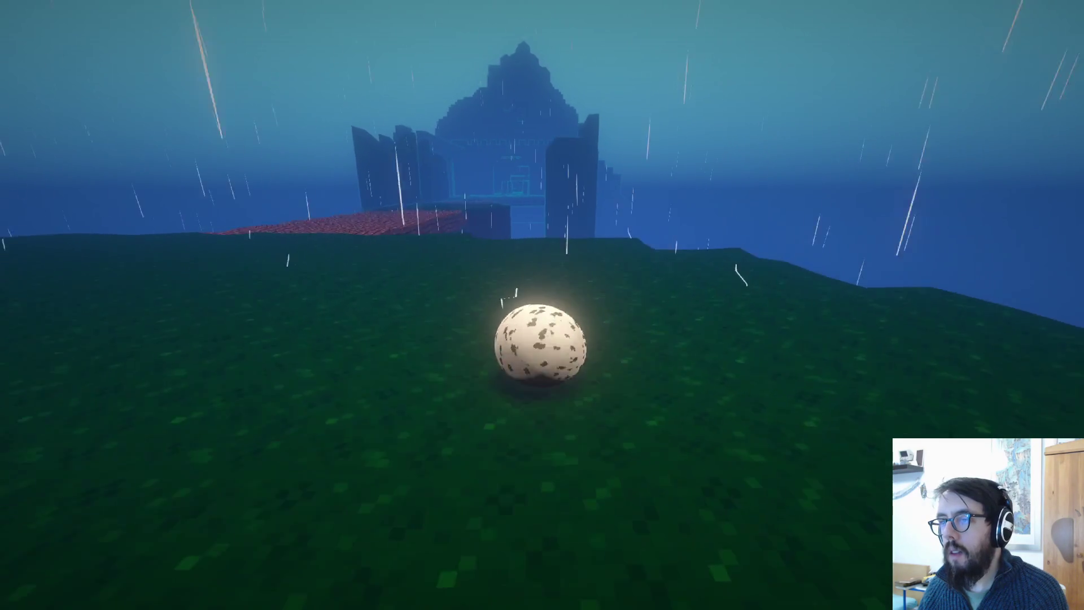
key("Escape")
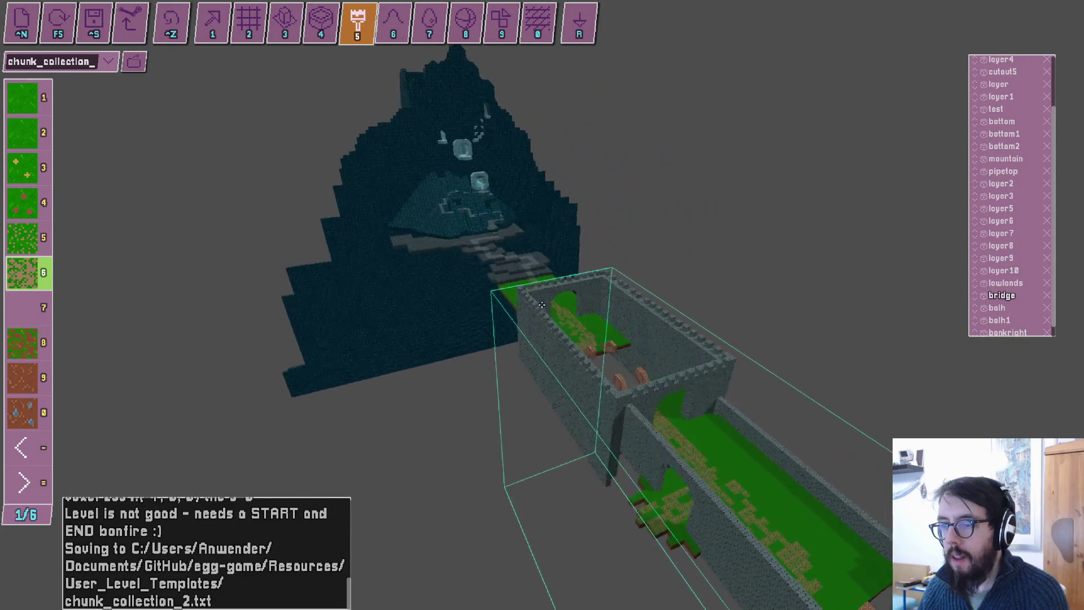
- Fly past the castle courtyard and paint a winding dirt-grass path (tile 6) across the far island
key("Right")
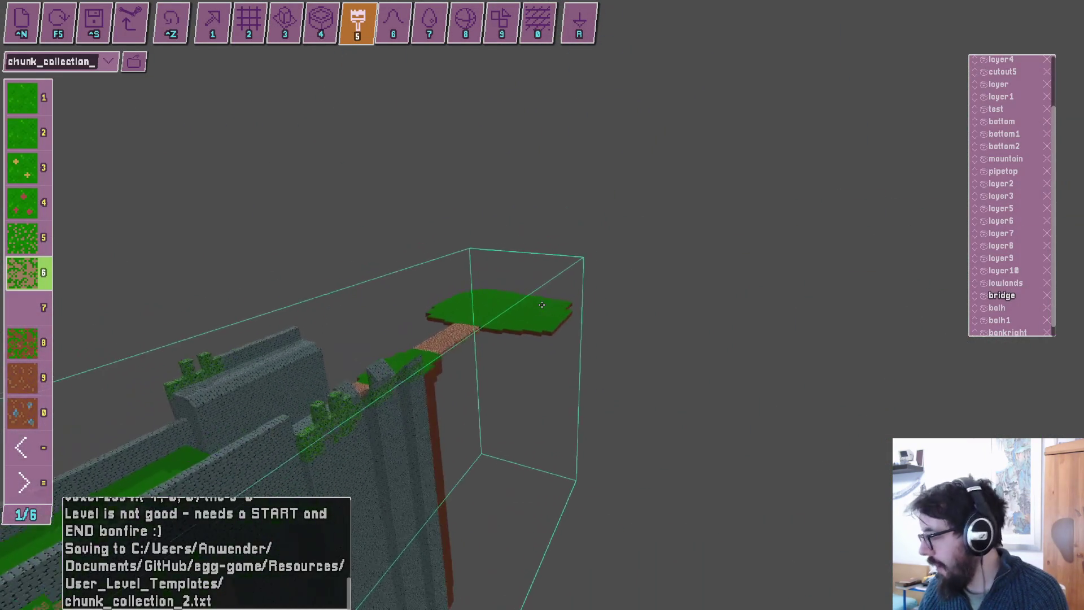
key("Right")
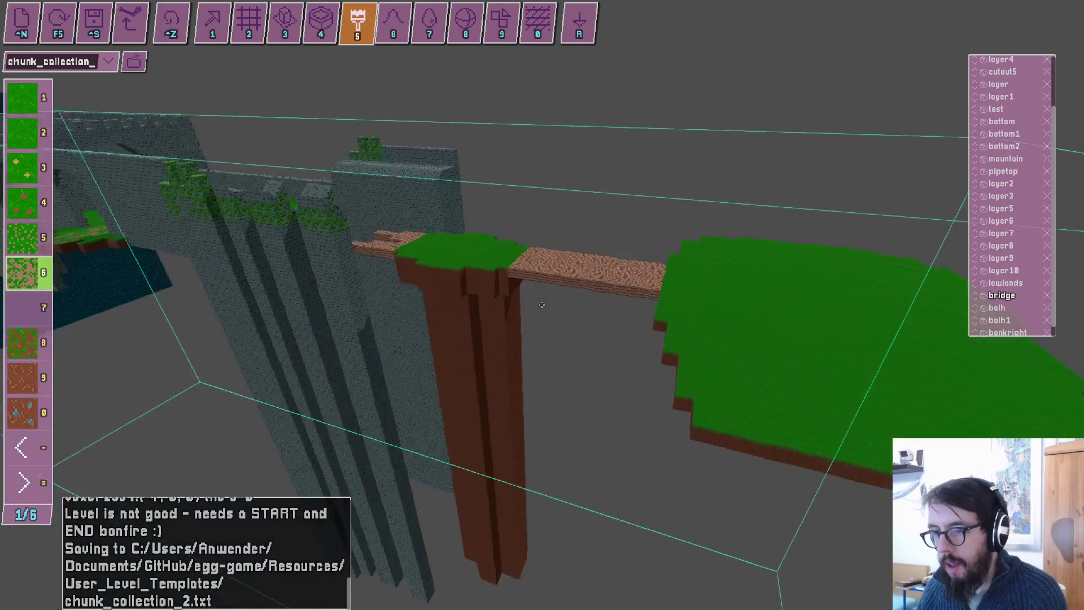
key("Up")
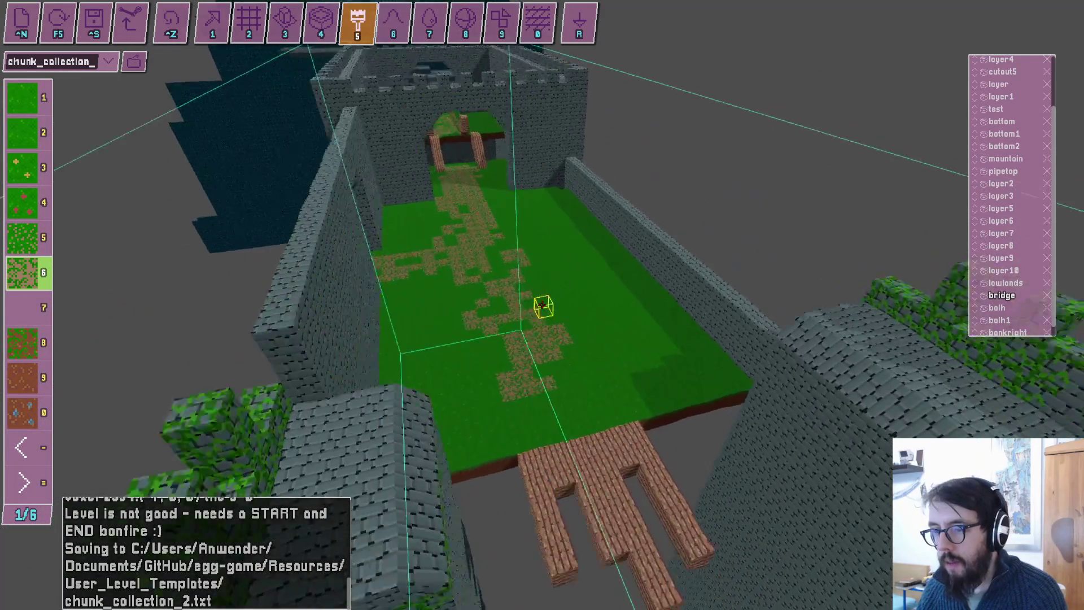
key("Right")
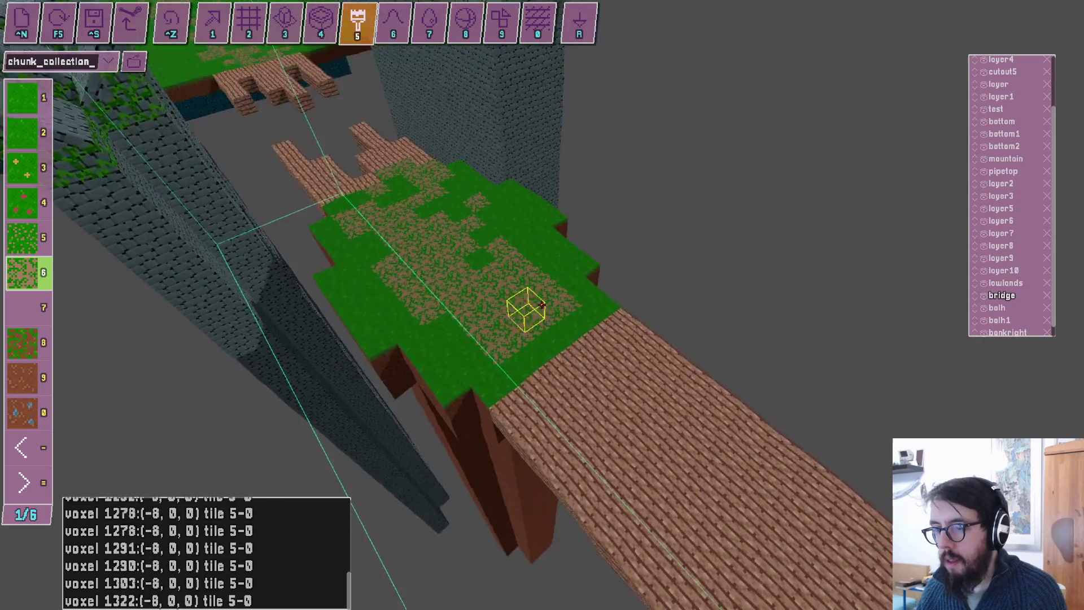
key("Left")
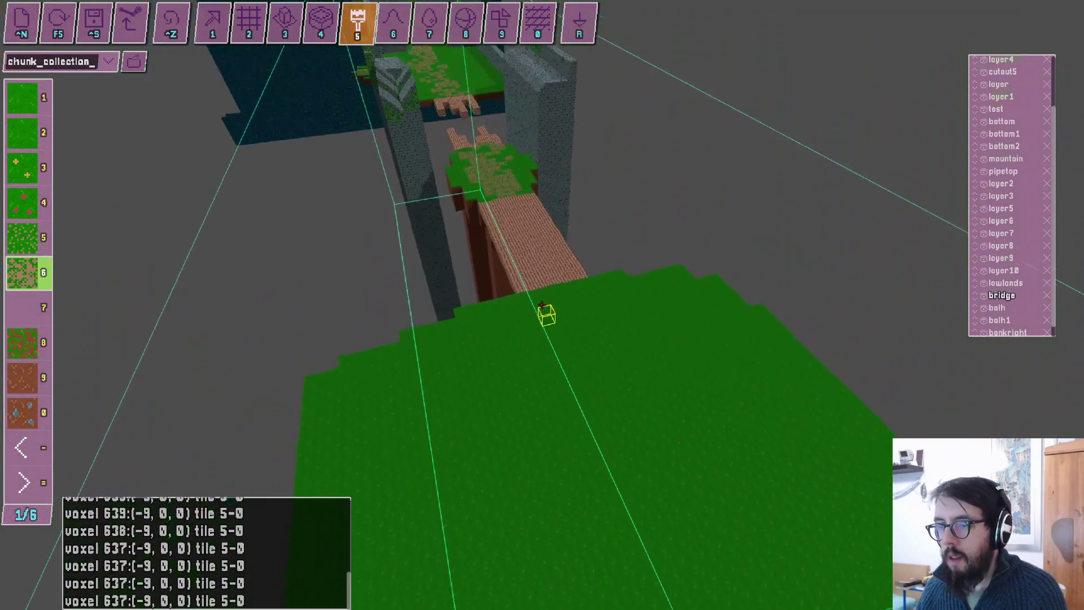
key("Down")
left_click_drag(542, 305, 542, 306)
key("minus")
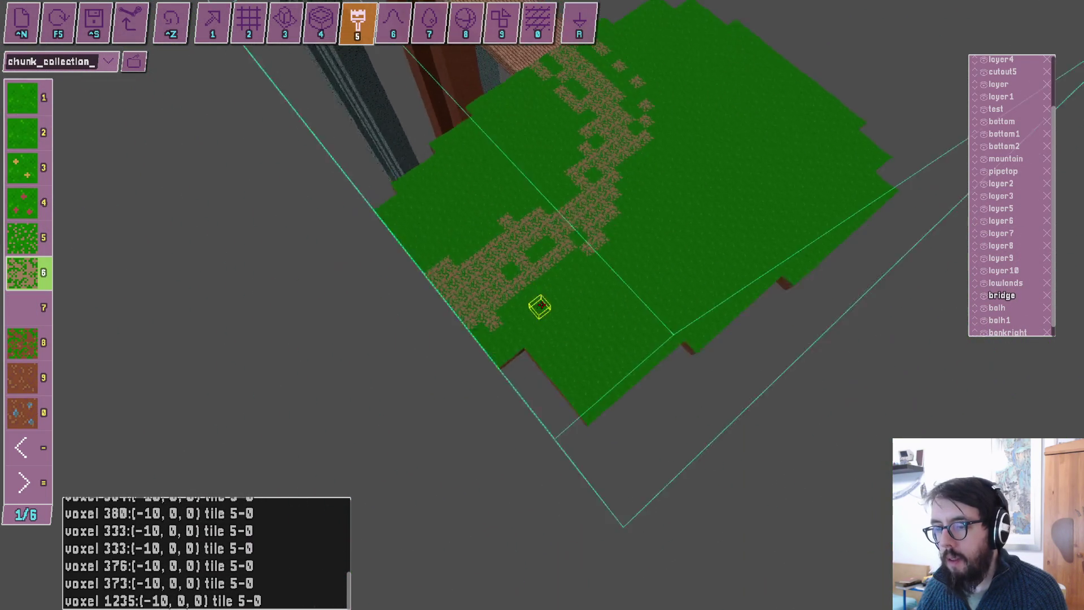
key("3")
key("2")
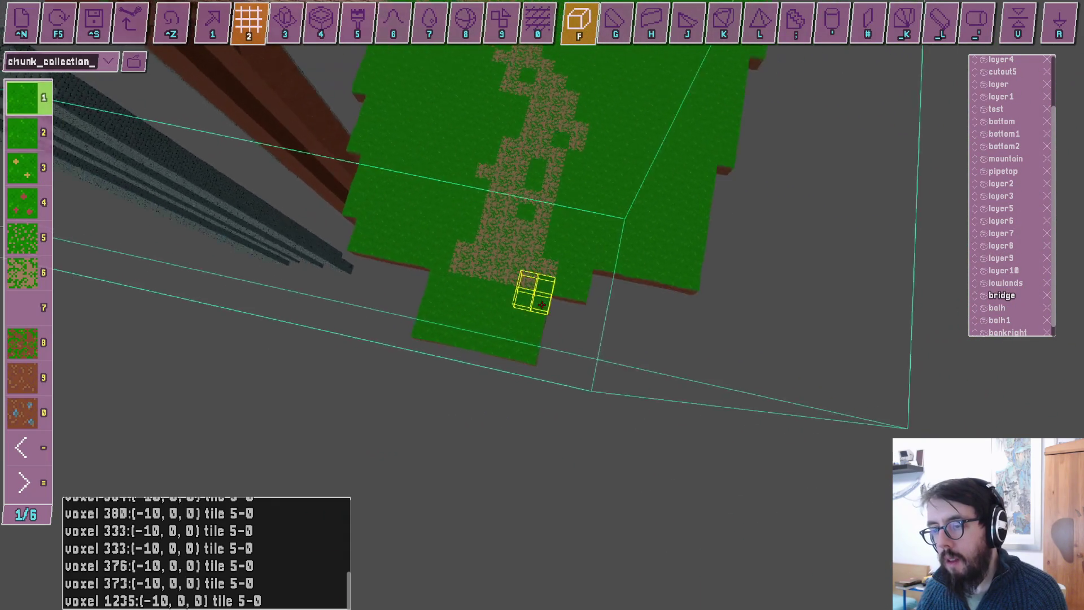
- Add loose grass blocks and two dragged grass patches along the island's lower edge with grid tool 0
left_click_drag(542, 305, 542, 305)
key("ctrl+z")
key("0")
left_click(542, 305)
key("ctrl+z")
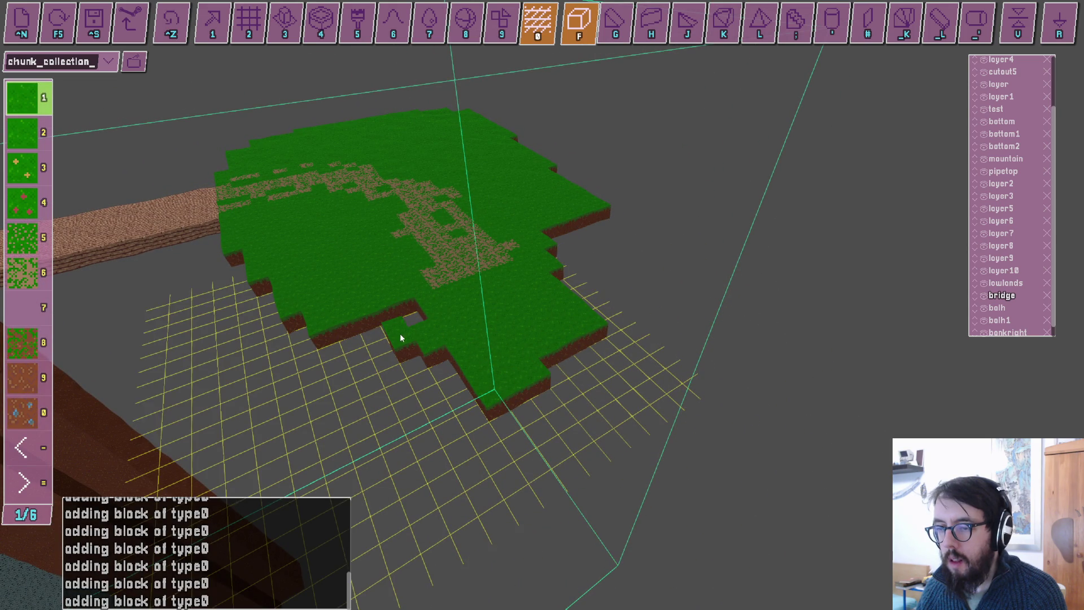
left_click(632, 385)
left_click(554, 396)
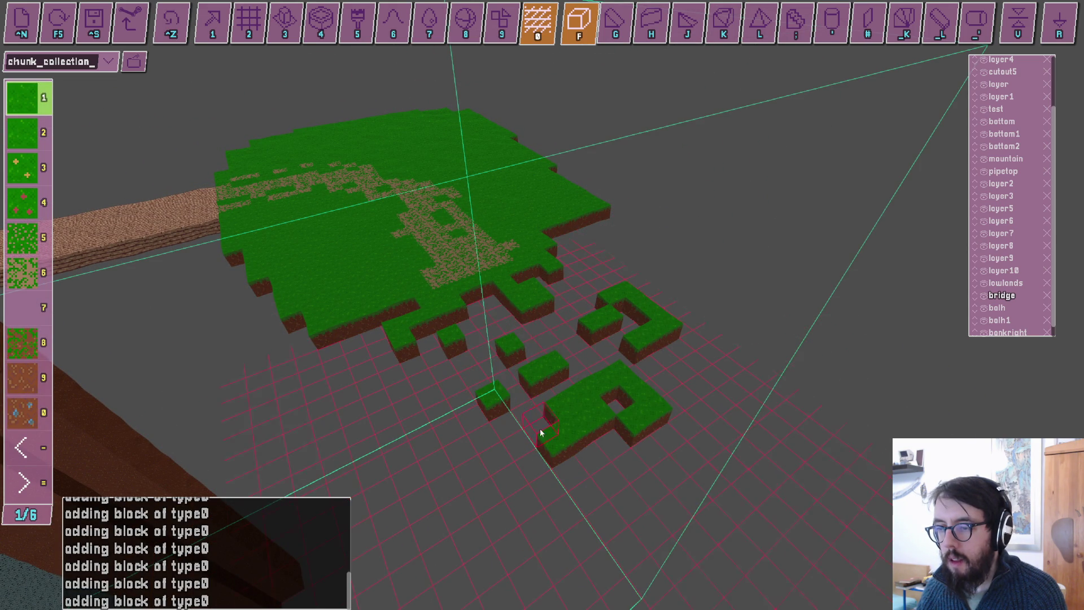
left_click_drag(512, 428, 624, 472)
left_click_drag(501, 419, 536, 358)
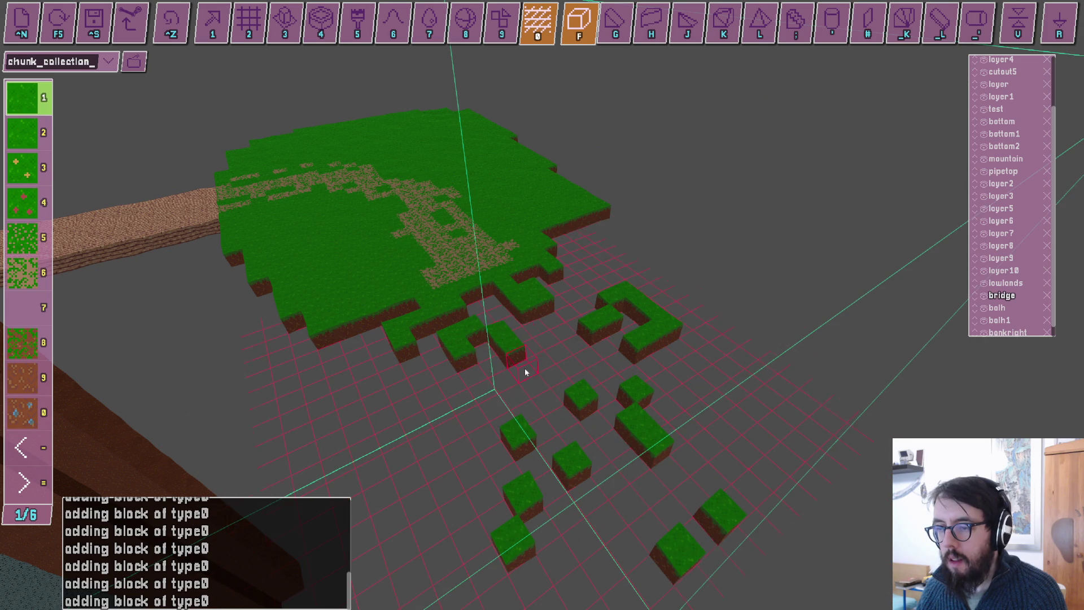
key("6")
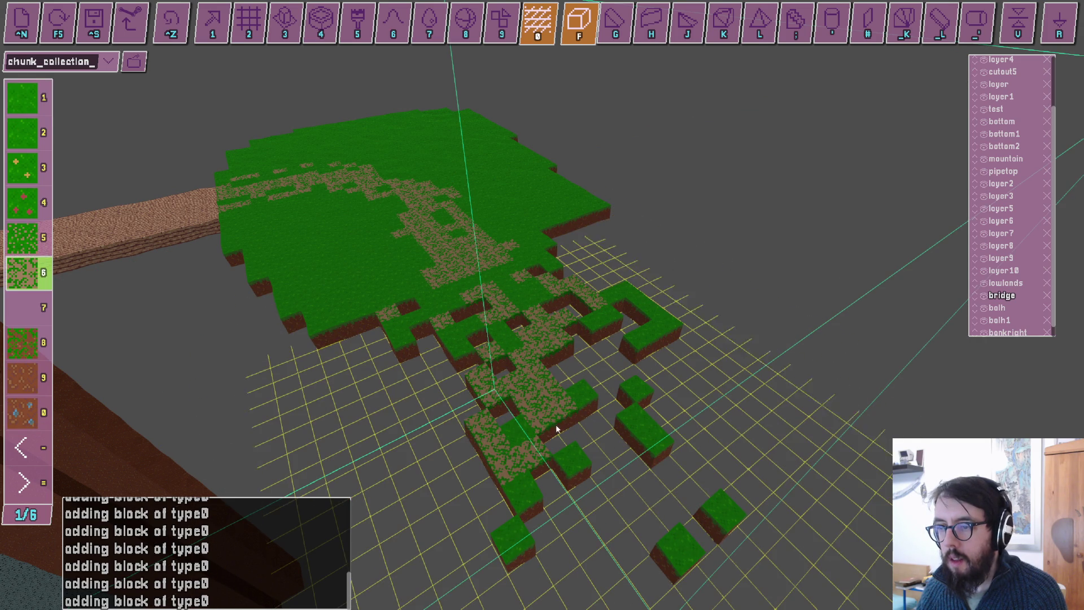
key("ctrl+z")
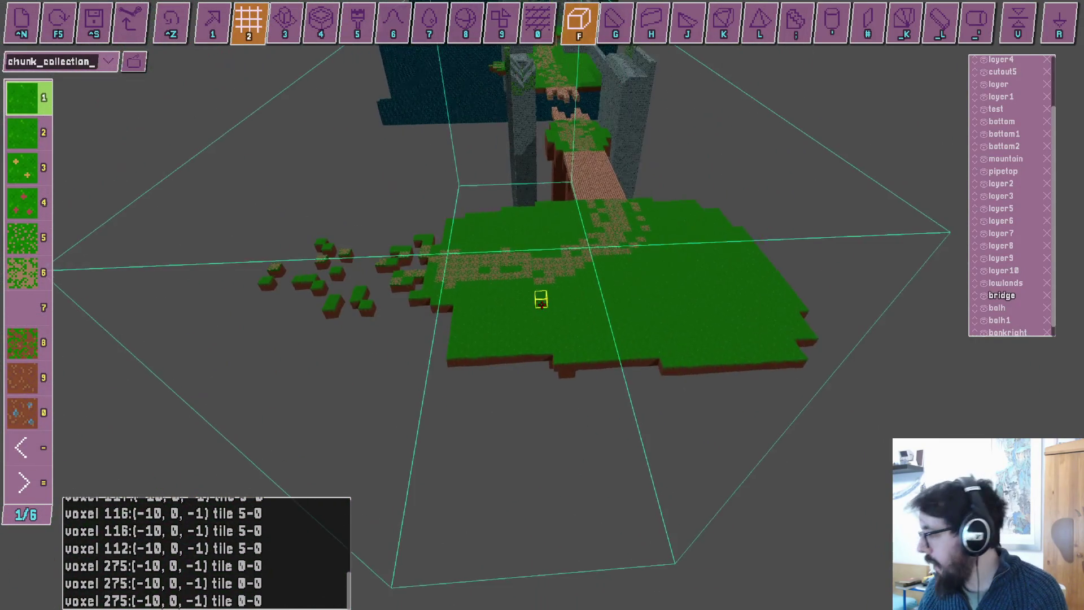
- Box-fill a large grass slab on the island, then sculpt ledges with tool 9, undoing three stray voxels
left_click_drag(541, 305, 542, 305)
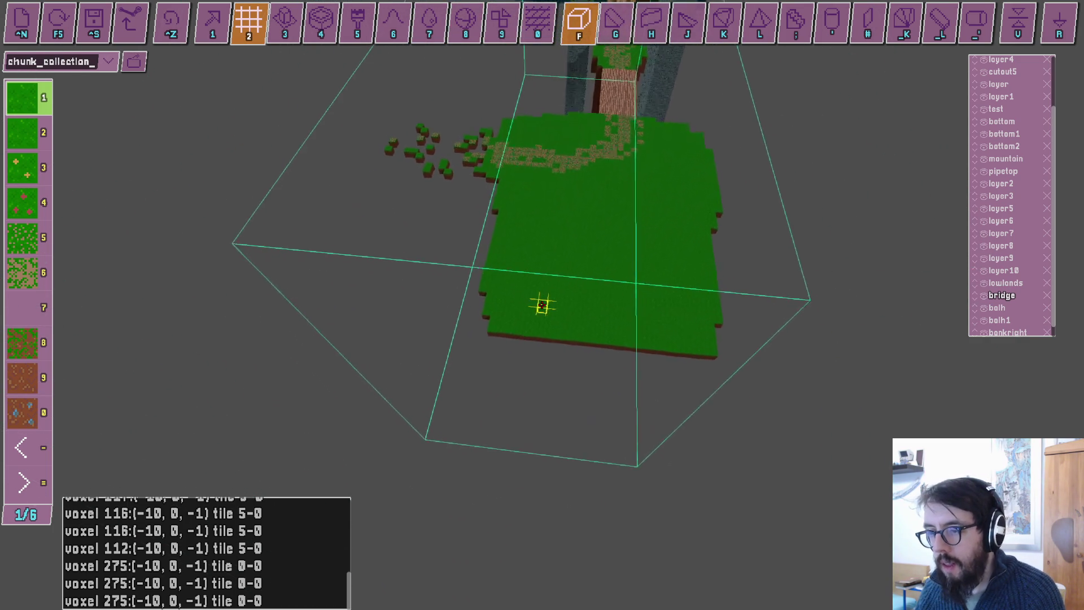
left_click_drag(542, 305, 542, 305)
key("9")
key("ctrl+z")
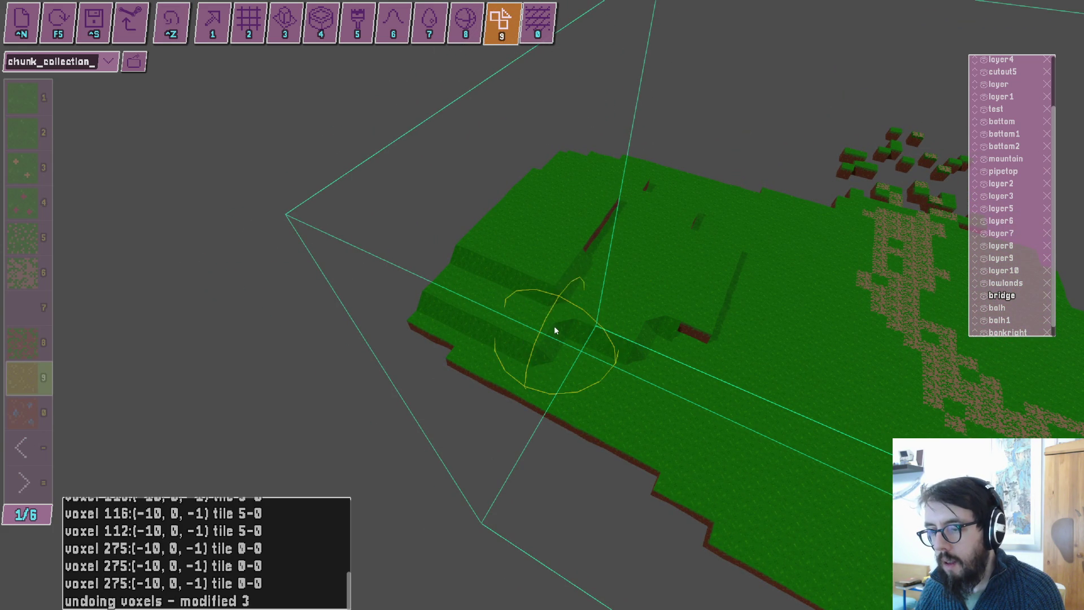
left_click_drag(685, 321, 542, 305)
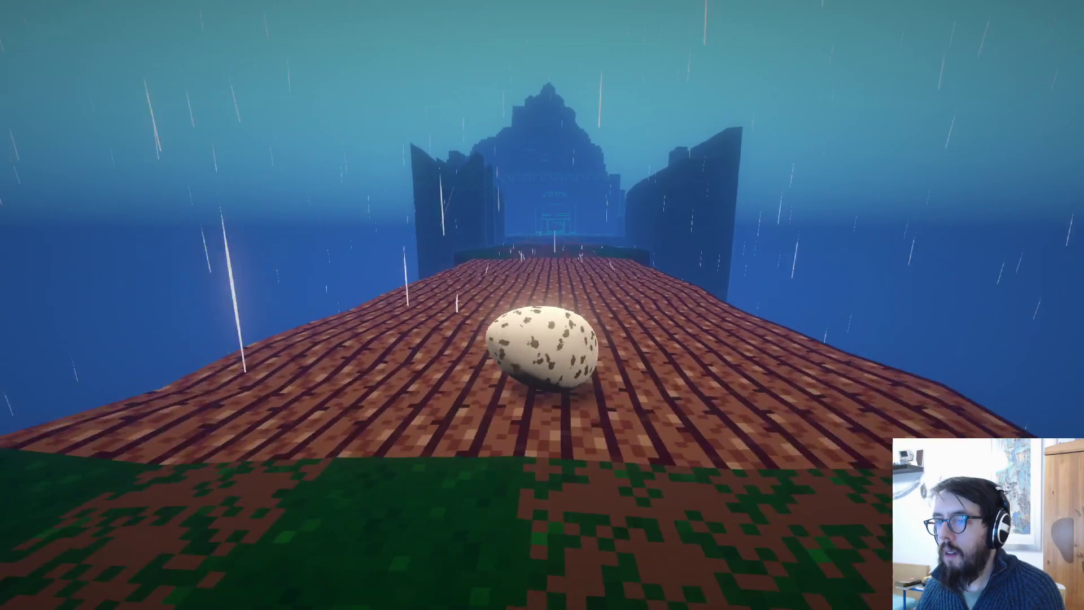
key("w")
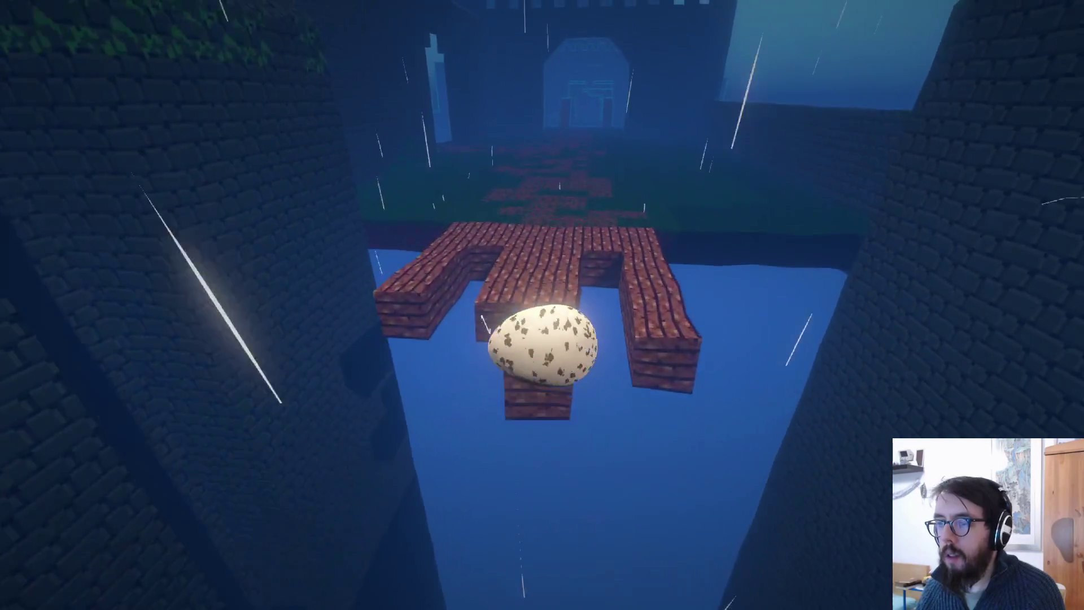
key("w")
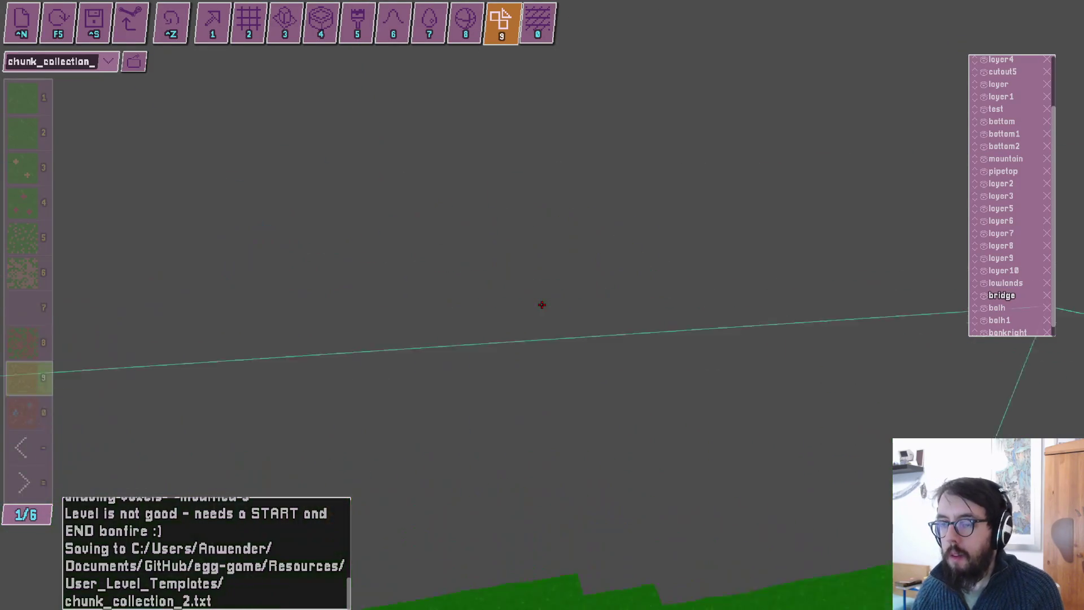
- Place a bonfire (object 1) on the grass island as START and playtest from it
key("Tab")
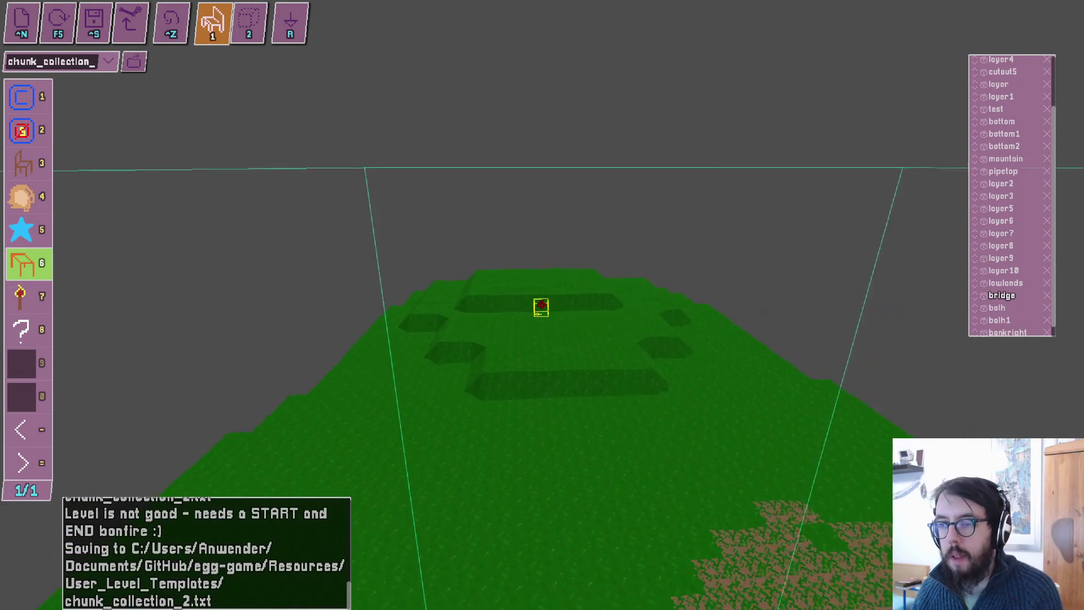
key("1")
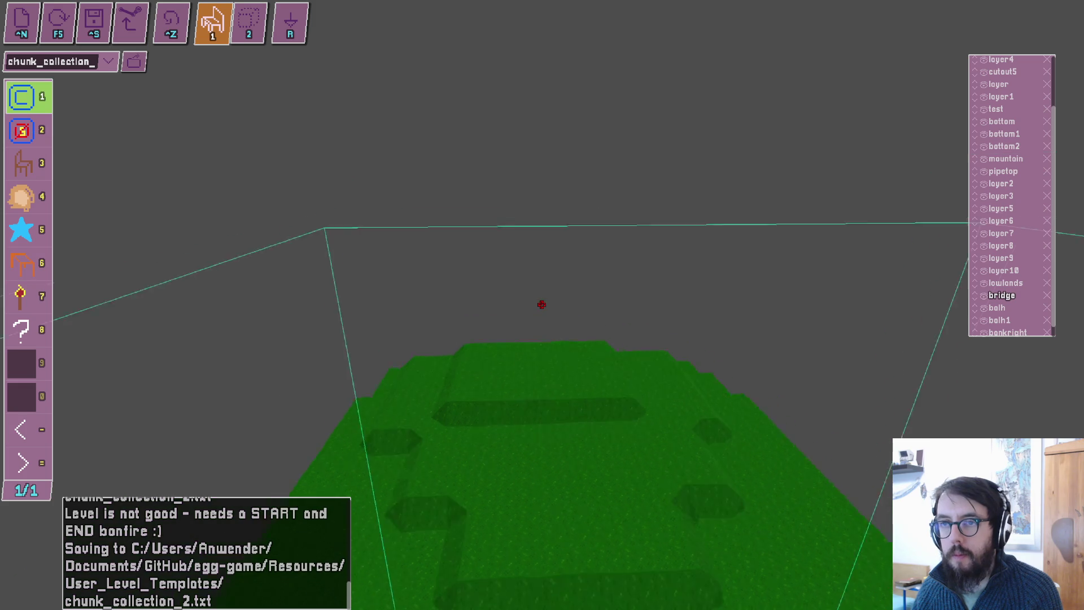
key("r")
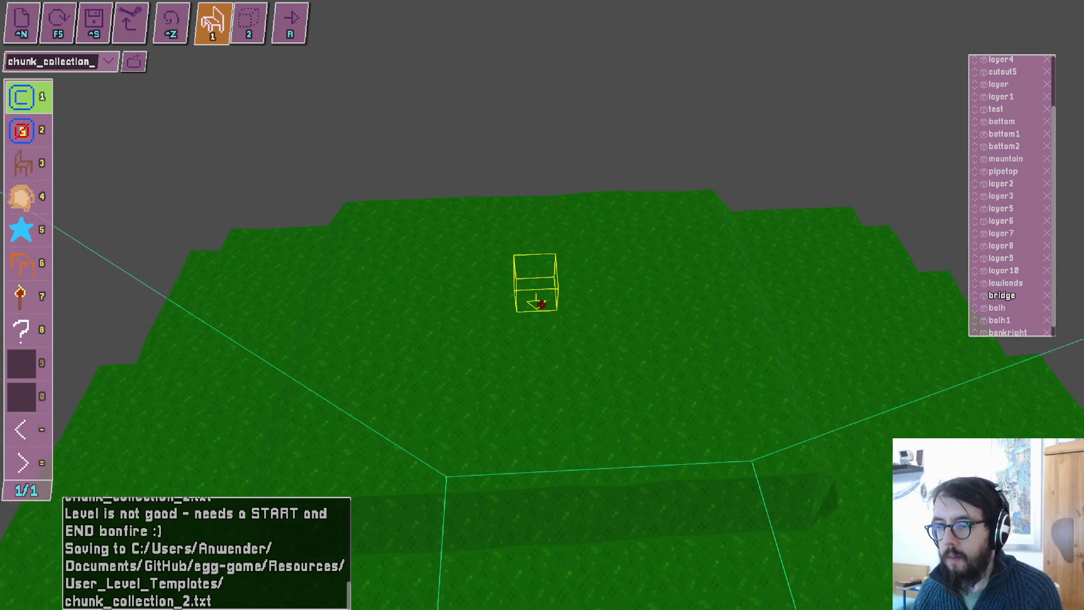
left_click(541, 305)
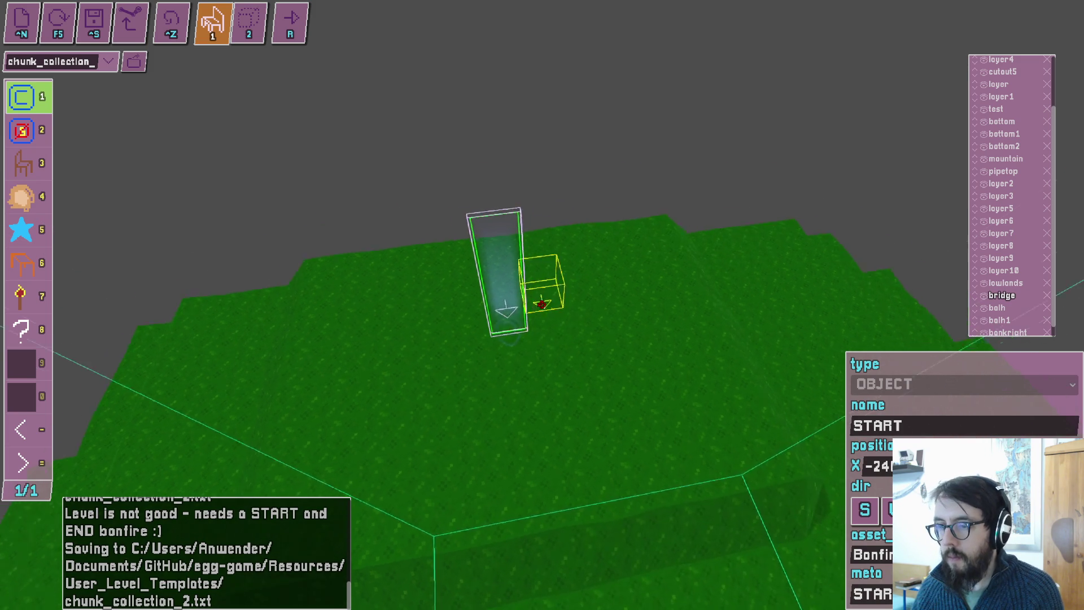
key("r")
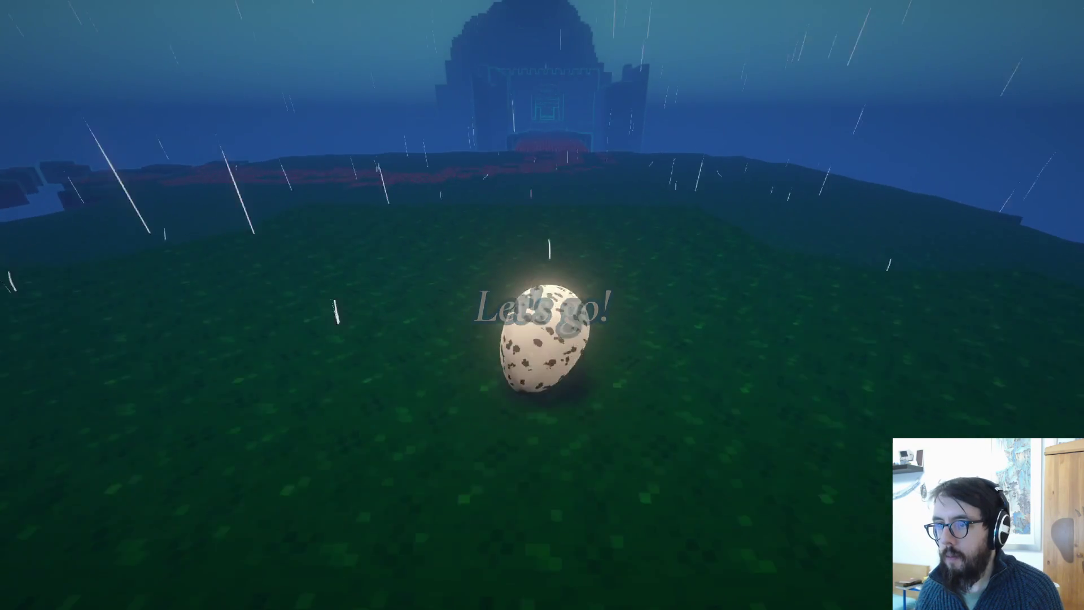
key("w")
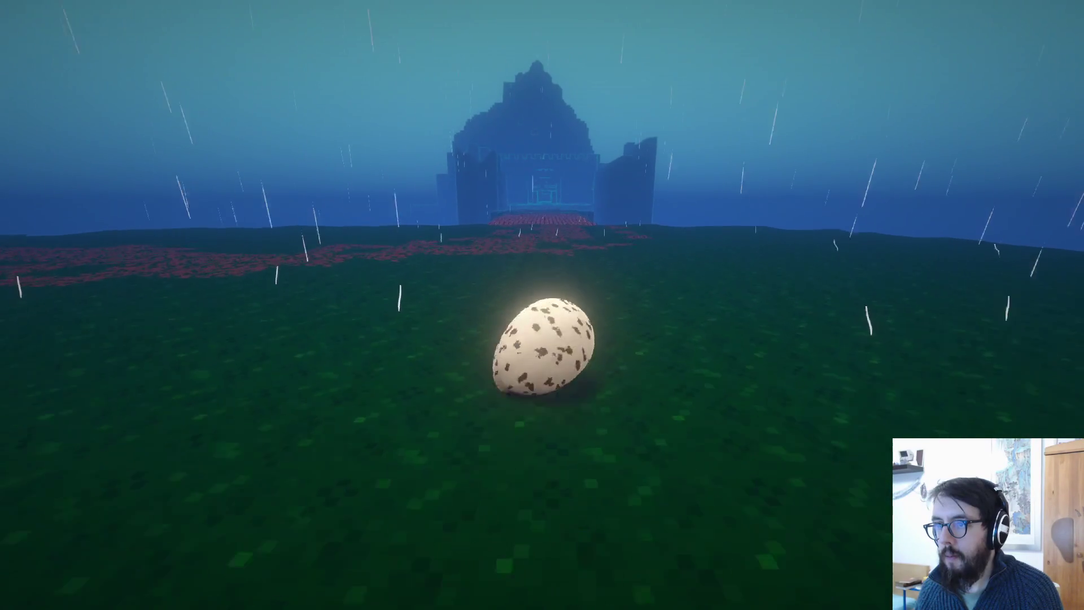
key("Escape")
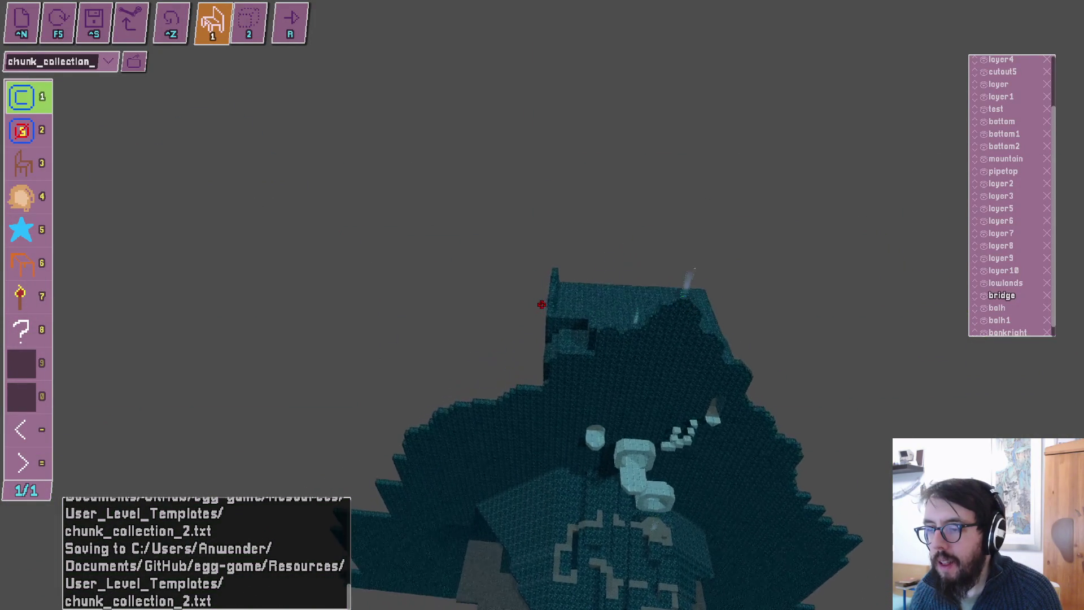
key("s")
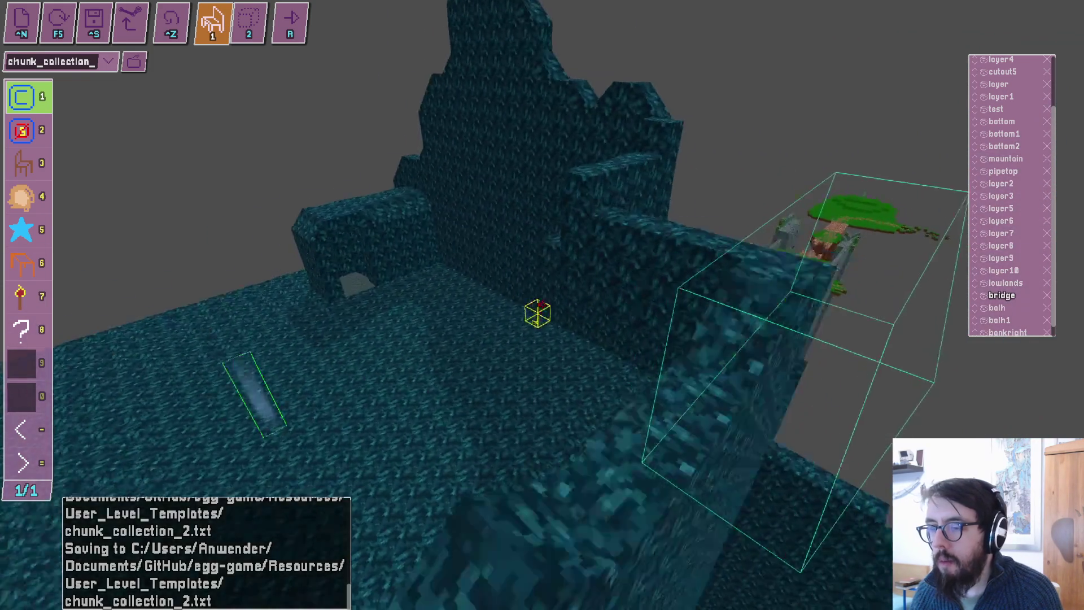
key("2")
key("s")
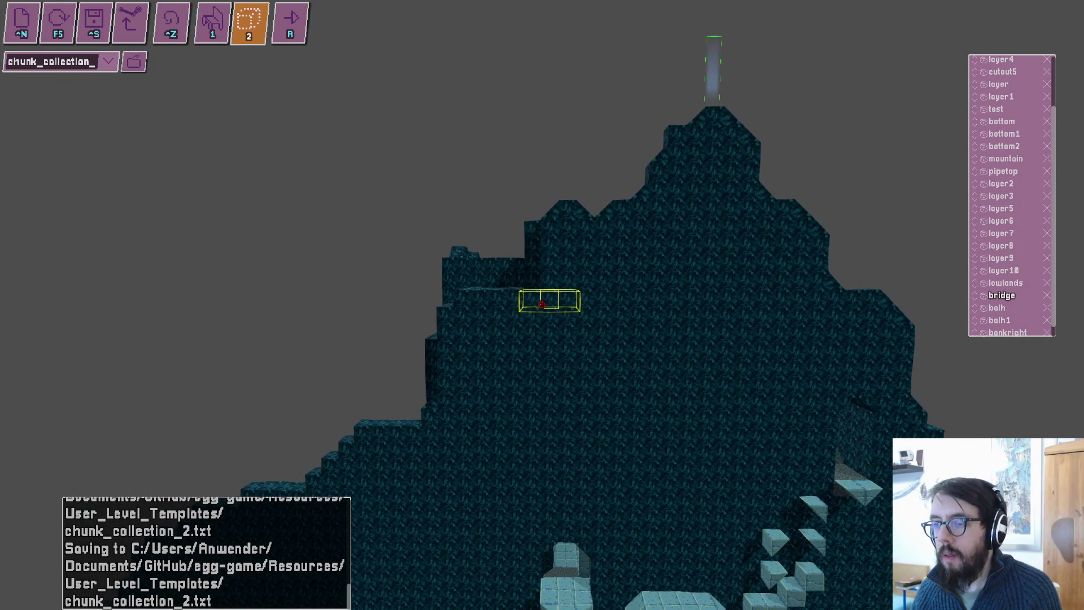
- Fix a three-block selection on the teal mountain, then fly around the cliff to inspect it
left_click(542, 305)
key("f")
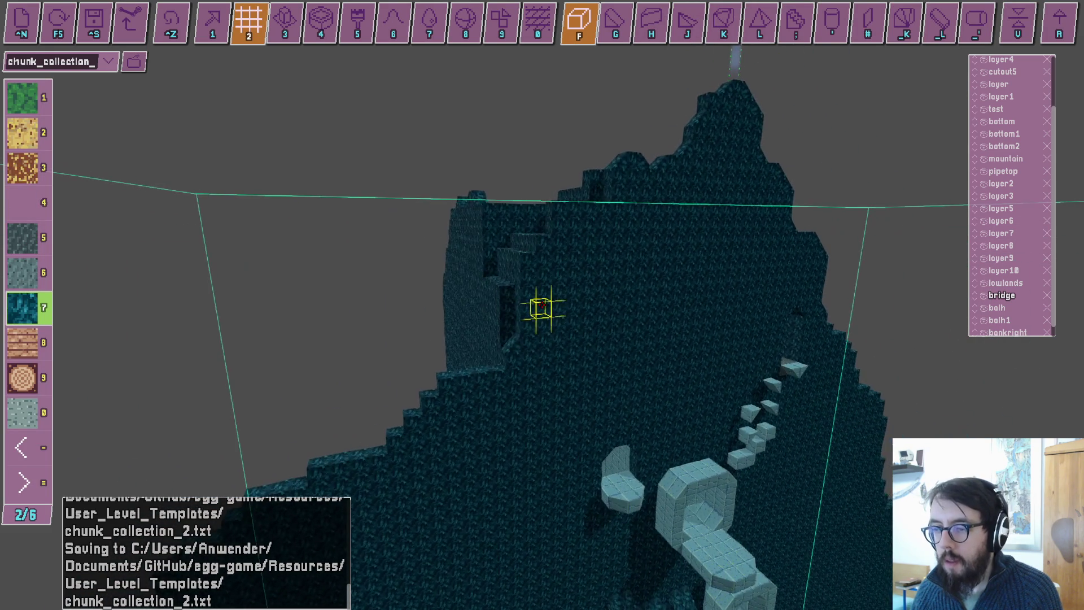
key("w")
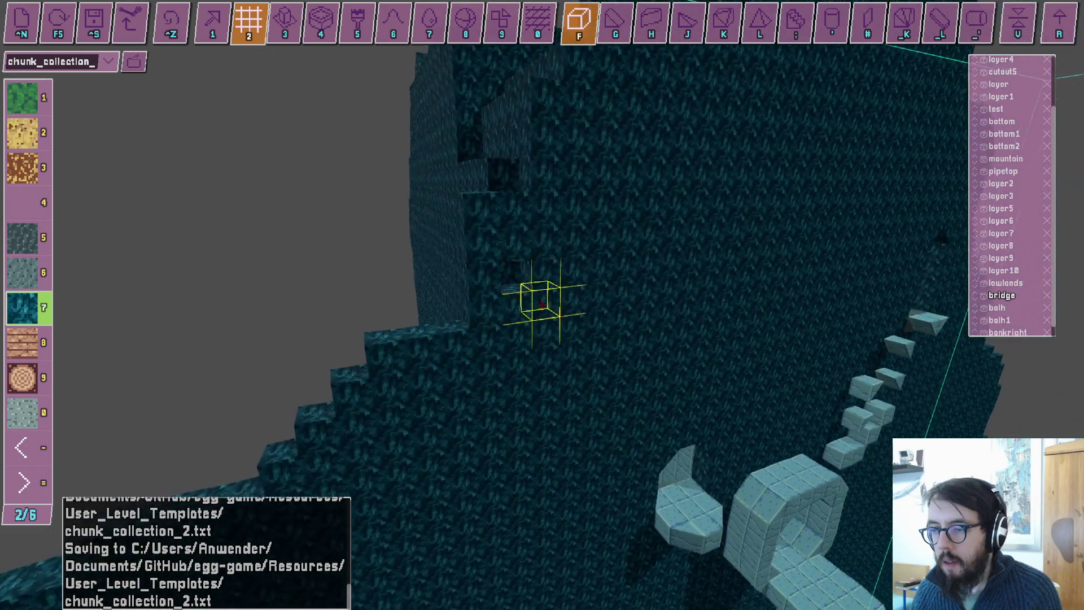
key("s")
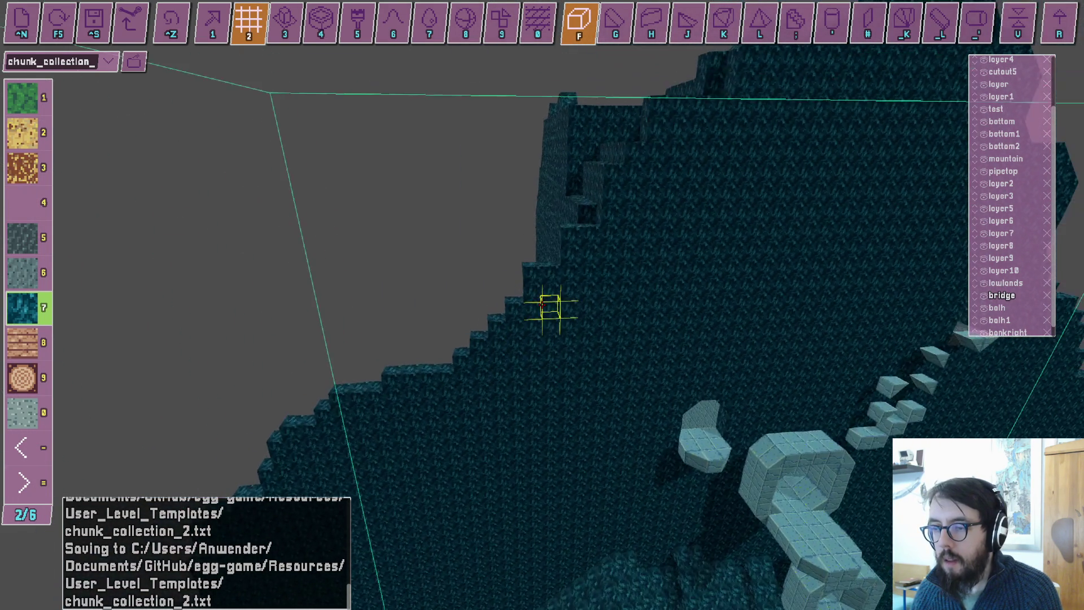
key("d")
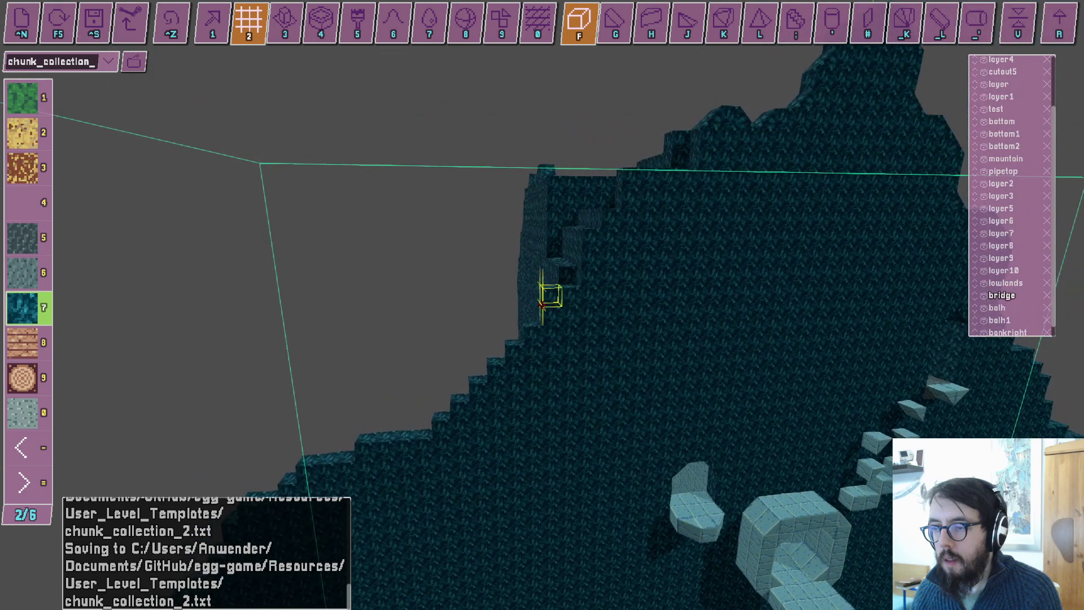
left_click_drag(542, 305, 541, 305)
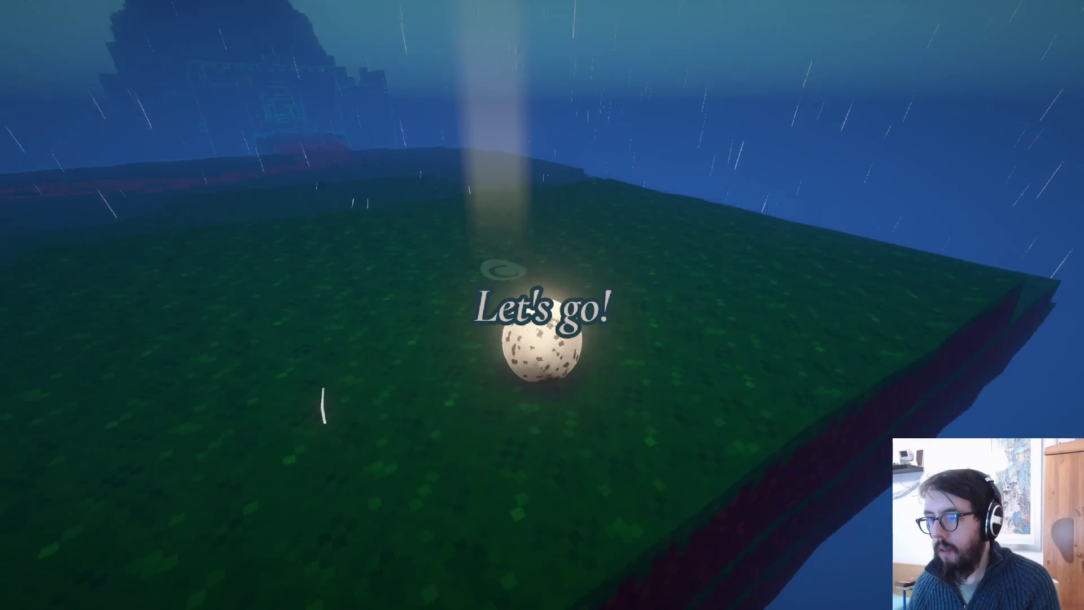
- Back in the editor with the grass tile set, build a raised stepped grass terrace across the island
key("Escape")
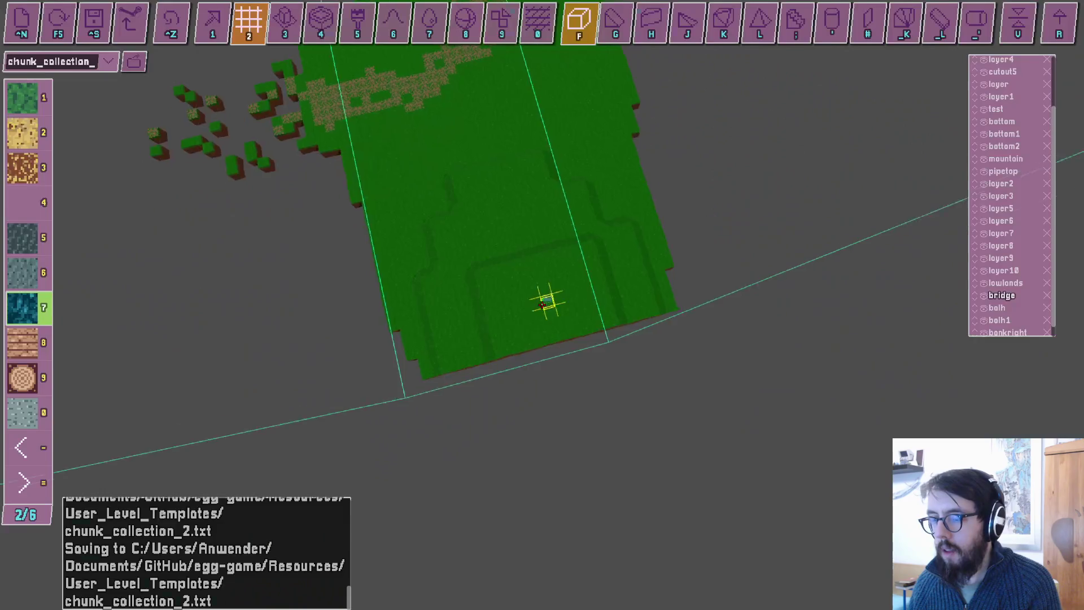
key("minus")
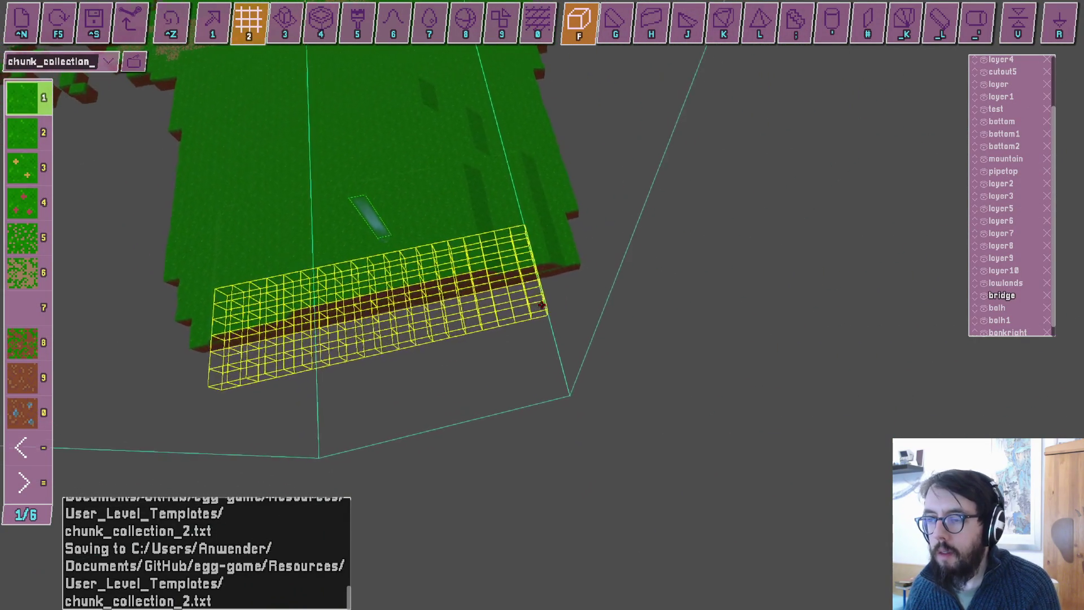
left_click_drag(539, 303, 541, 305)
- Cycle through round brush 5, grid 0 and curve 9 tools, settling on single-point tool 1
key("5")
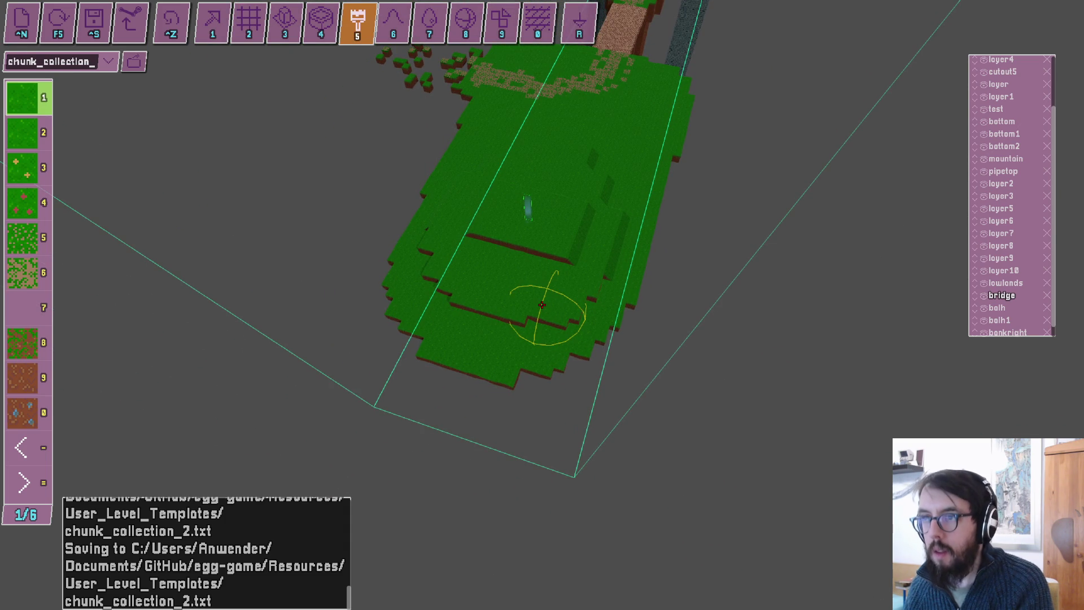
key("0")
key("9")
scroll(541, 305, "up", 3)
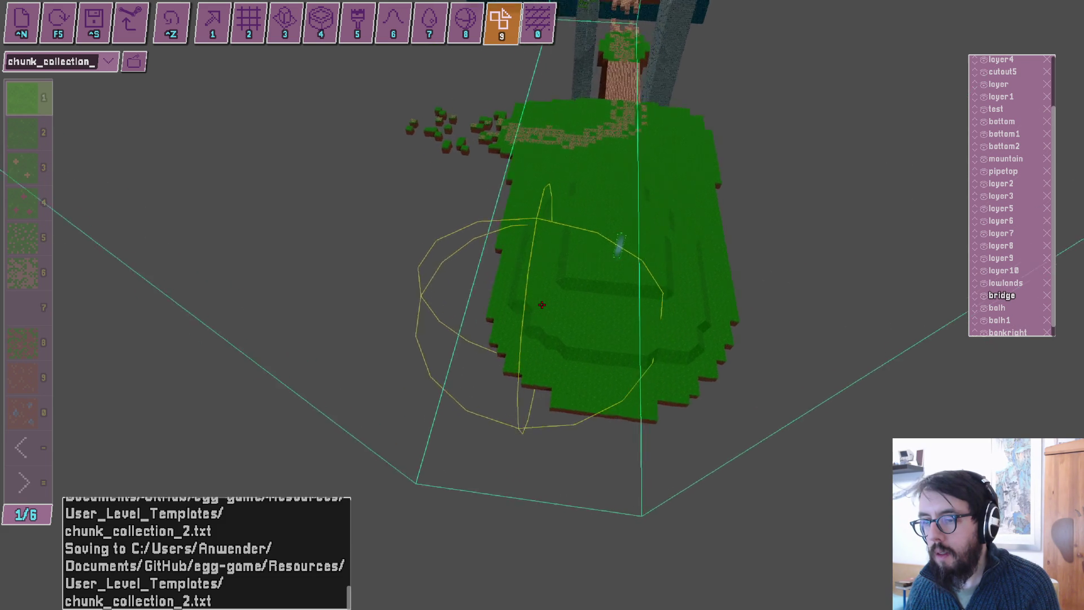
key("1")
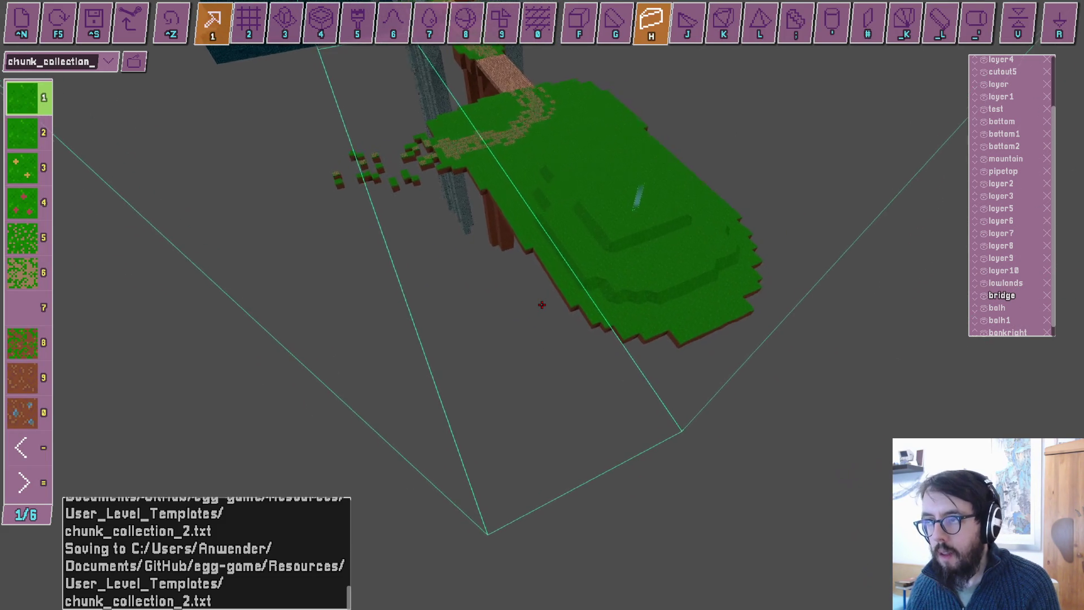
- Mark a chain of points along the near and far sides of the island rim toward the plank bridge
left_click(542, 305)
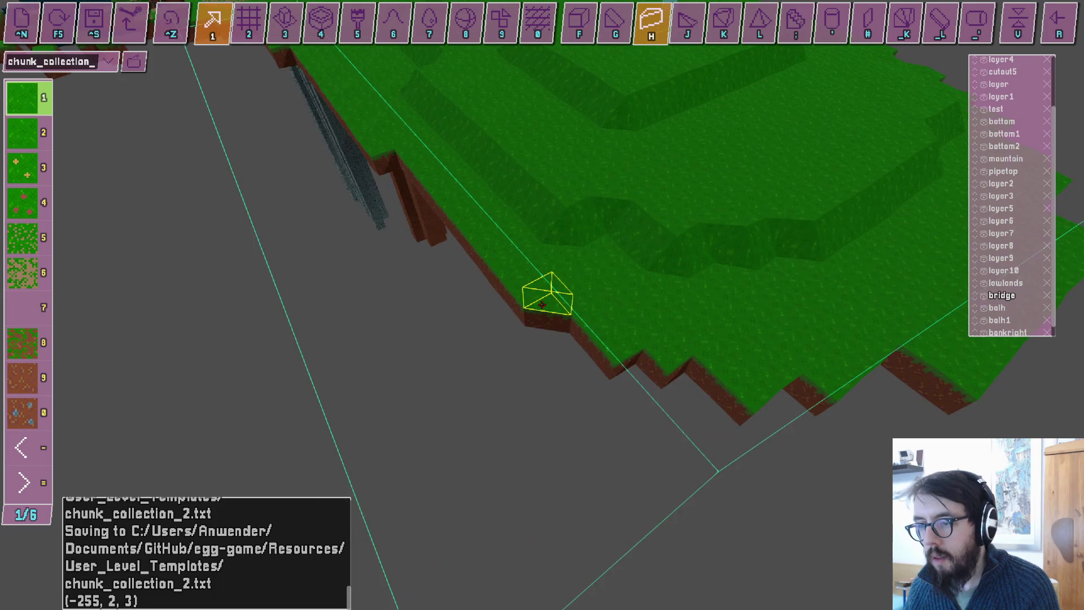
left_click(542, 305)
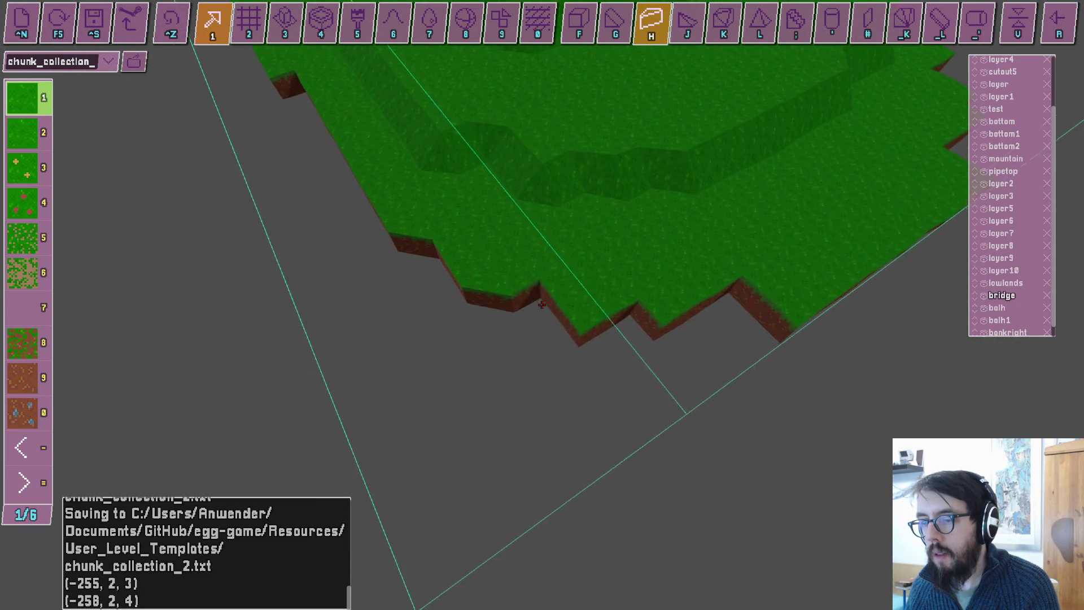
left_click(542, 305)
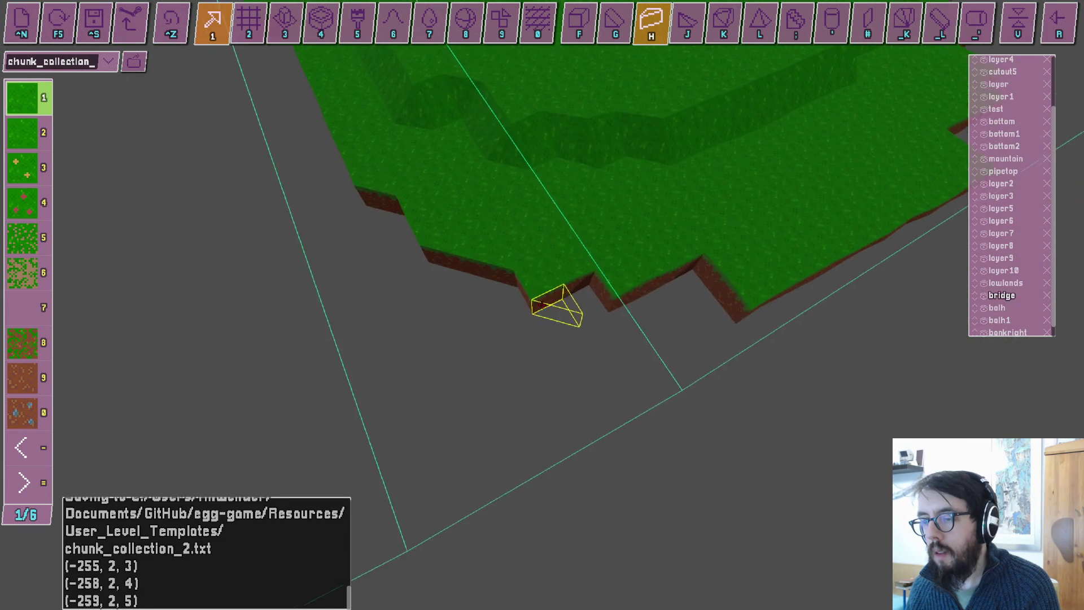
left_click(542, 305)
left_click(543, 305)
left_click(542, 305)
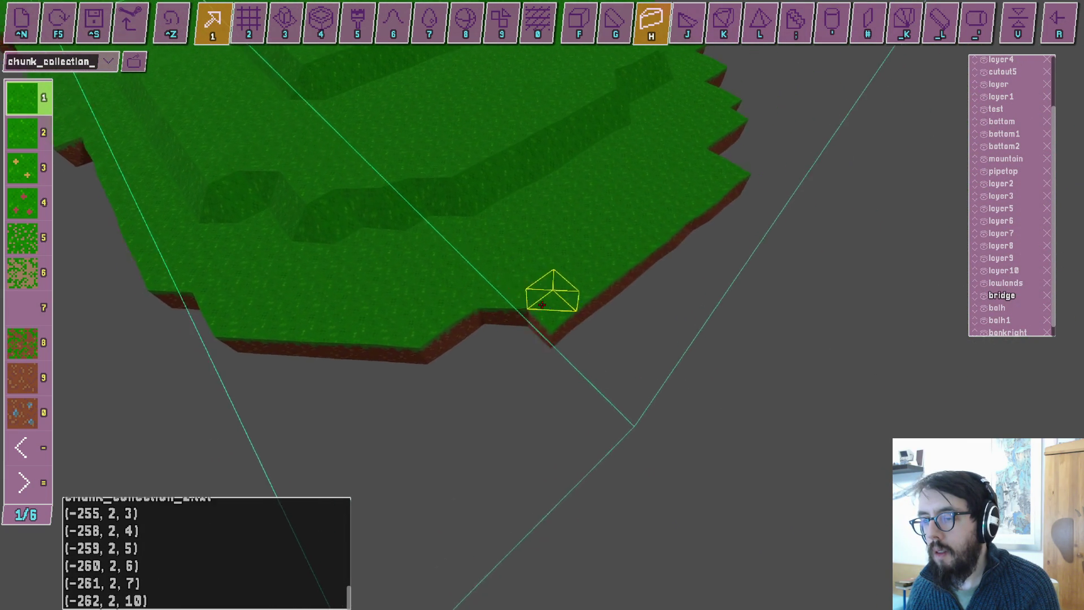
left_click(542, 305)
key("r")
key("r")
left_click(542, 305)
left_click(542, 305)
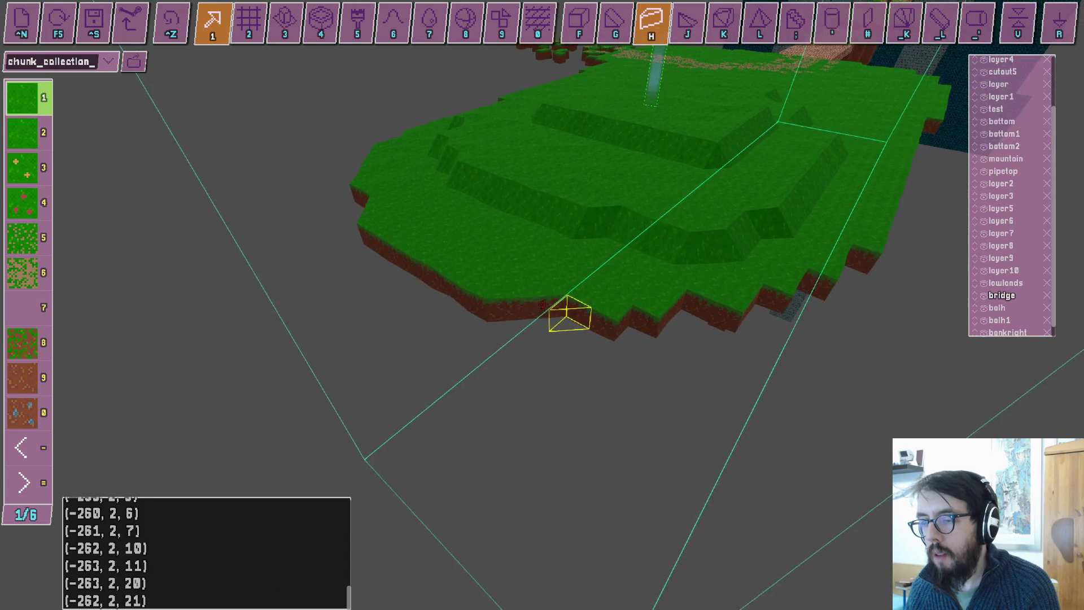
left_click(542, 305)
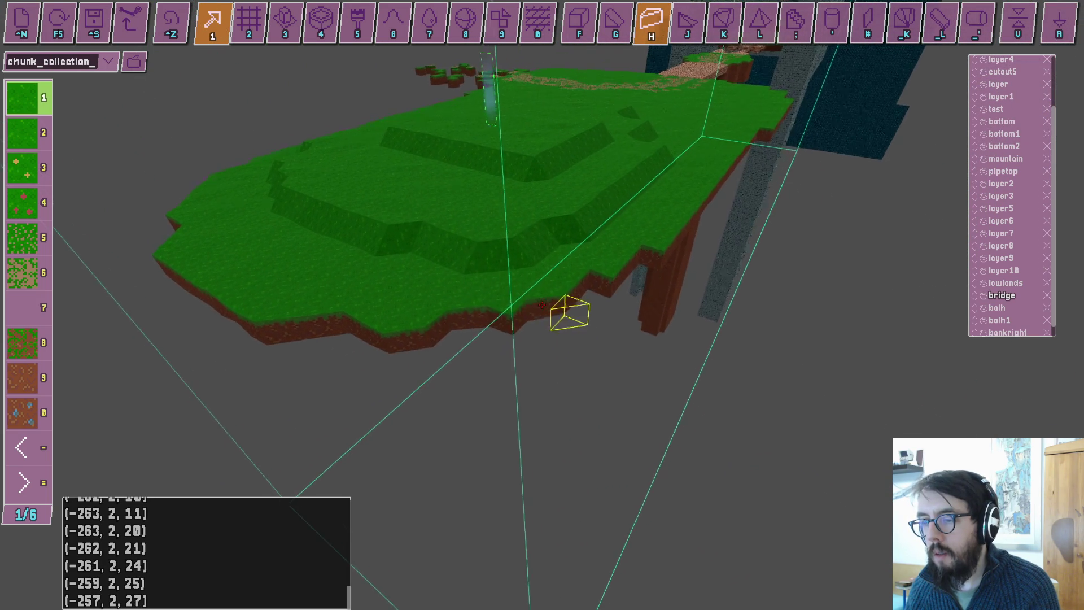
left_click(542, 305)
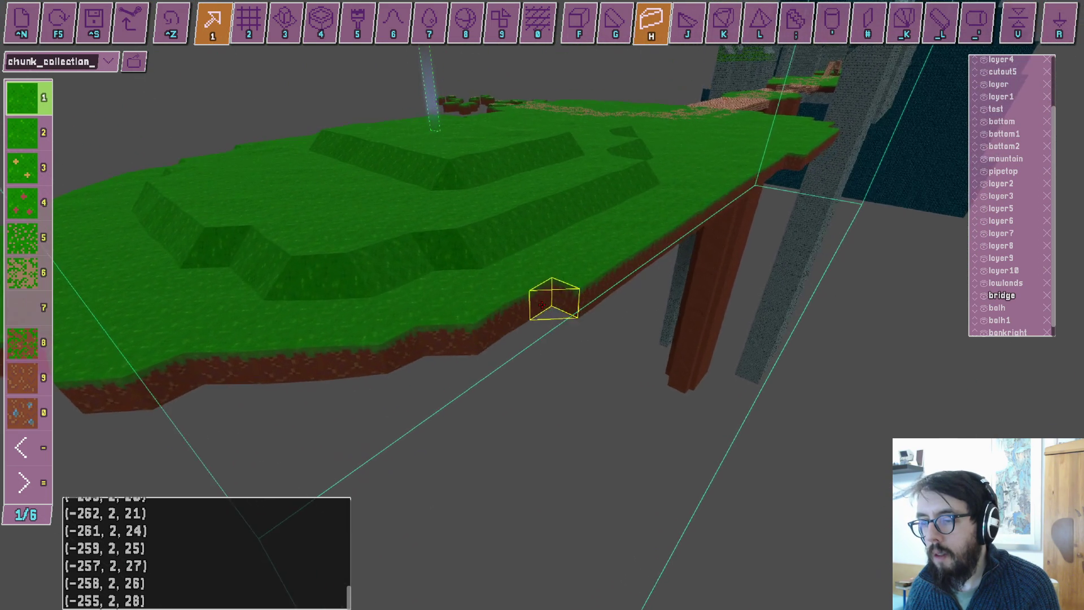
left_click(542, 305)
- Mark rim points past the bridge and around the front corner to close the loop, then save chunk_collection_2.txt
left_click(542, 305)
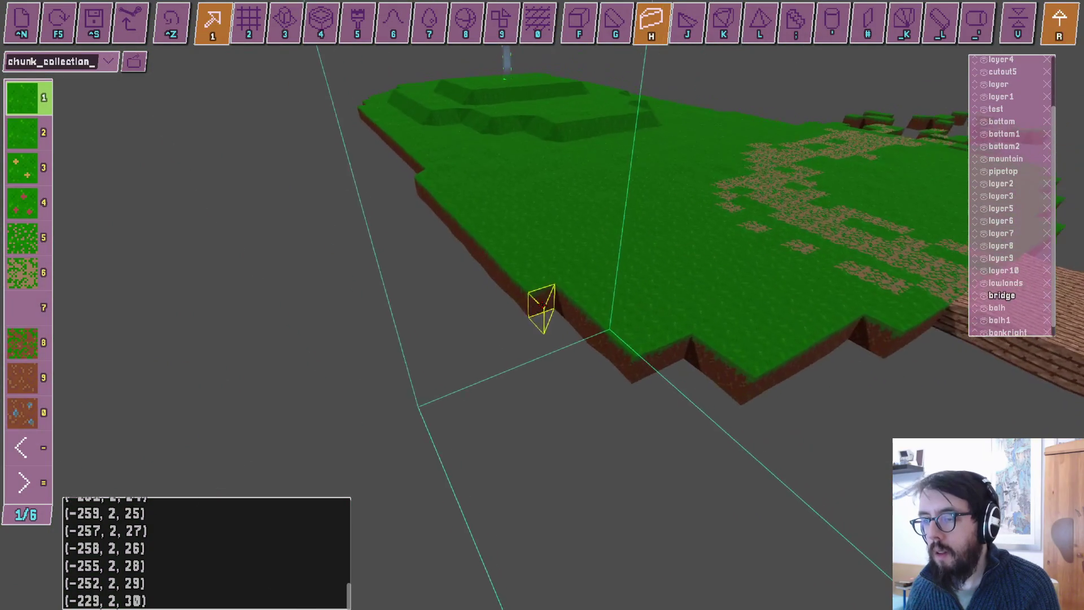
left_click(542, 305)
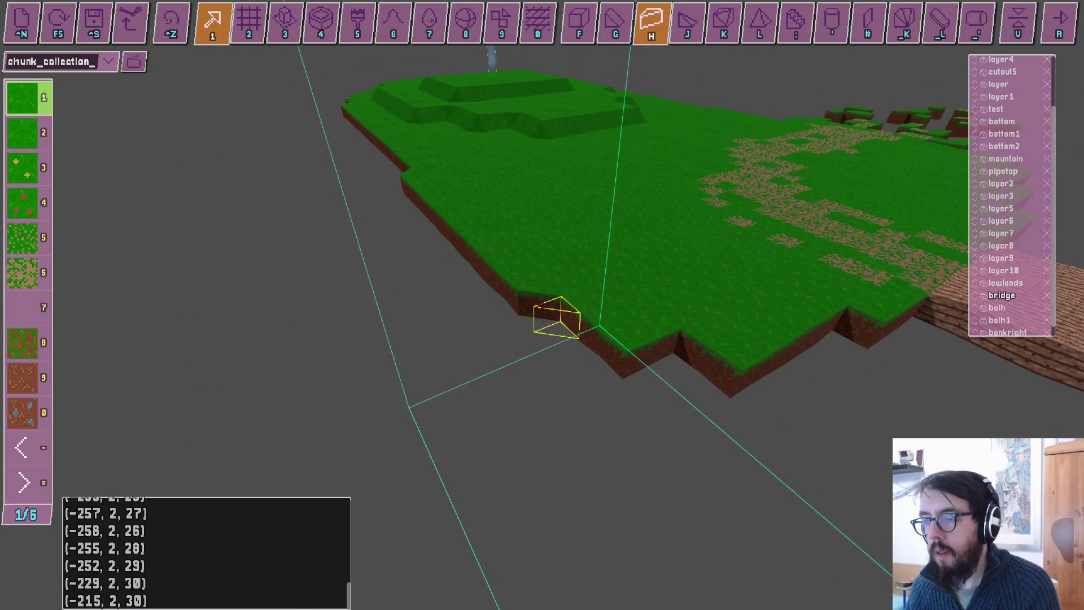
left_click(542, 305)
left_click(542, 305)
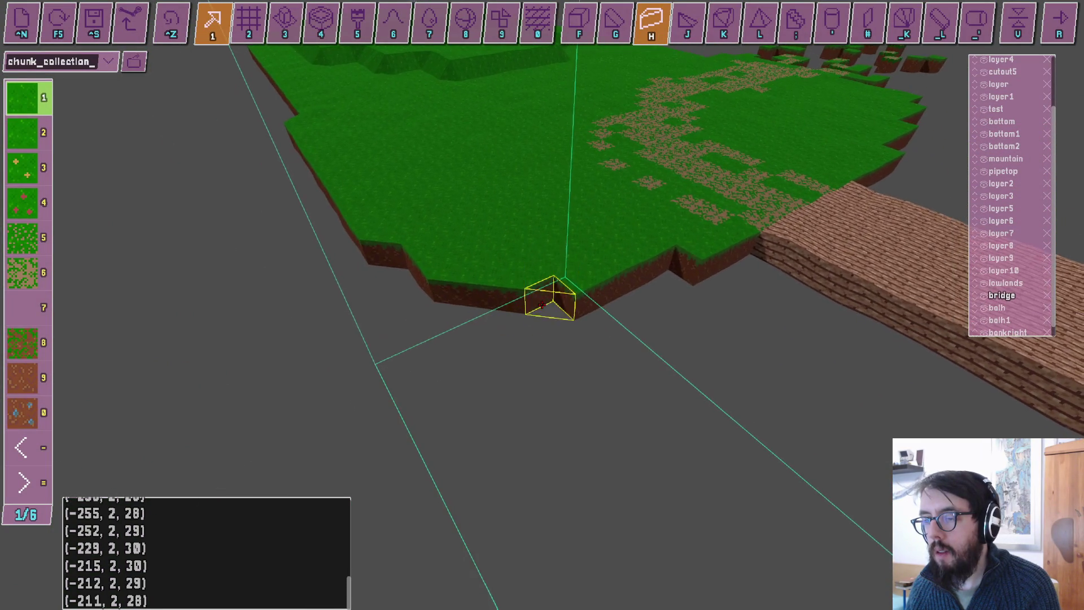
left_click(542, 305)
left_click(542, 305)
left_click(542, 305)
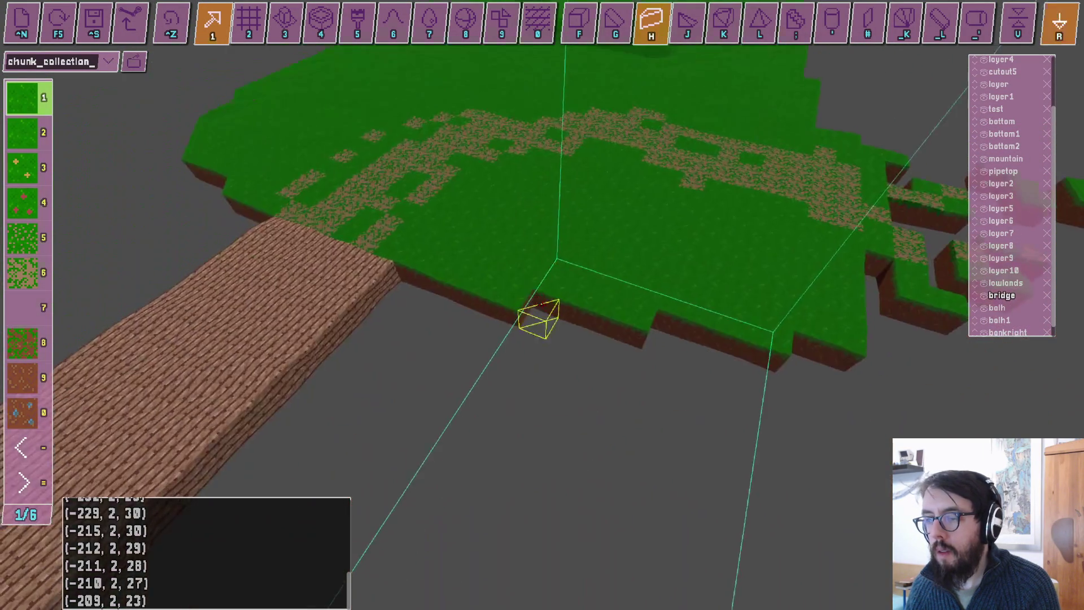
left_click(542, 305)
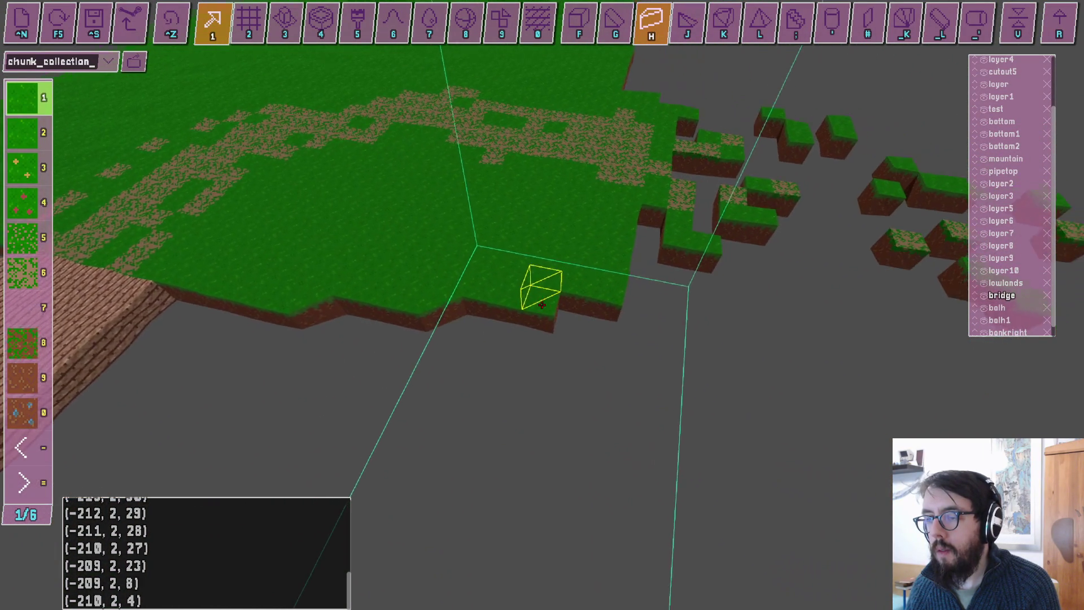
left_click(542, 304)
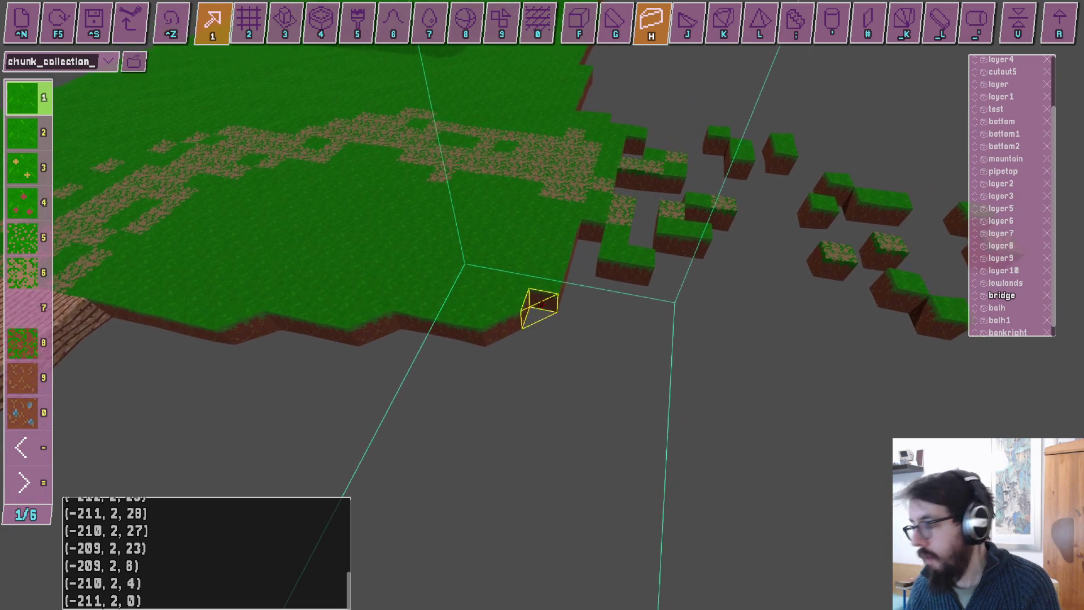
left_click(542, 305)
key("ctrl+s")
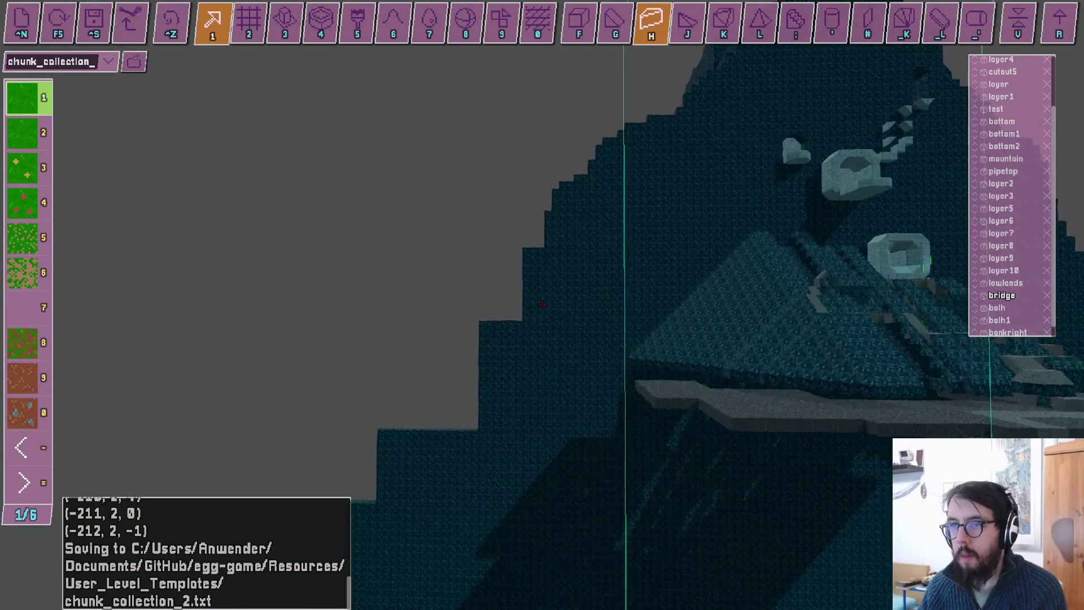
- Return to teal rock box placement, undo the last four voxels, and outline a tall 2x7 block up the cliff
key("f")
key("2")
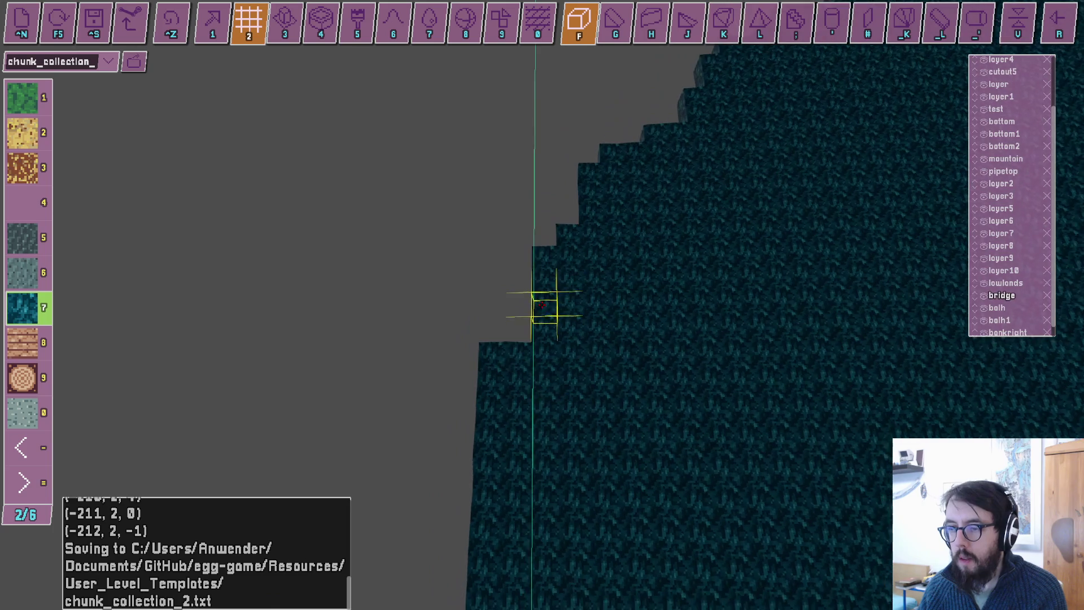
key("ctrl+z")
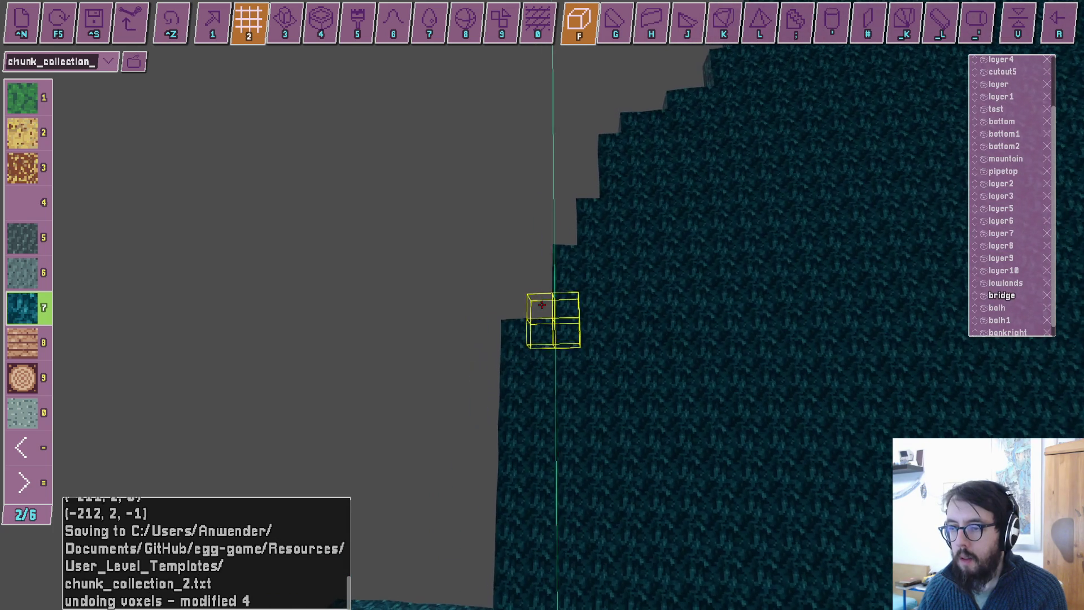
left_click_drag(541, 305, 541, 305)
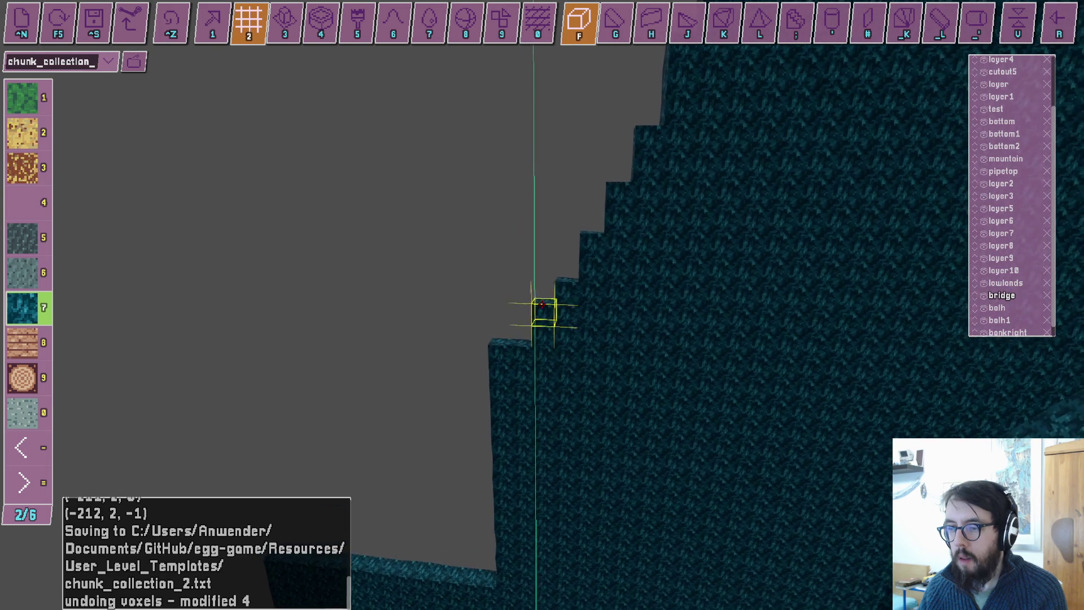
- Swing the view along the cliff, over the castle bridge, to the starting grass island
left_click_drag(541, 305, 541, 305)
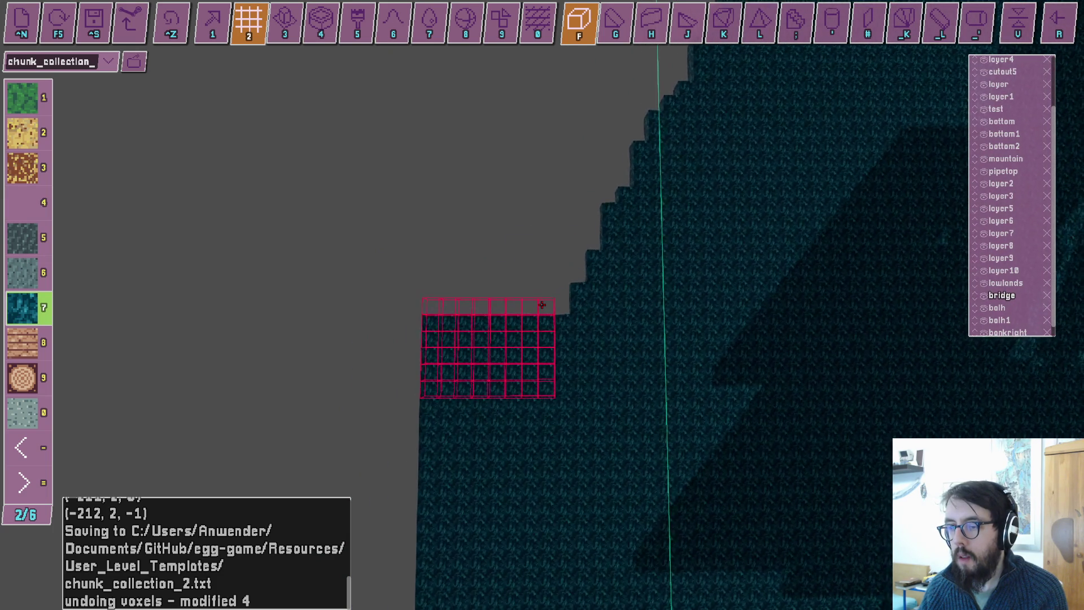
left_click_drag(542, 304, 541, 305)
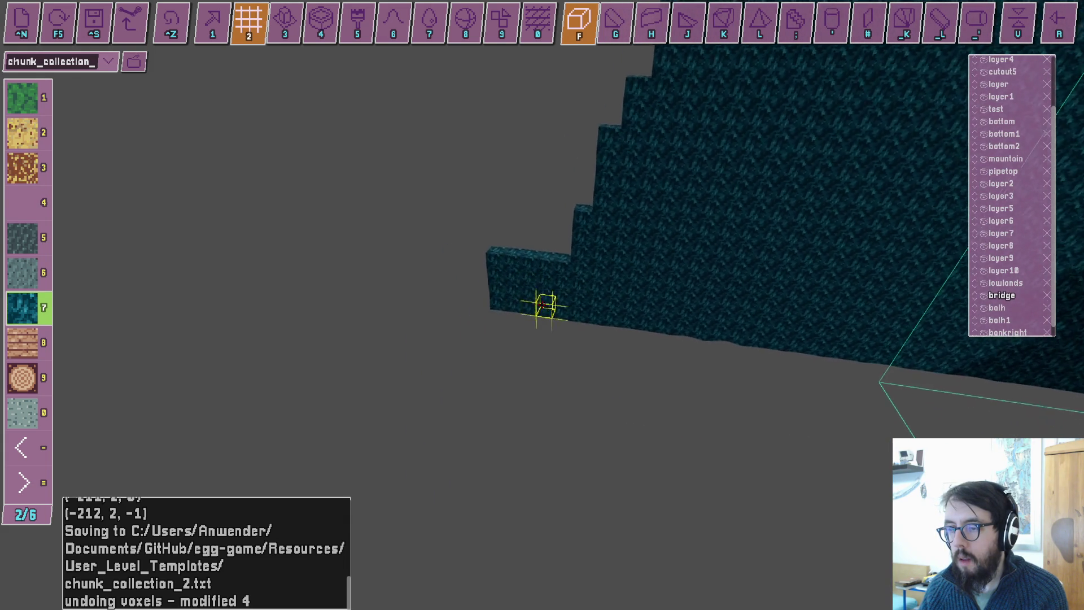
key("a")
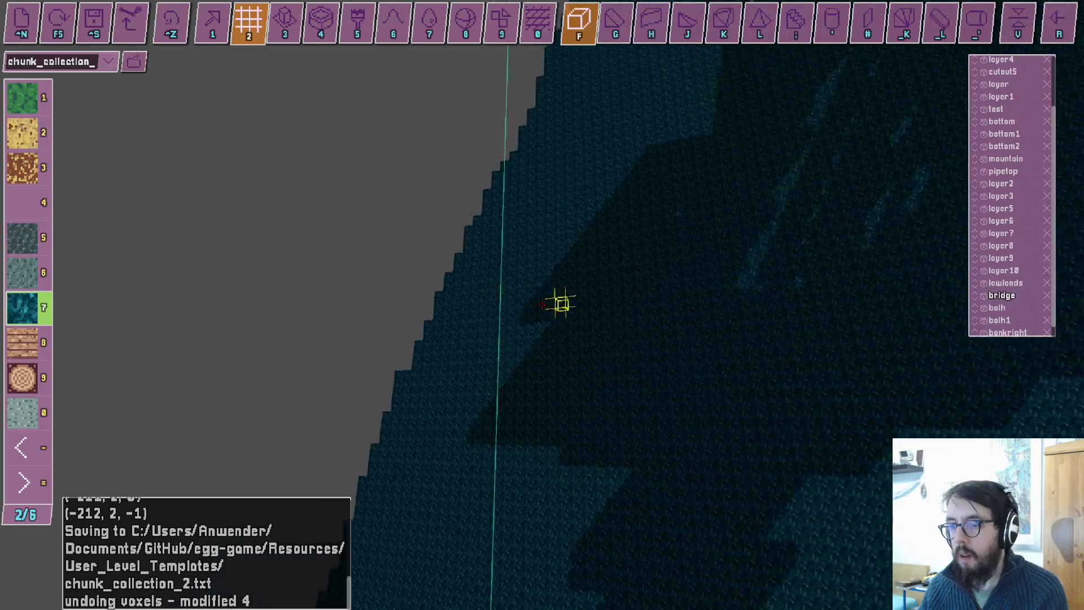
key("s")
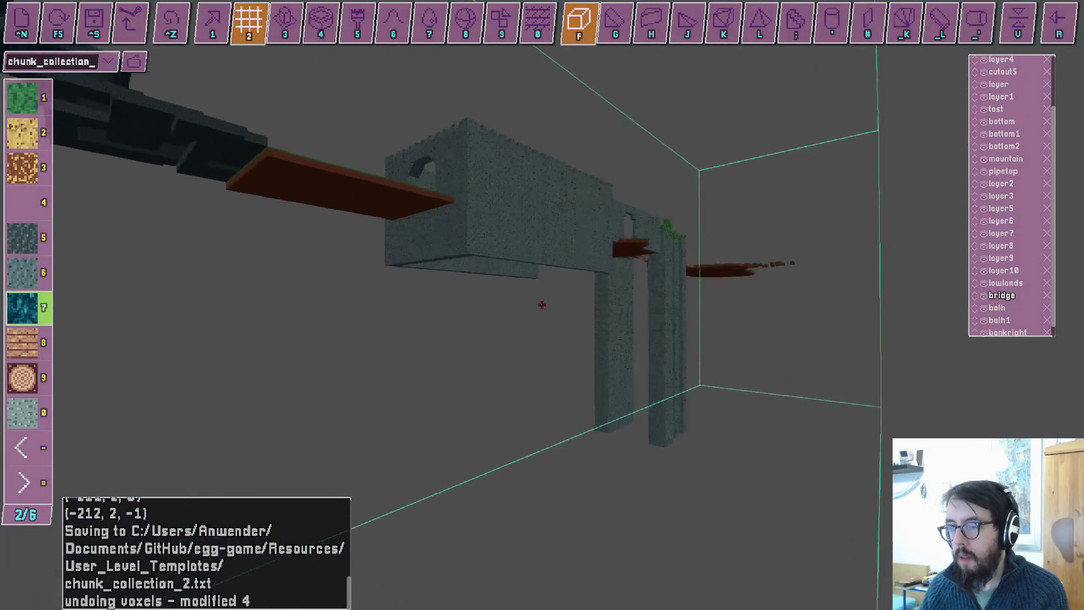
key("s")
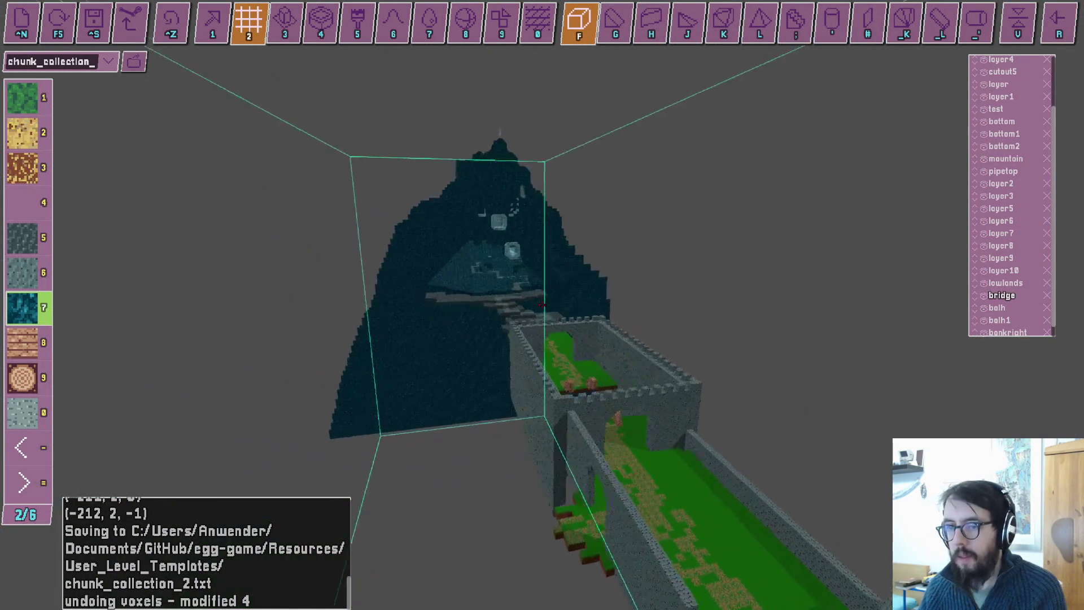
key("w")
key("w")
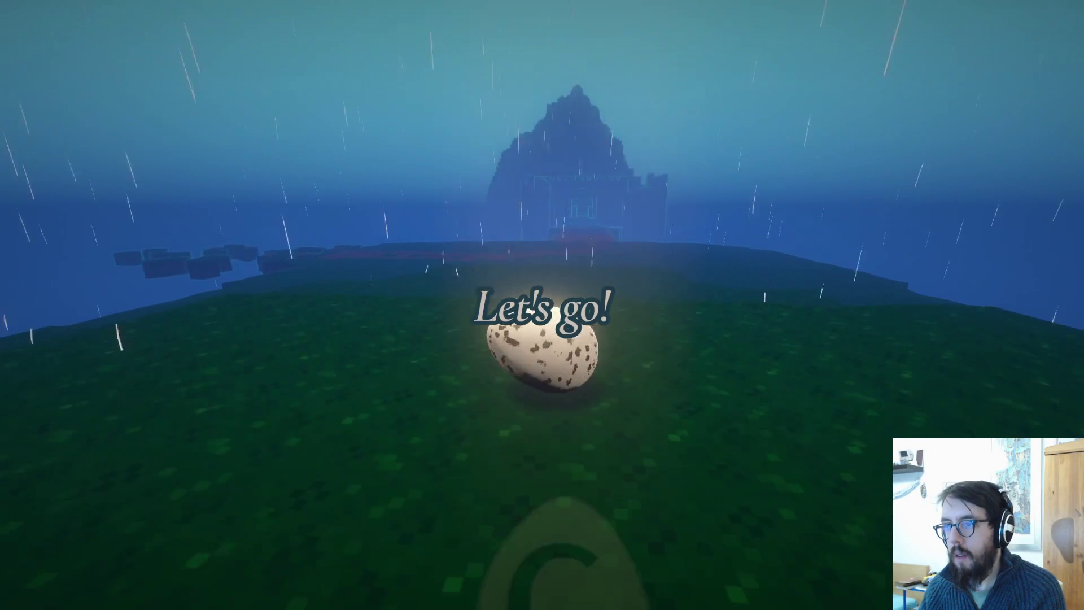
- Leave the playtest, zoom toward the teal mountain, and outline a short voxel column beside its wall
key("Escape")
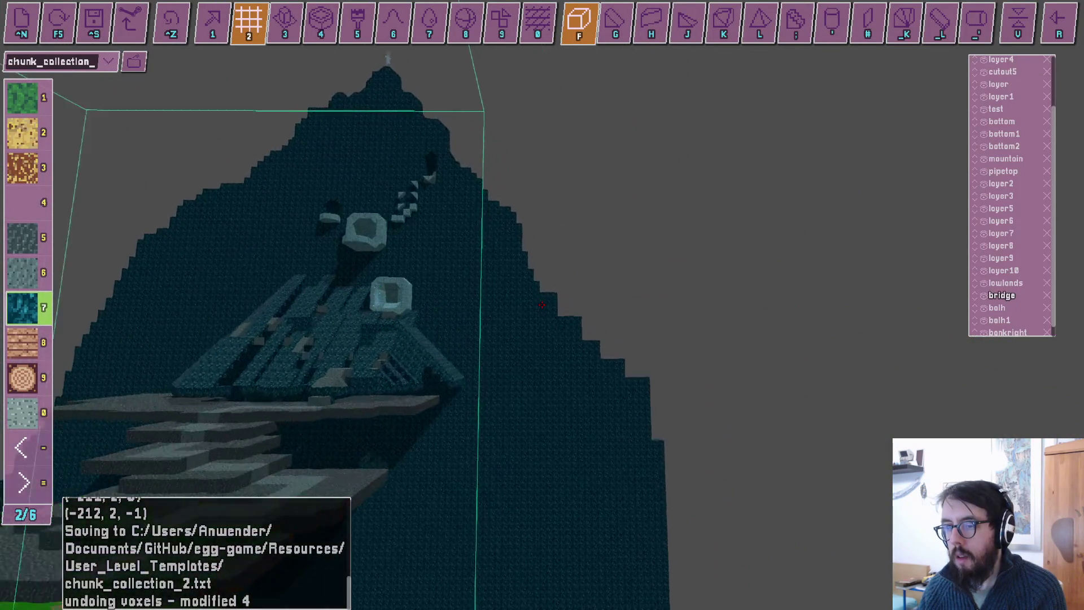
scroll(541, 305, "up", 5)
mouse_move(539, 303)
left_mouse_down()
mouse_move(532, 295)
mouse_move(542, 305)
left_mouse_up()
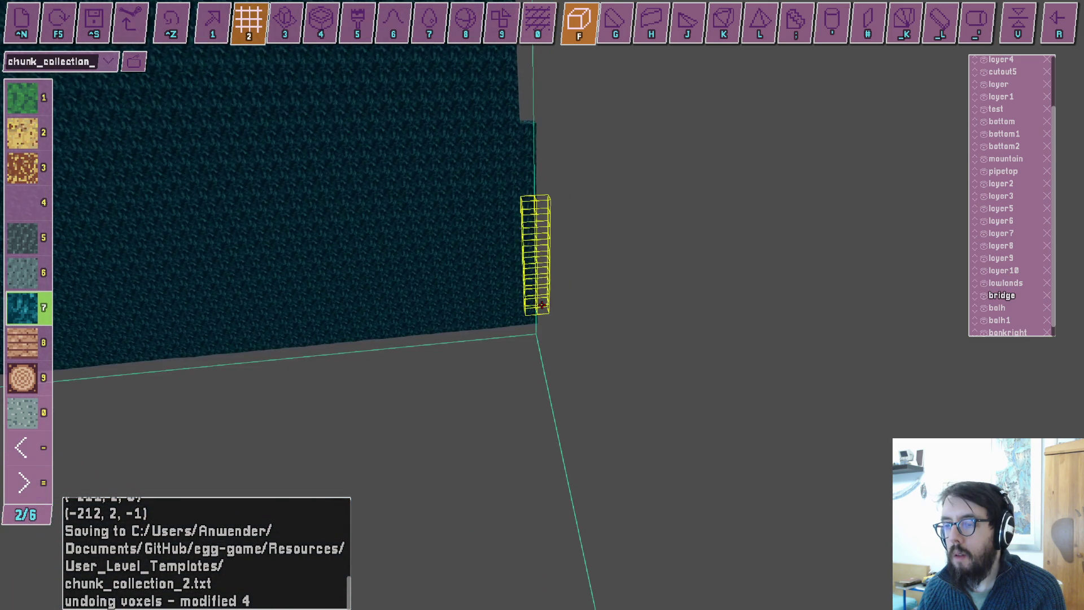
- Save the chunk to chunk_collection_2.txt and start a playtest from the grassy island
key("s")
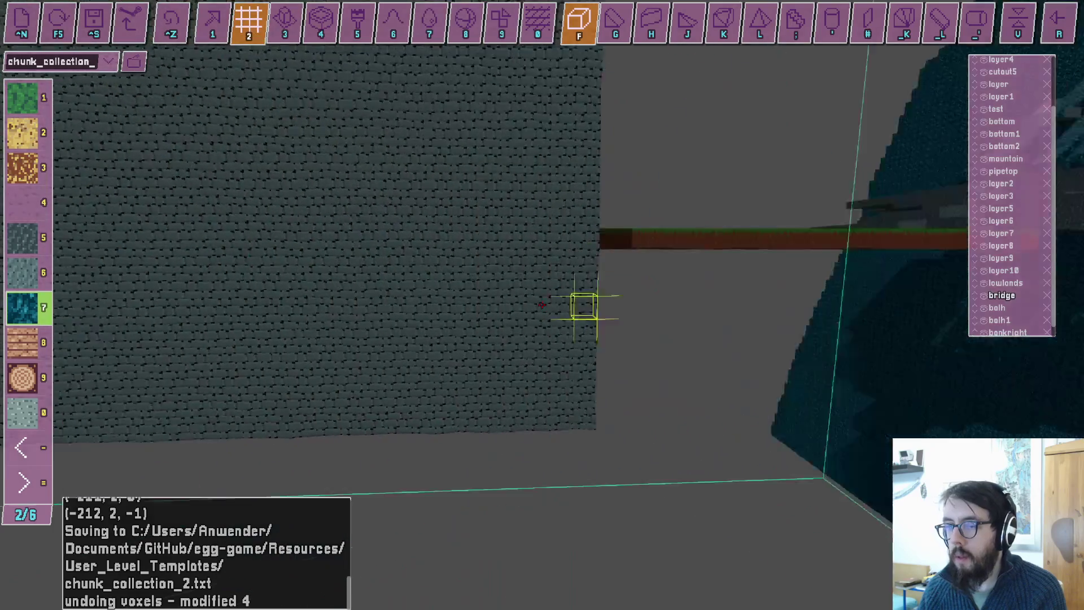
key("ctrl+s")
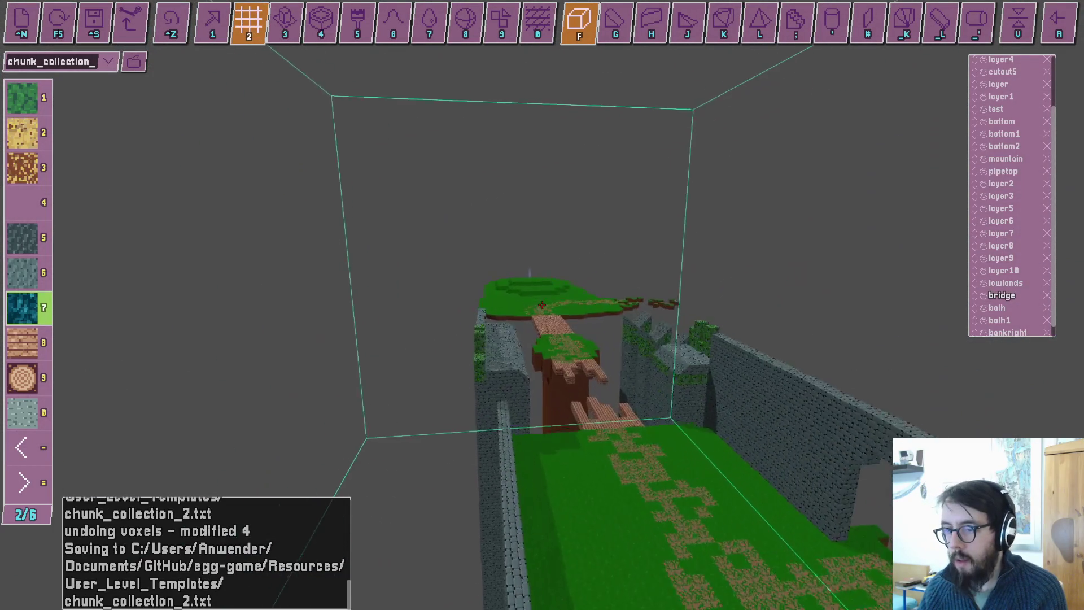
key("w")
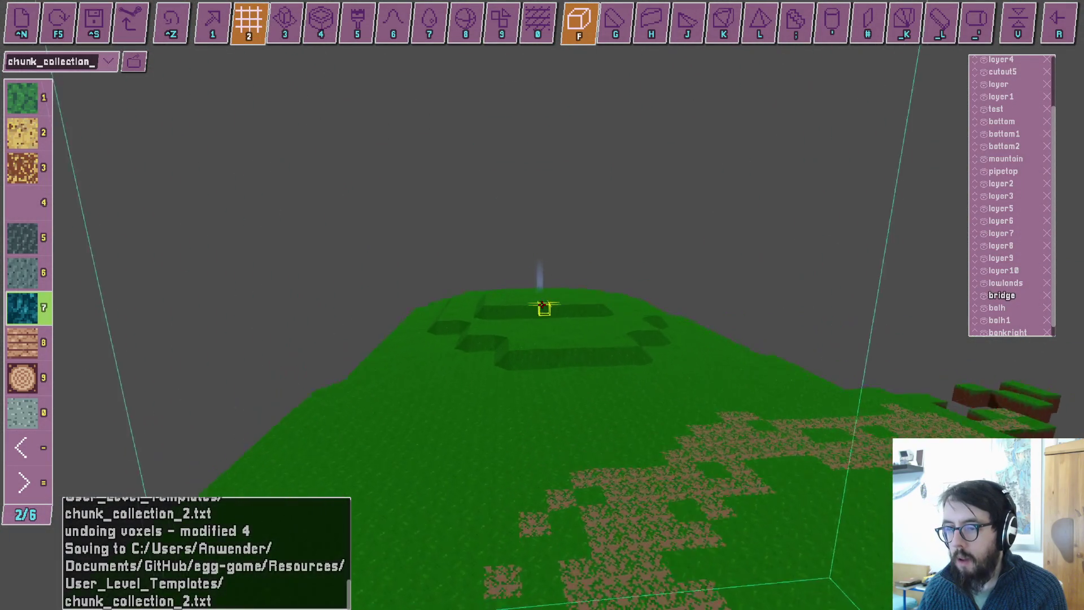
key("F5")
- Roll the egg across the grass and over the long wooden bridge toward the castle
key("w")
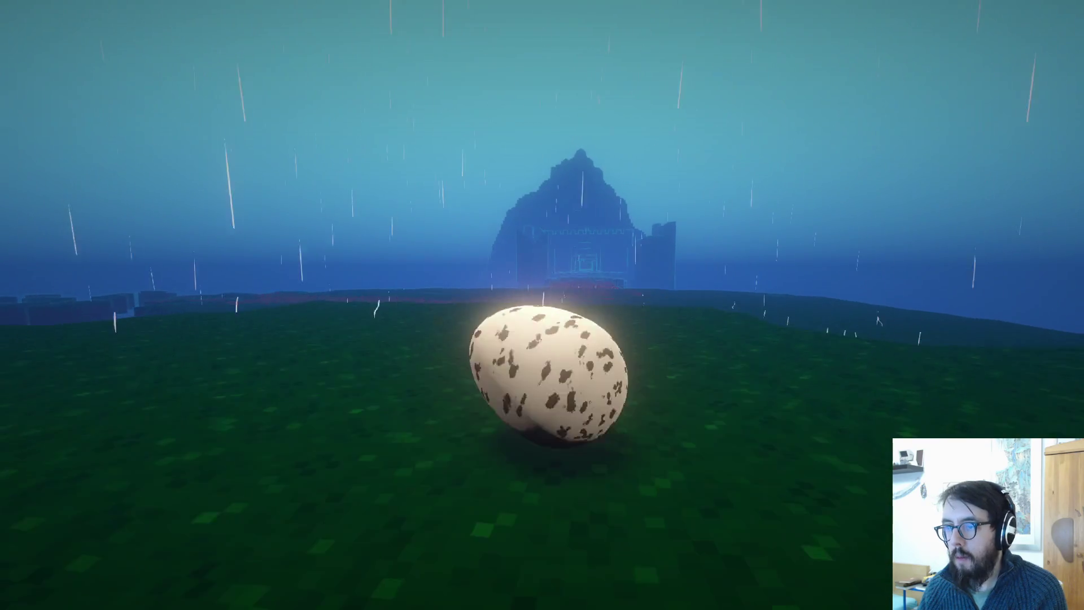
key("w")
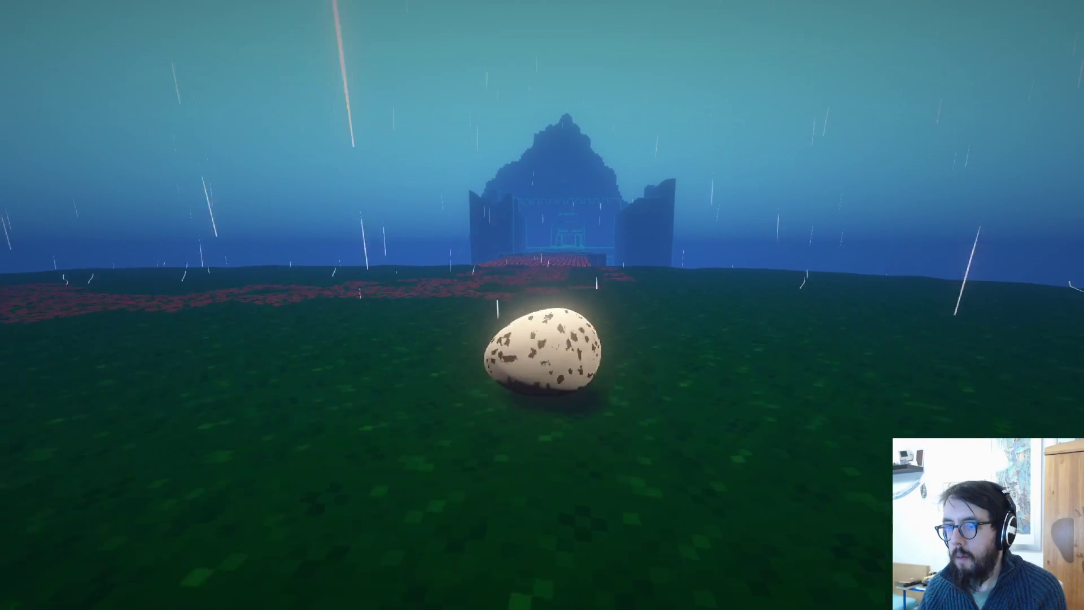
key("w")
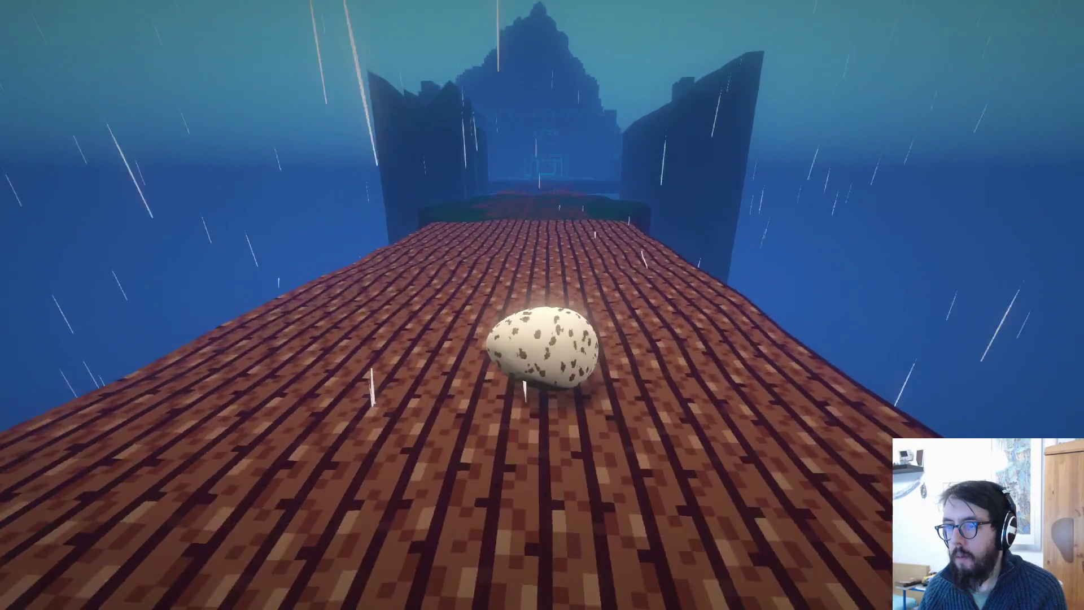
key("w")
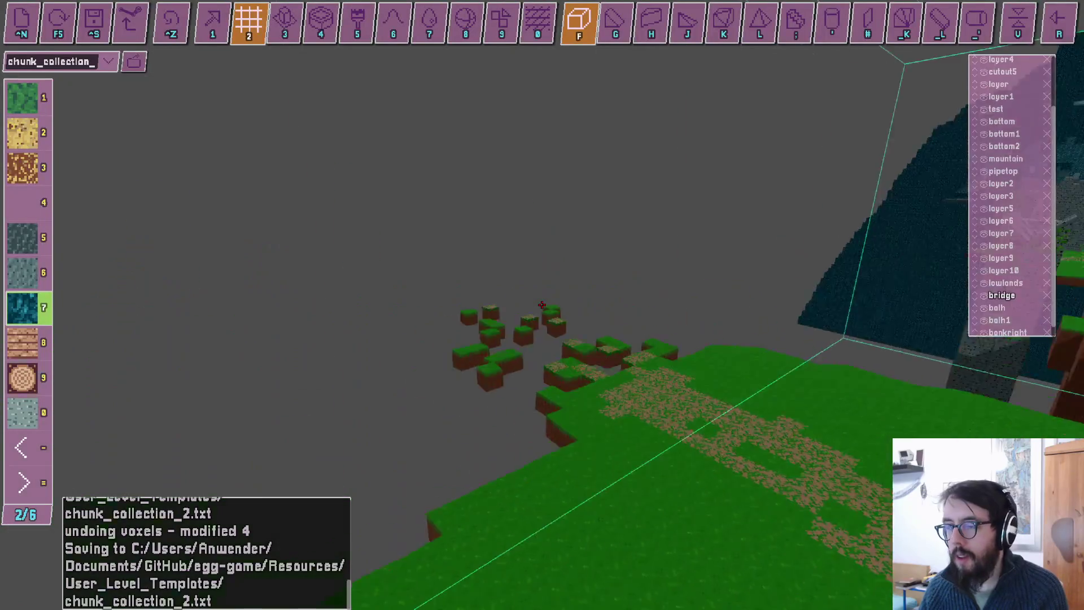
key("w")
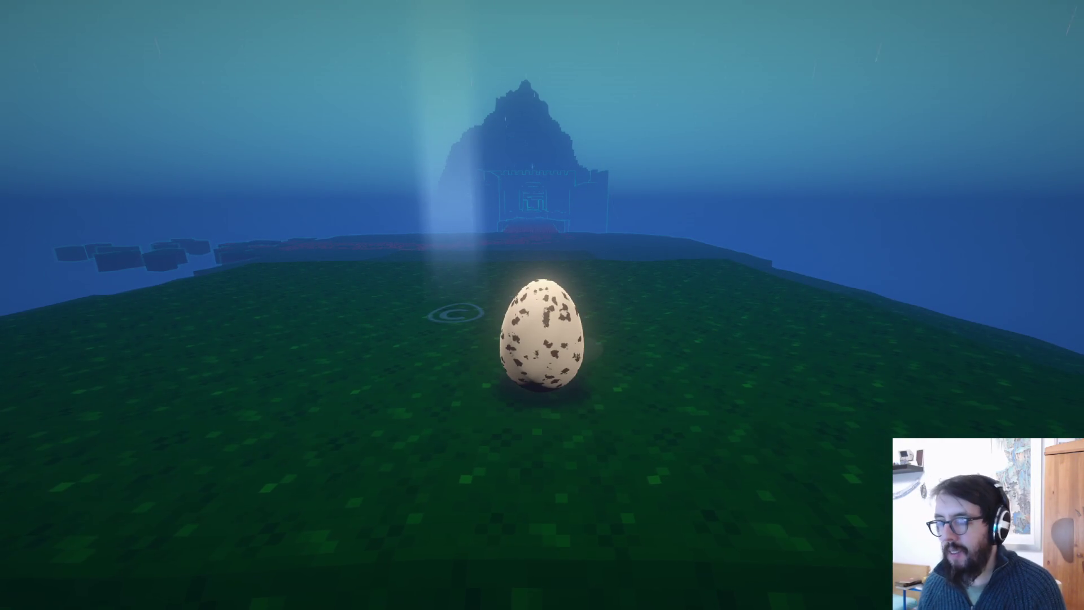
- Restart the run, jumping the egg past the brick bridge and across the water gap
key("d")
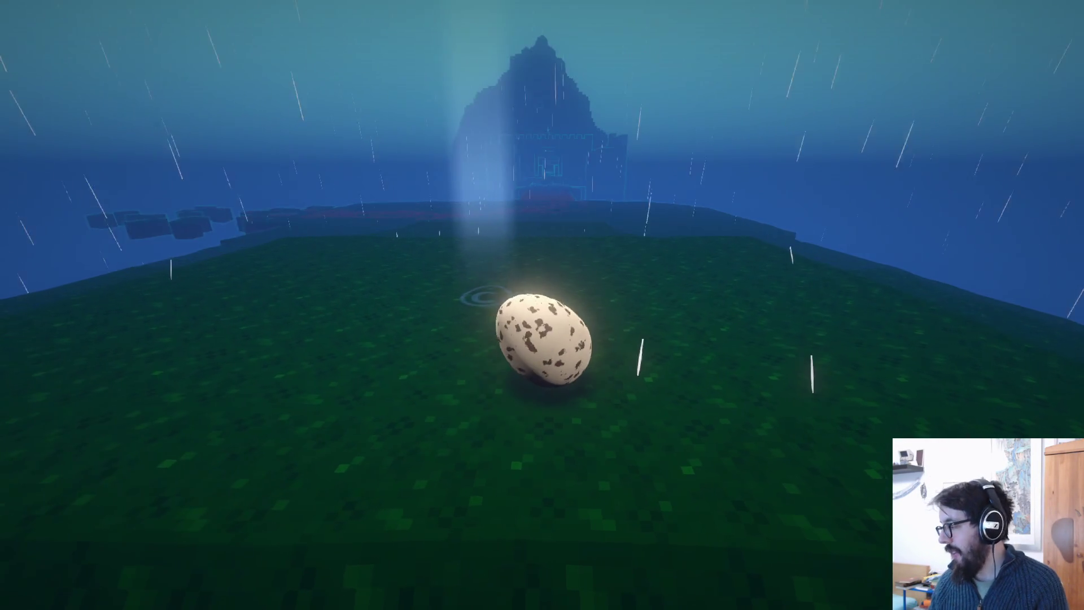
key("w")
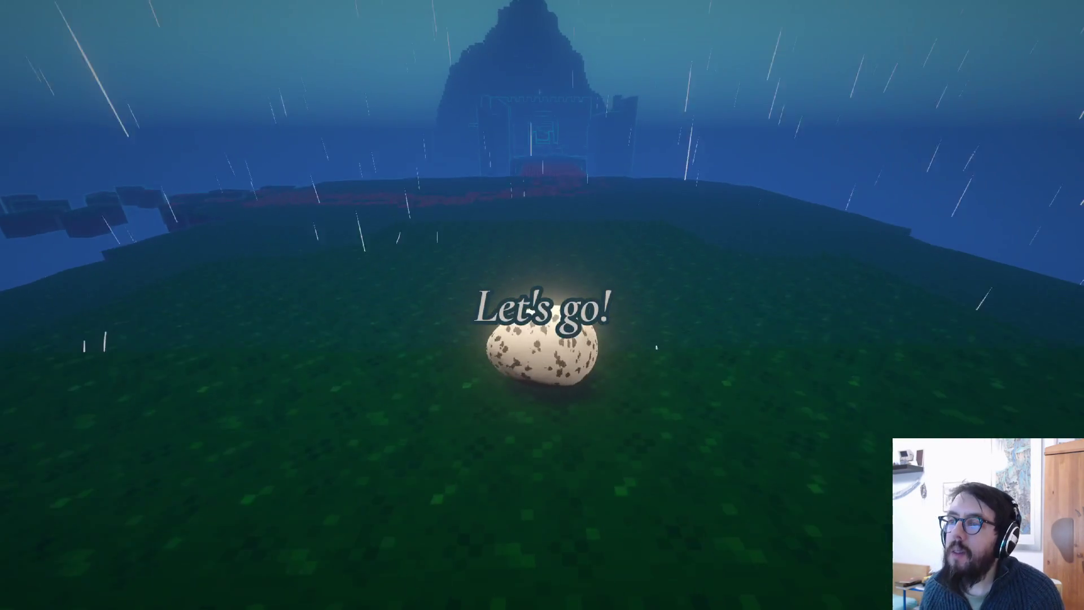
key("space")
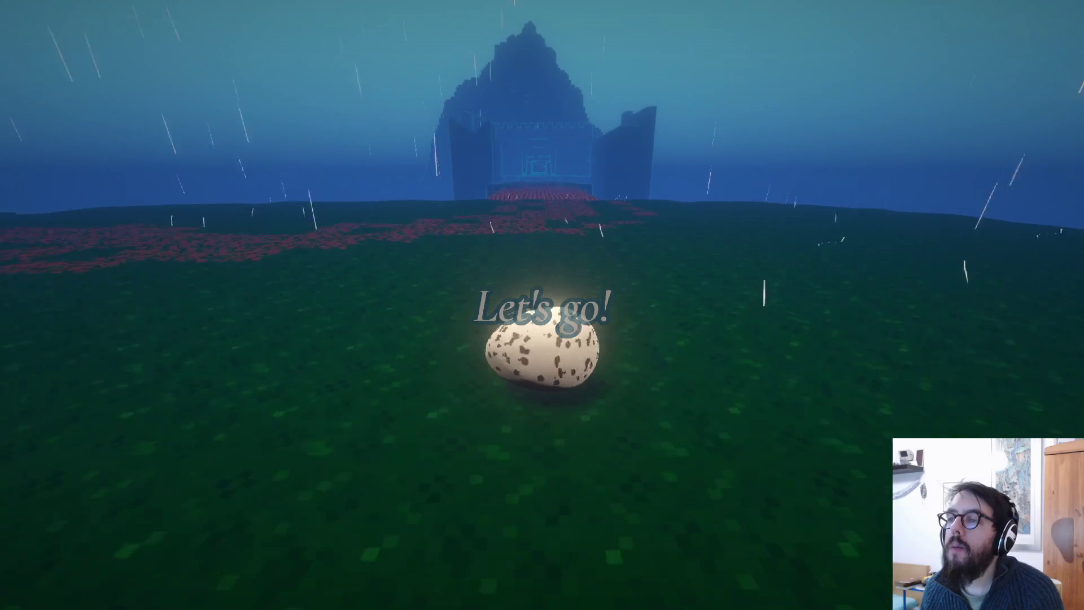
key("w")
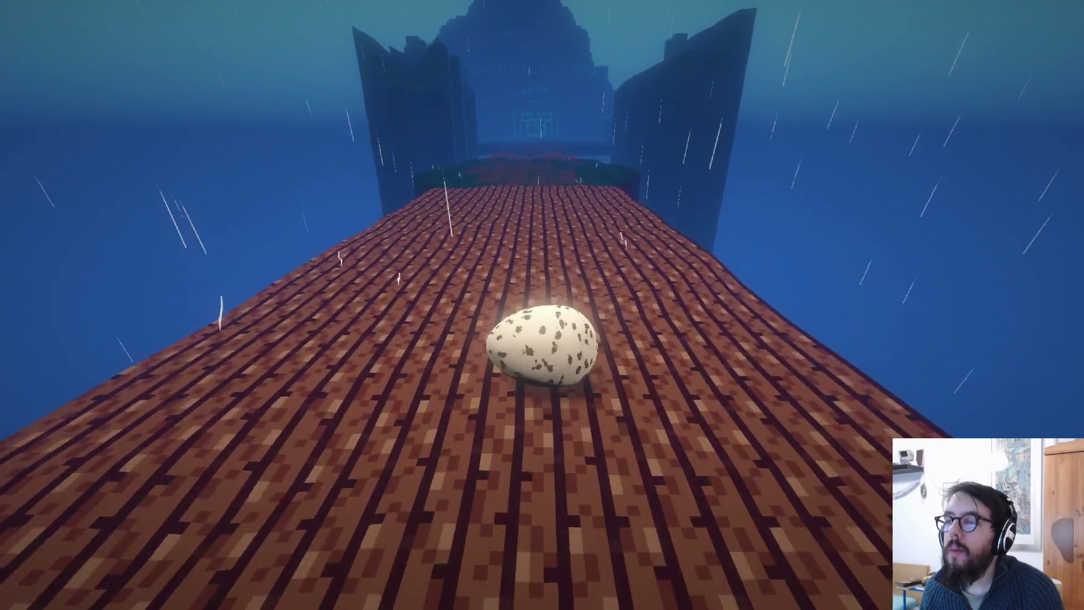
key("w")
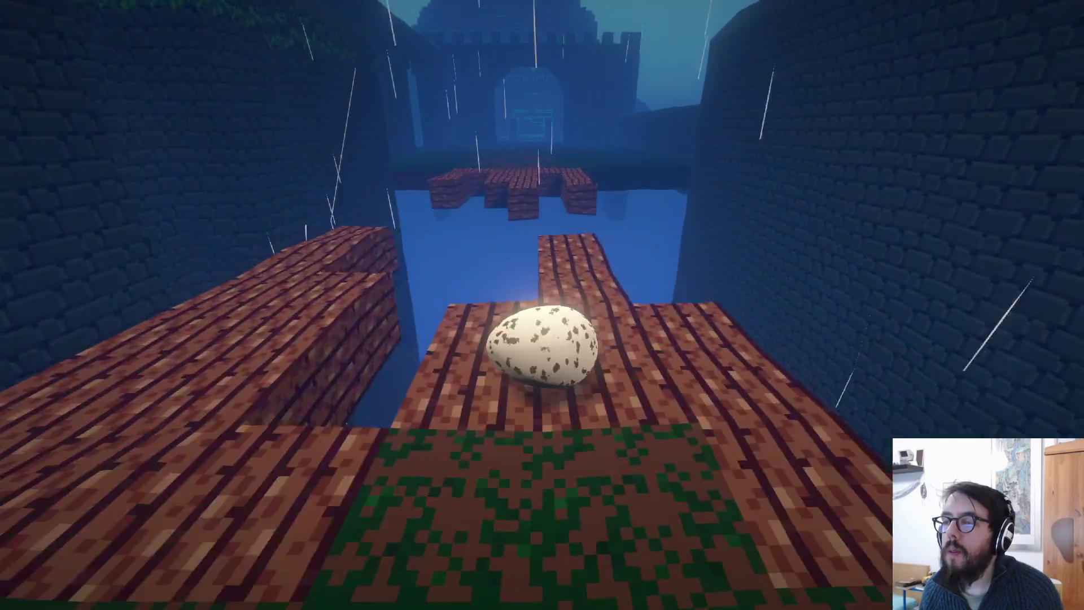
key("space")
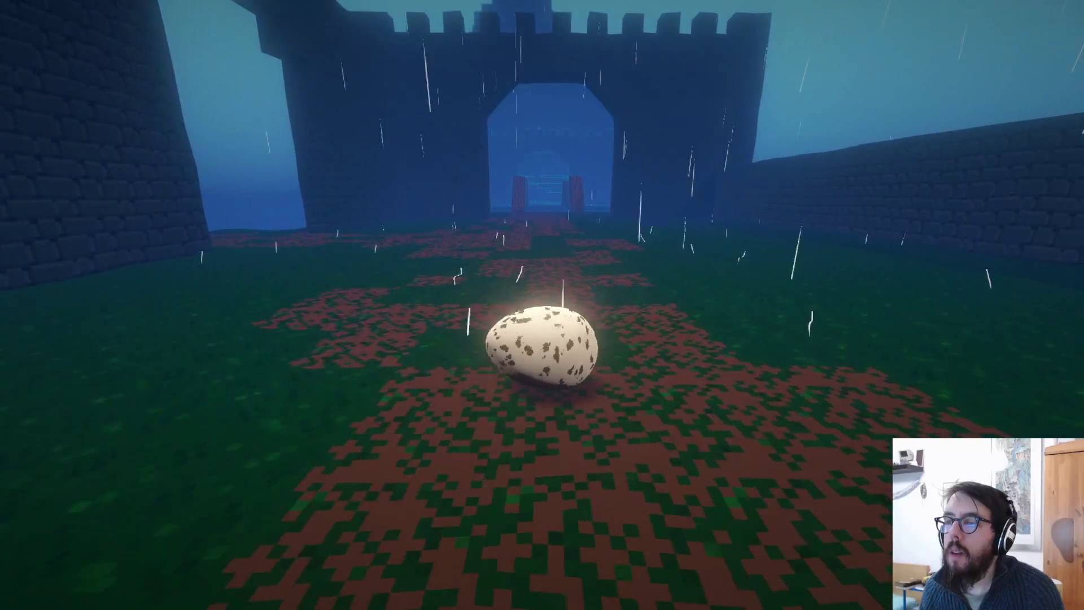
key("w")
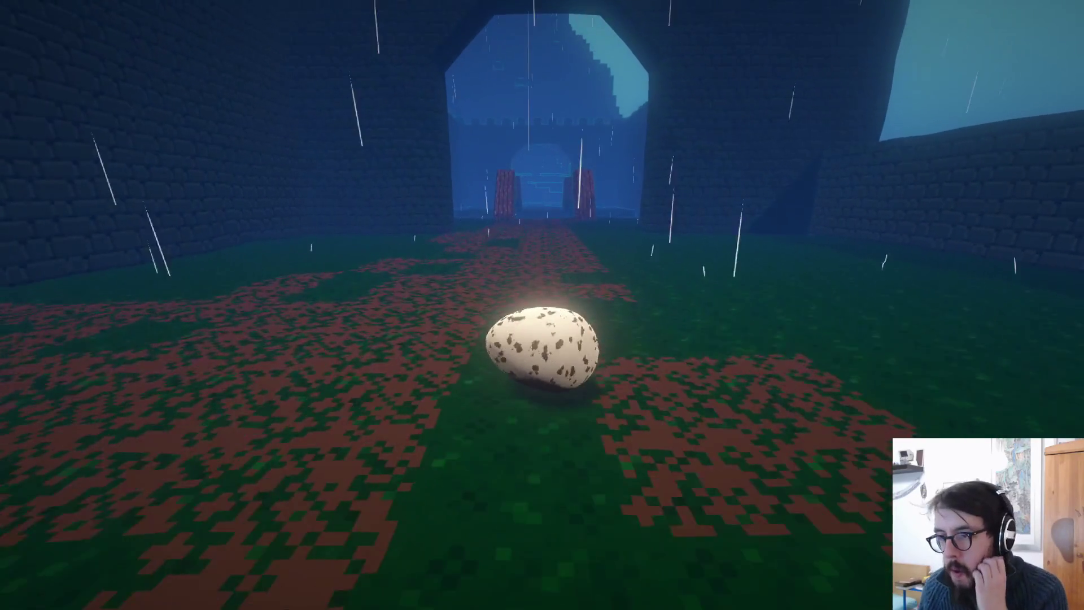
- Steer the egg between the brick pillars, over the plank bridges and into the castle courtyard
key("a")
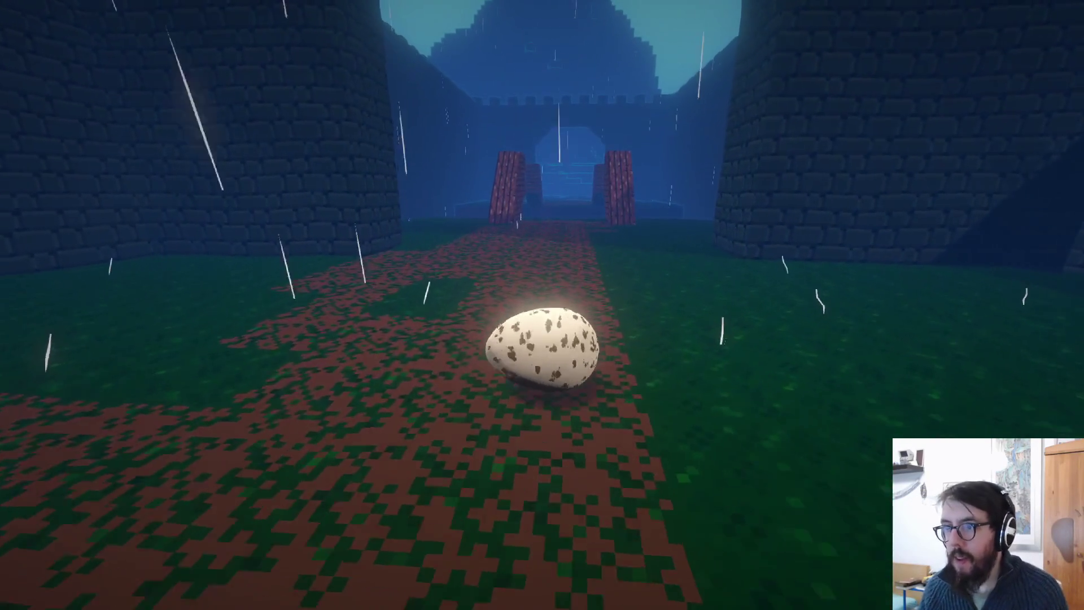
key("w")
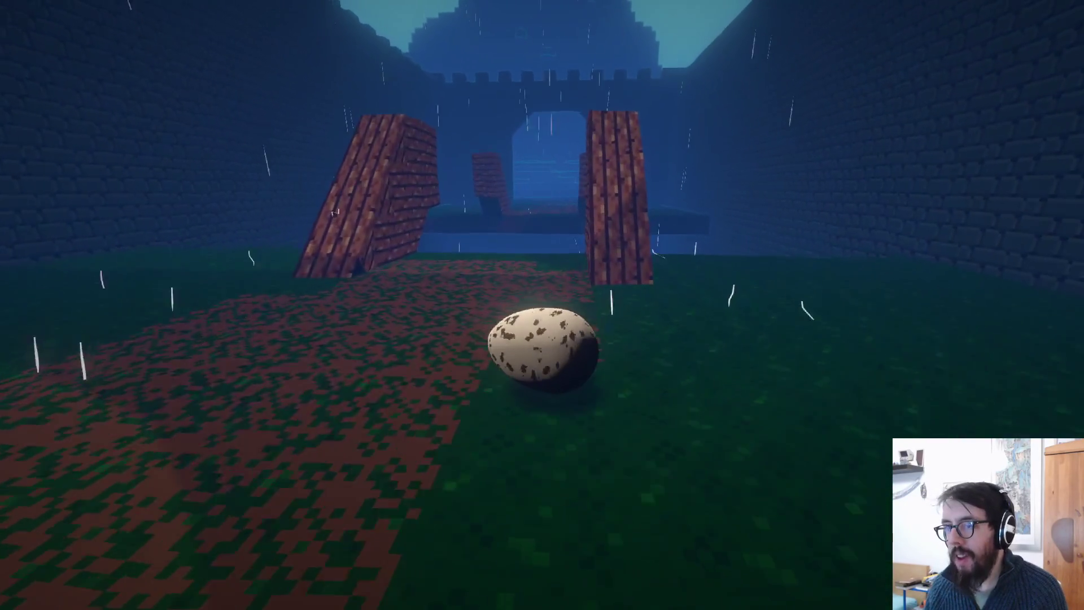
key("w")
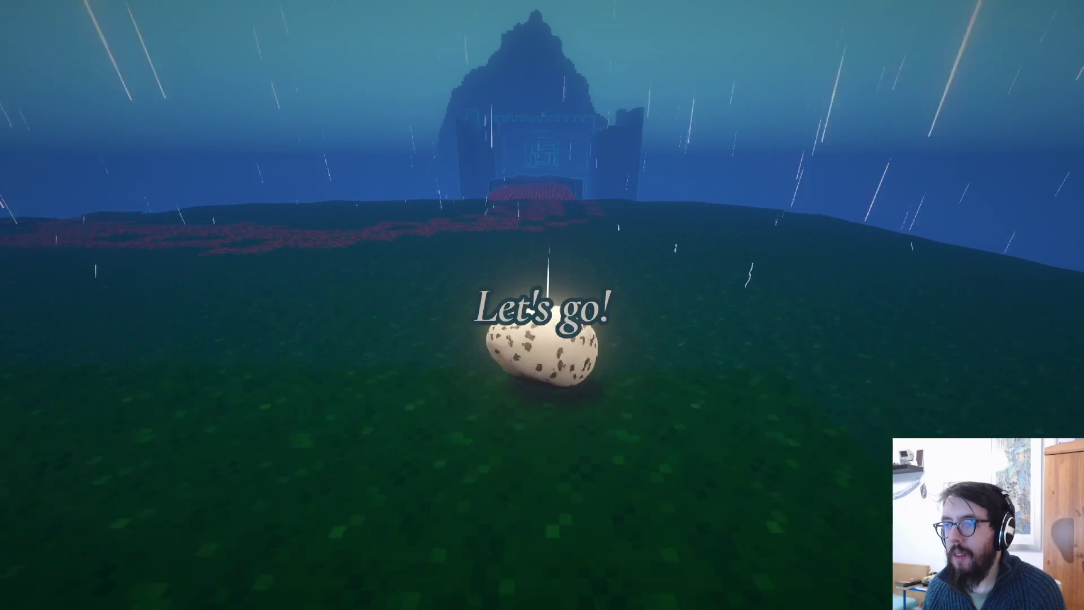
key("w")
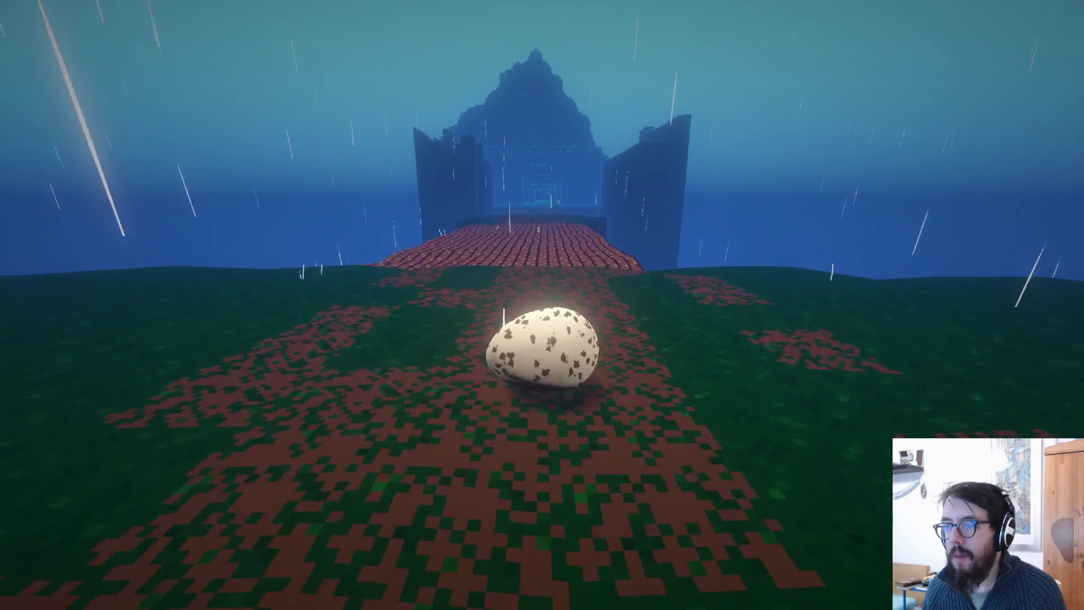
key("w")
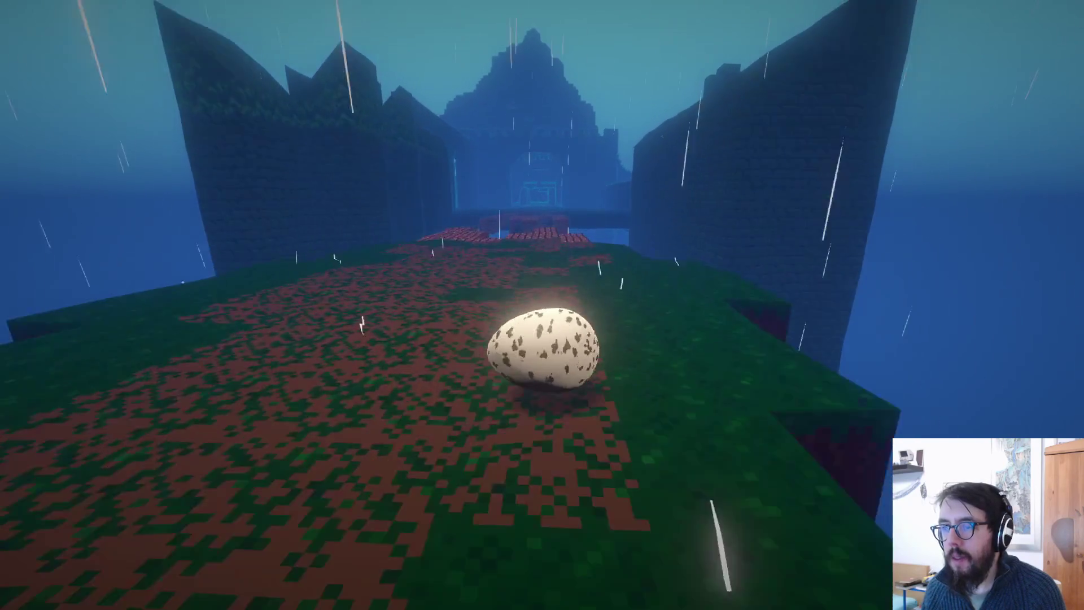
key("w")
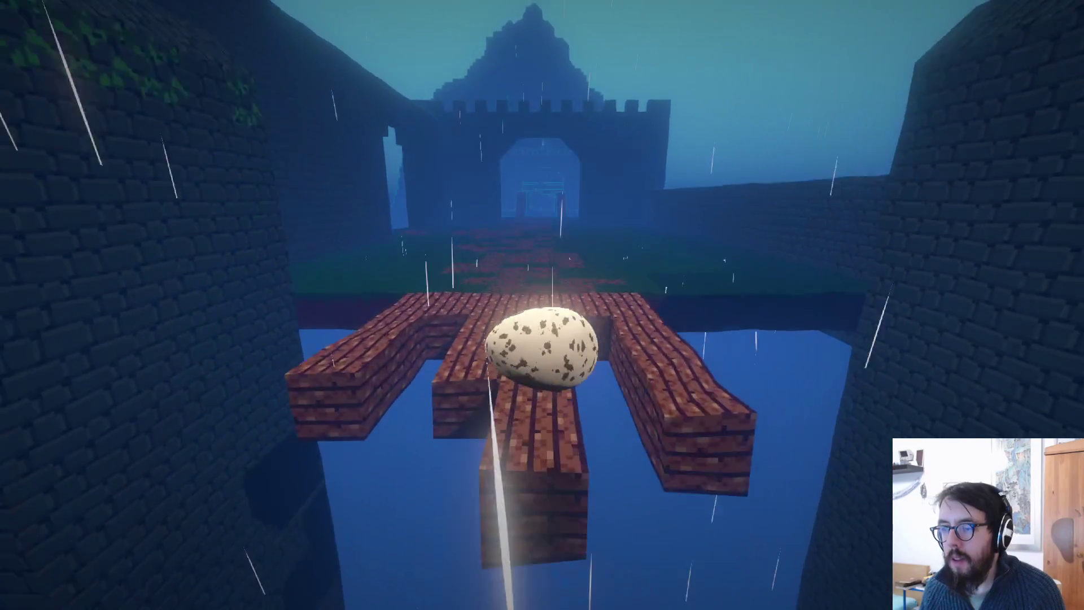
key("w")
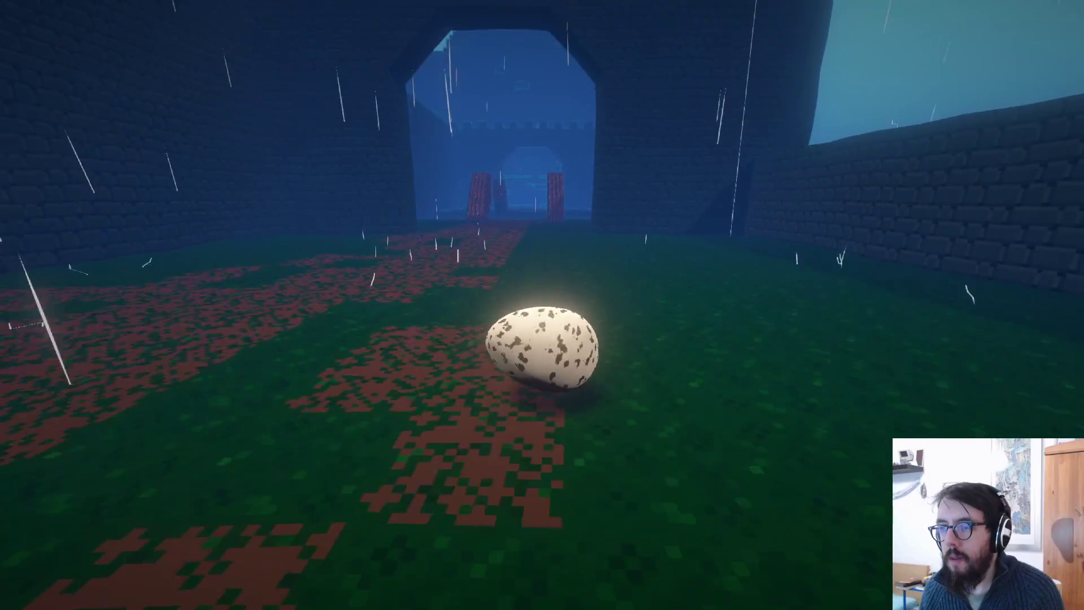
key("w")
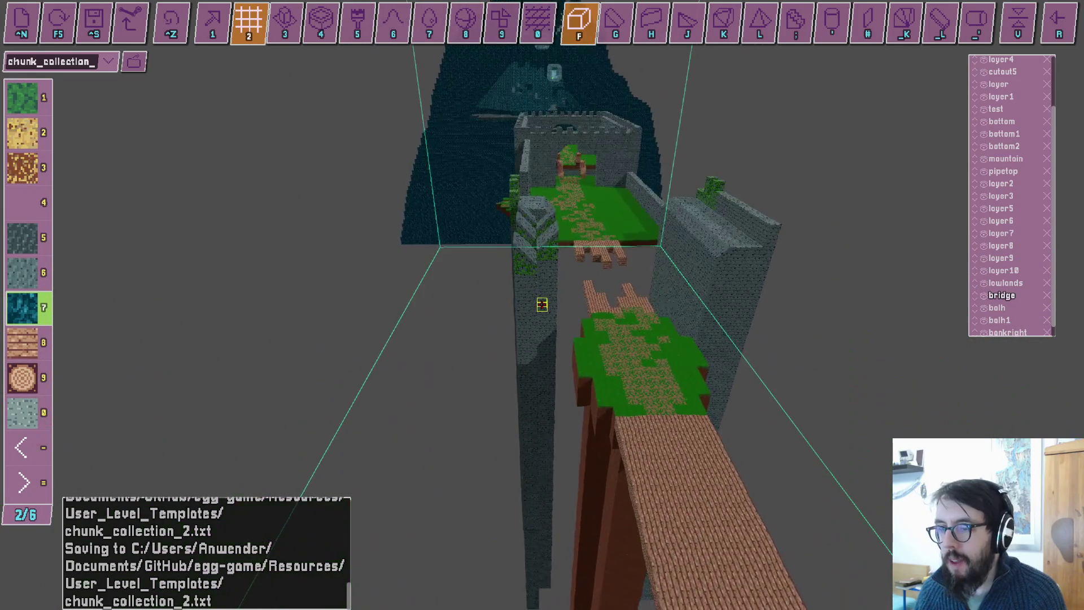
- Place a long stone-block wall across the grass island
key("equal")
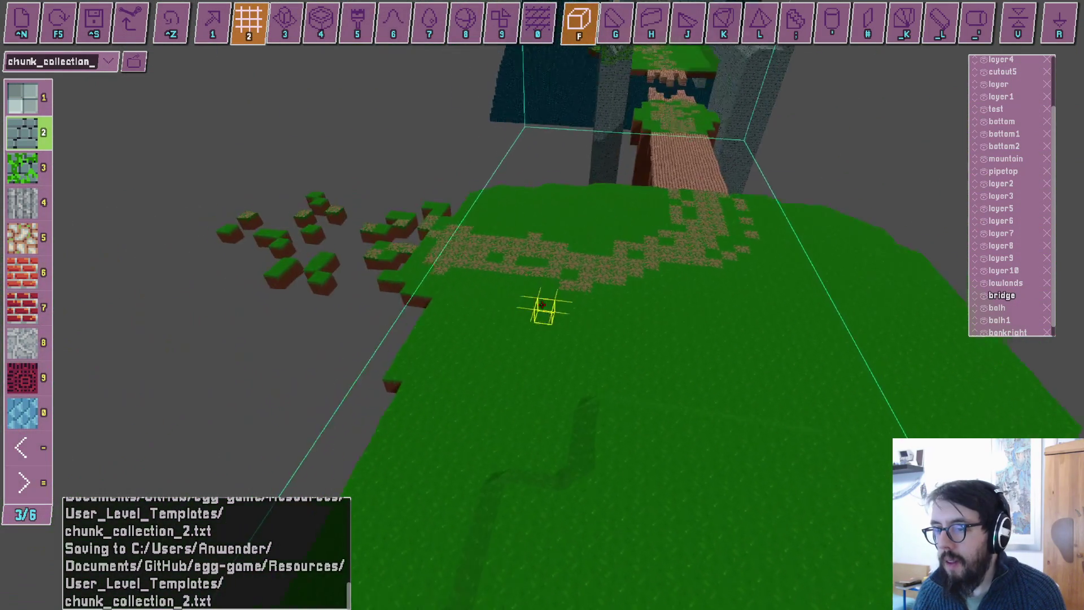
left_click_drag(542, 305, 541, 305)
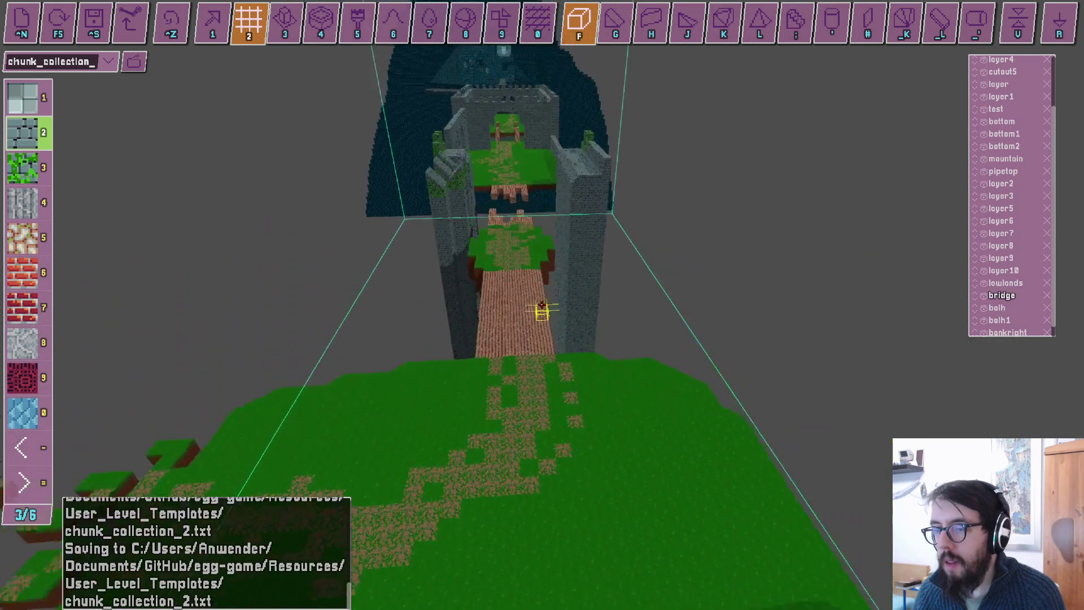
key("s")
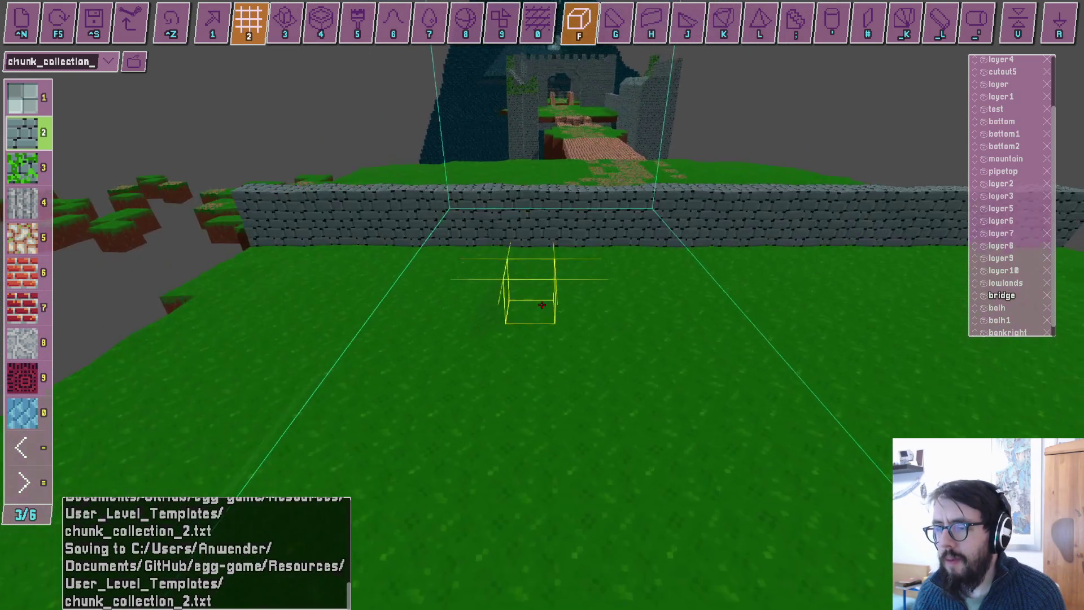
key("w")
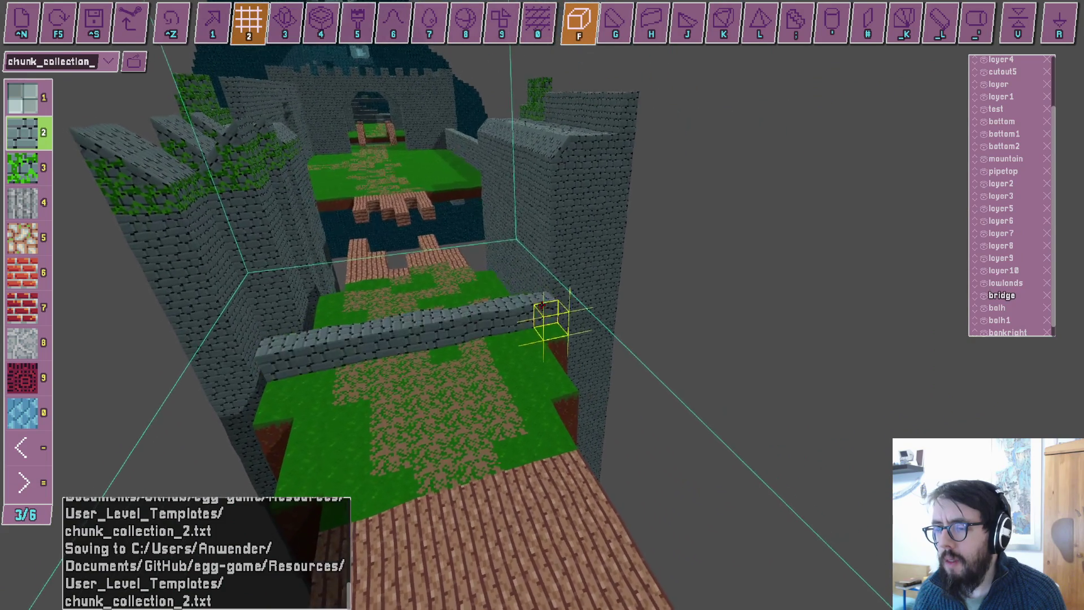
left_click(541, 305)
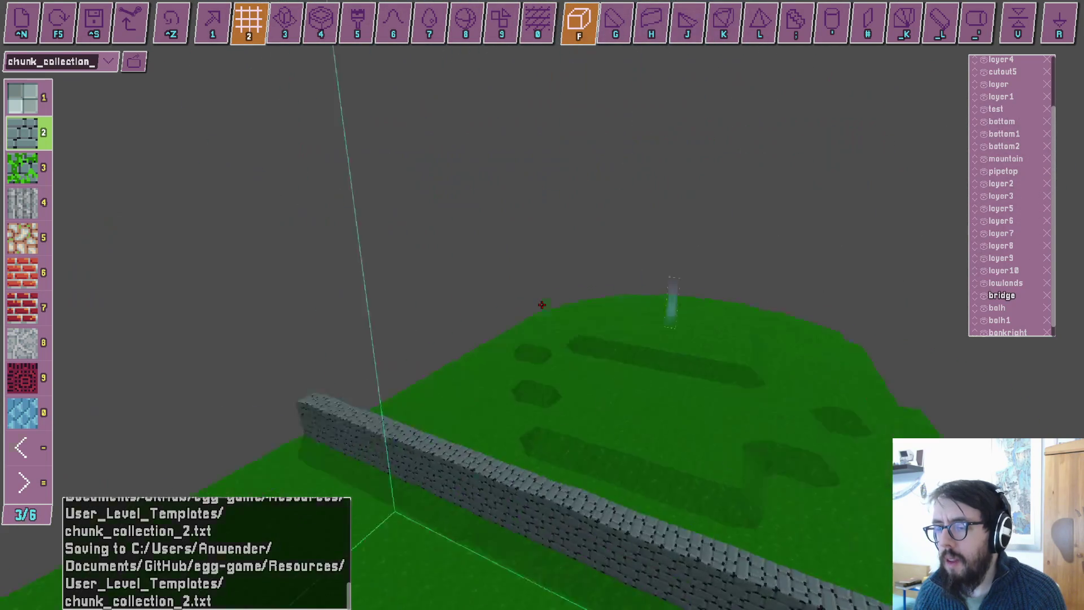
- Playtest briefly, then undo the stone wall and save
key("F5")
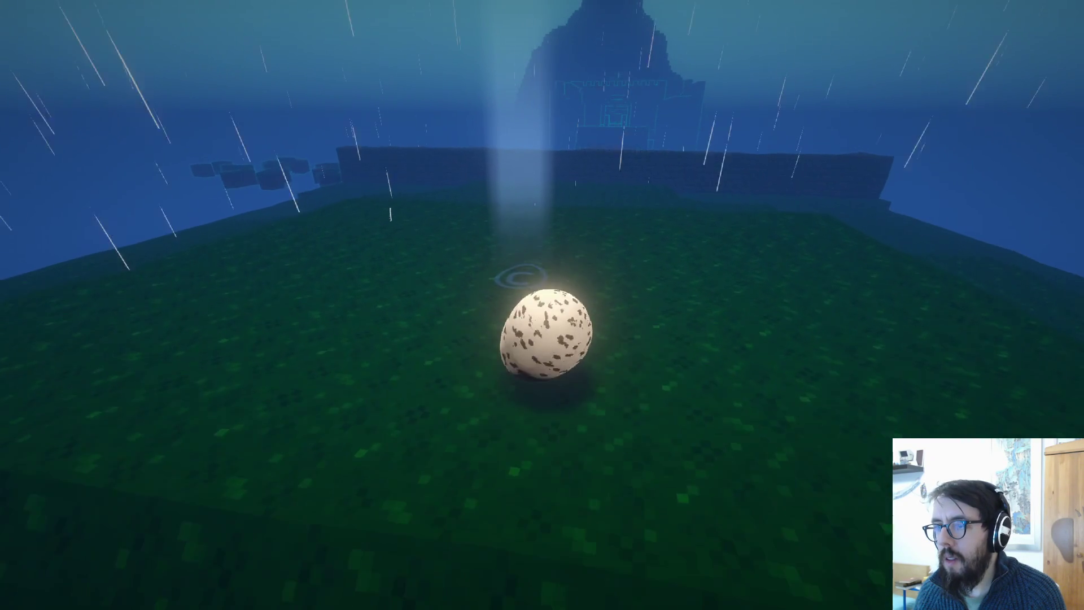
key("Escape")
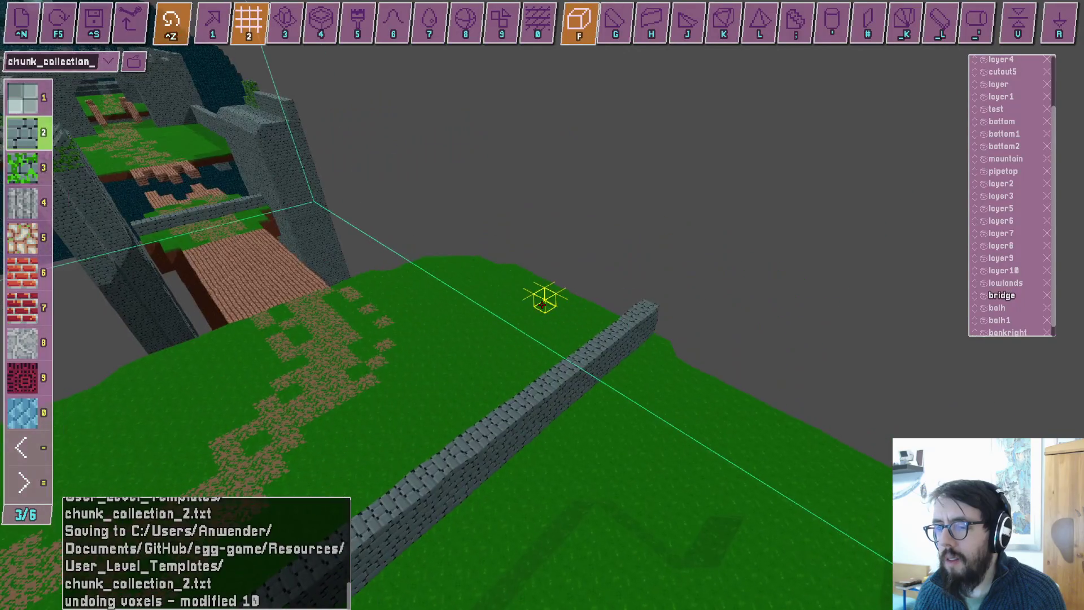
key("ctrl+z")
key("ctrl+z")
key("ctrl+s")
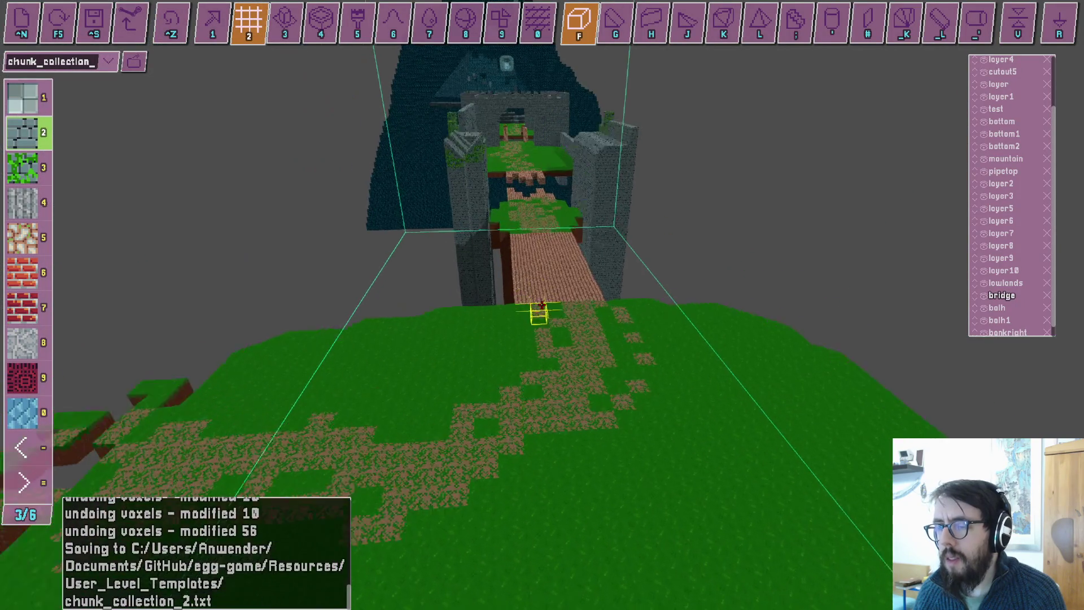
- Undo the last few plank placements on the near bridge and sample wood planks for painting
key("w")
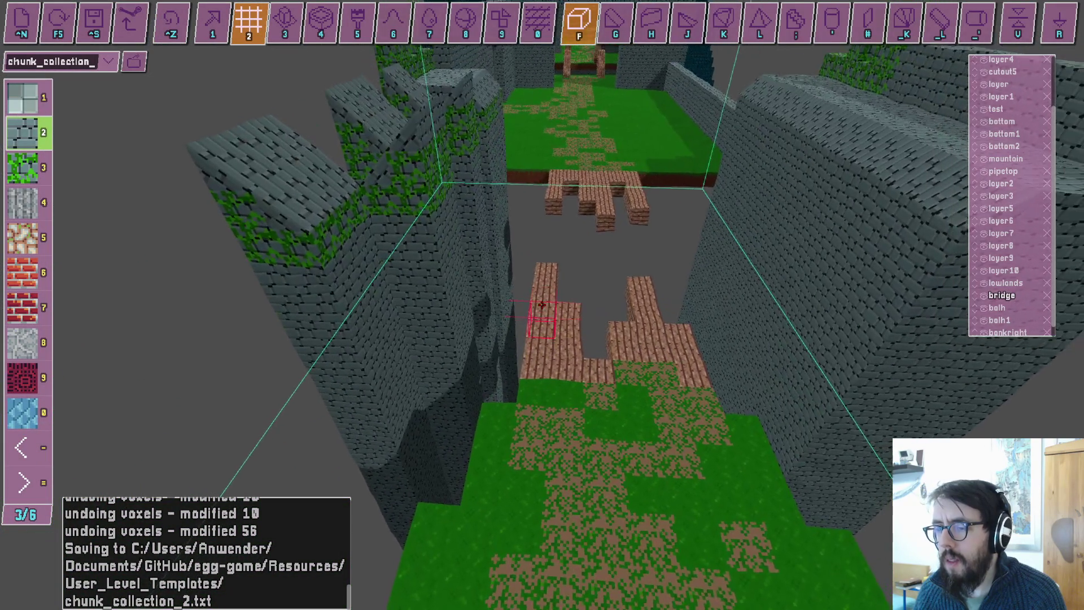
key("s")
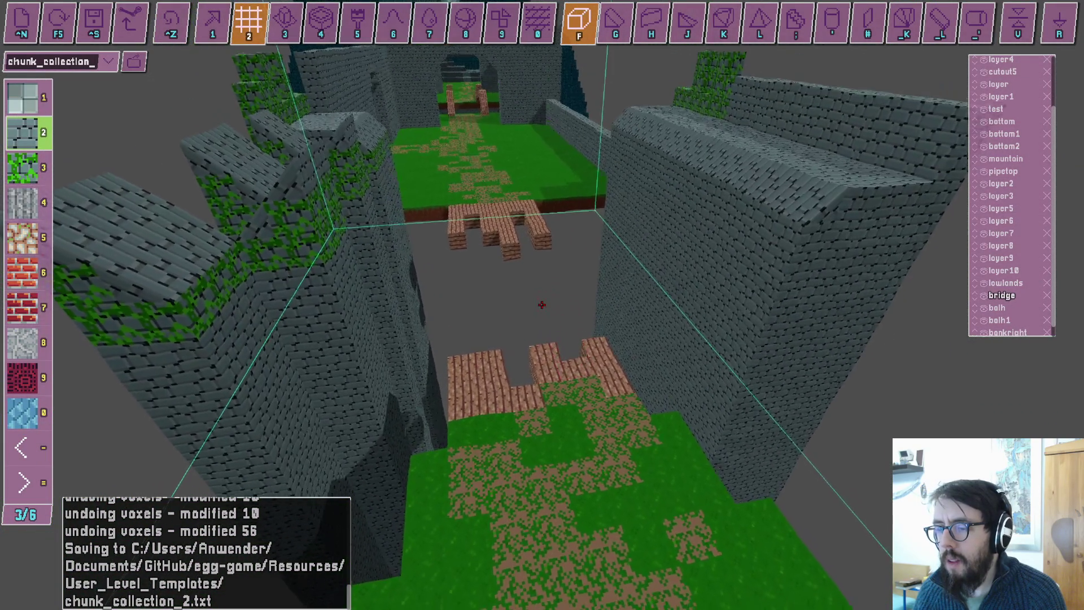
key("d")
key("ctrl+z")
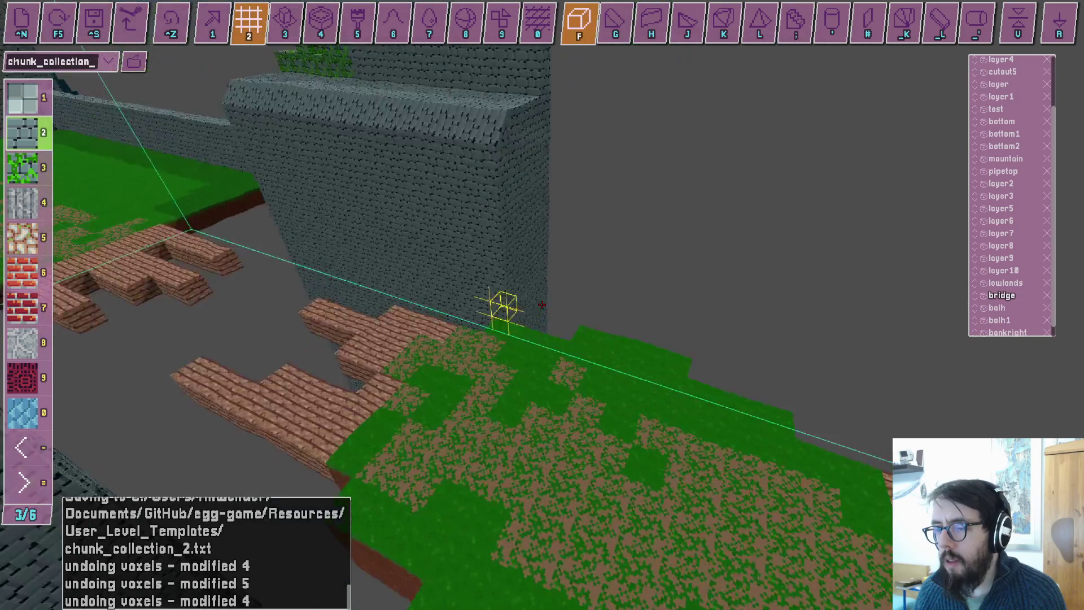
key("s")
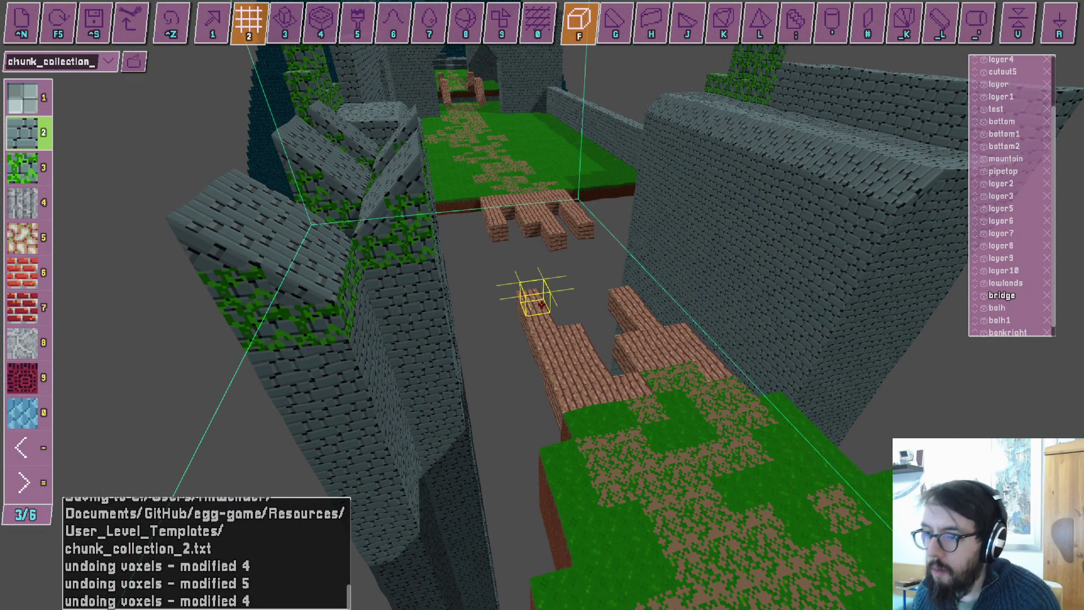
key("w")
middle_click(541, 304)
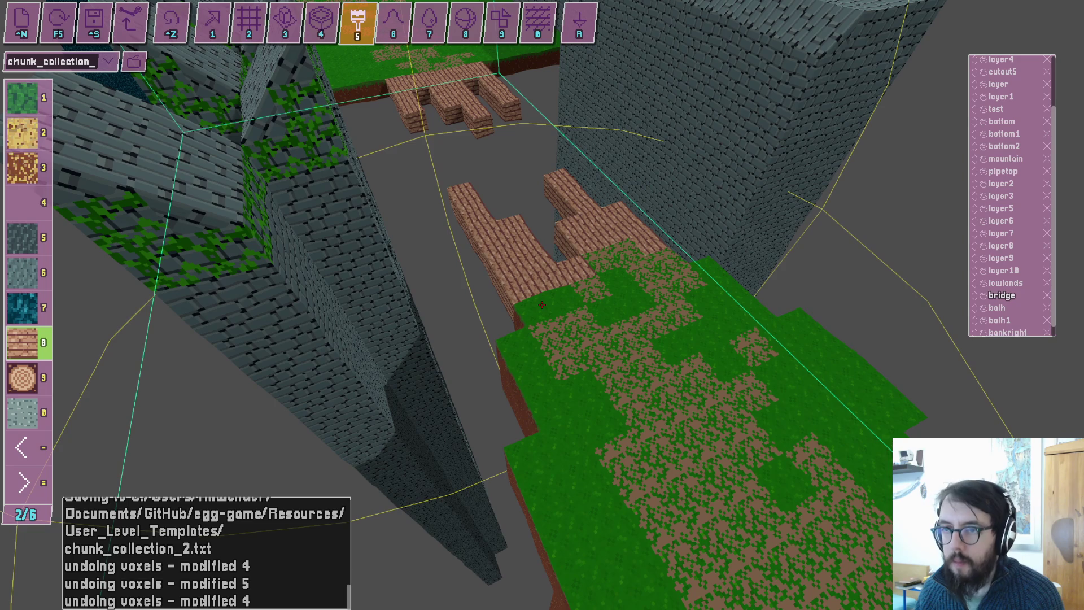
- Paint wood planks over the gaps in the near bridge deck and inspect it from above and alongside
left_click_drag(541, 305, 542, 305)
key("2")
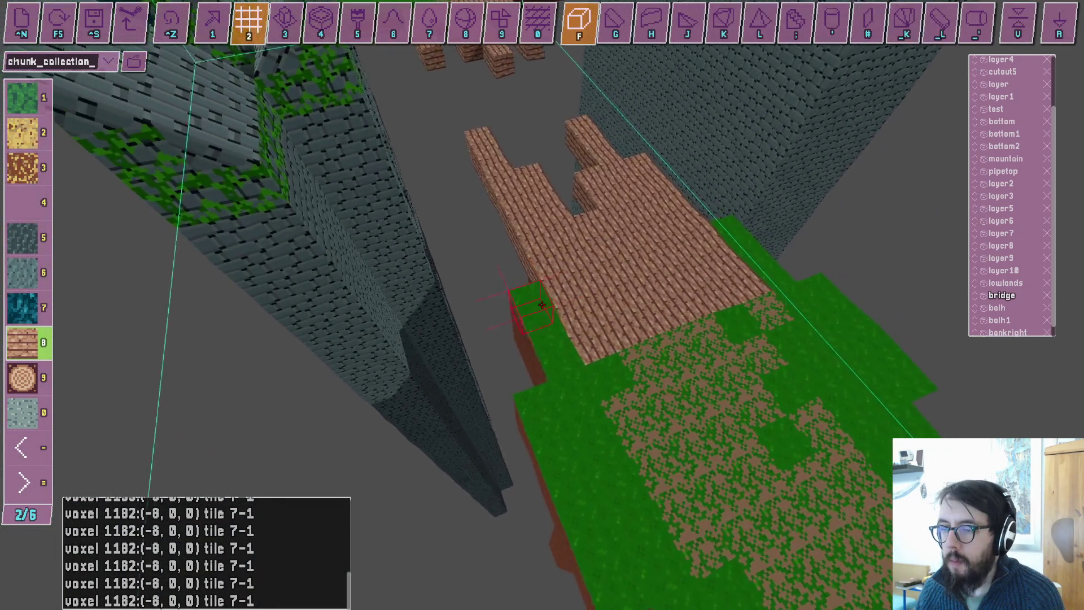
key("3")
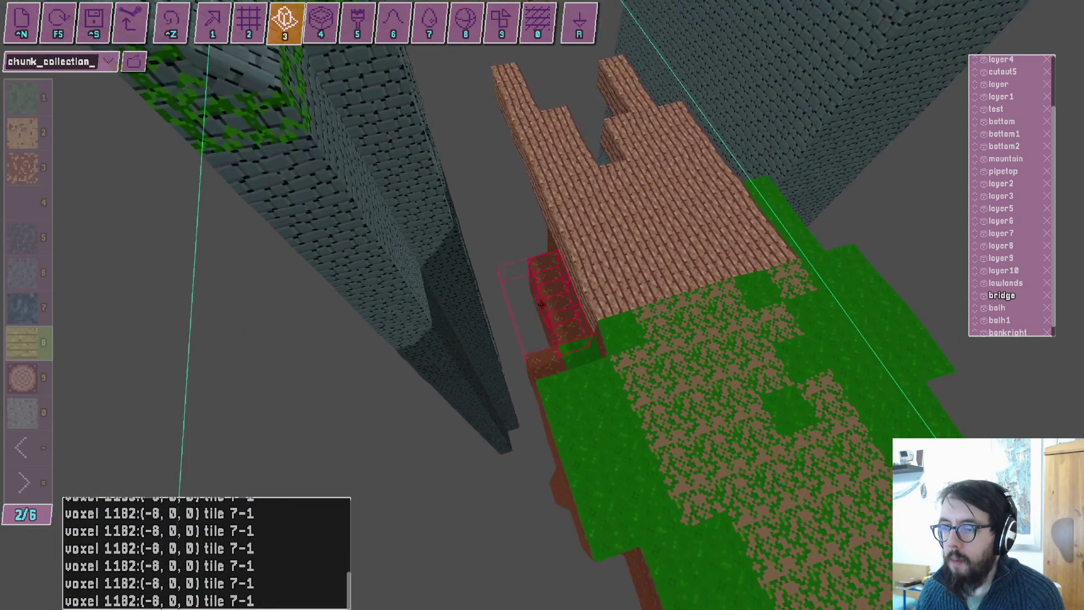
key("w")
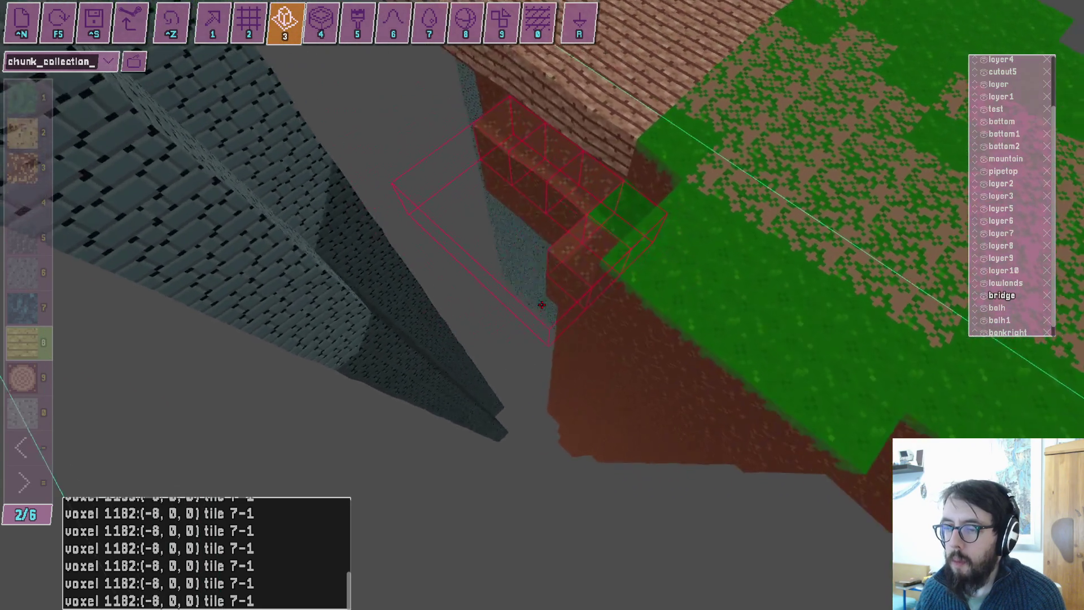
key("s")
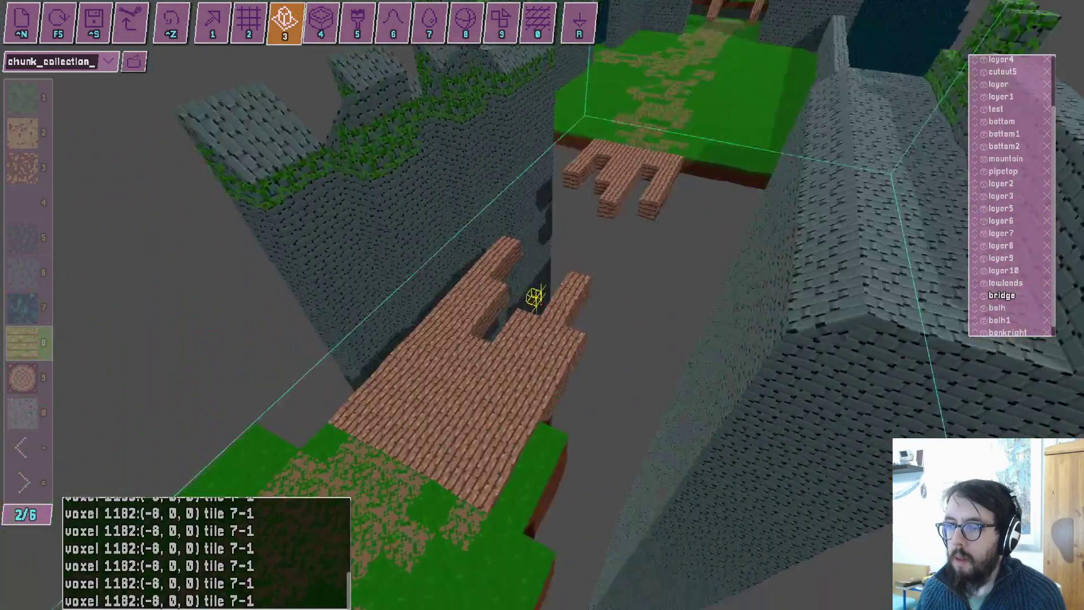
key("s")
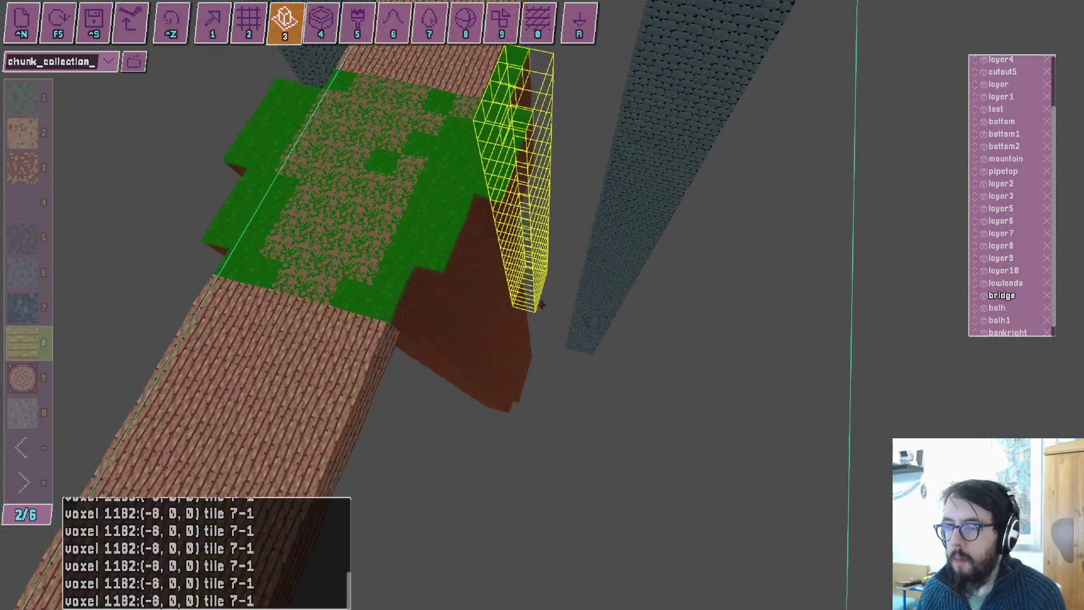
- Undo the last 85 voxel changes and return to the paint tool beside the bridge
key("ctrl+z")
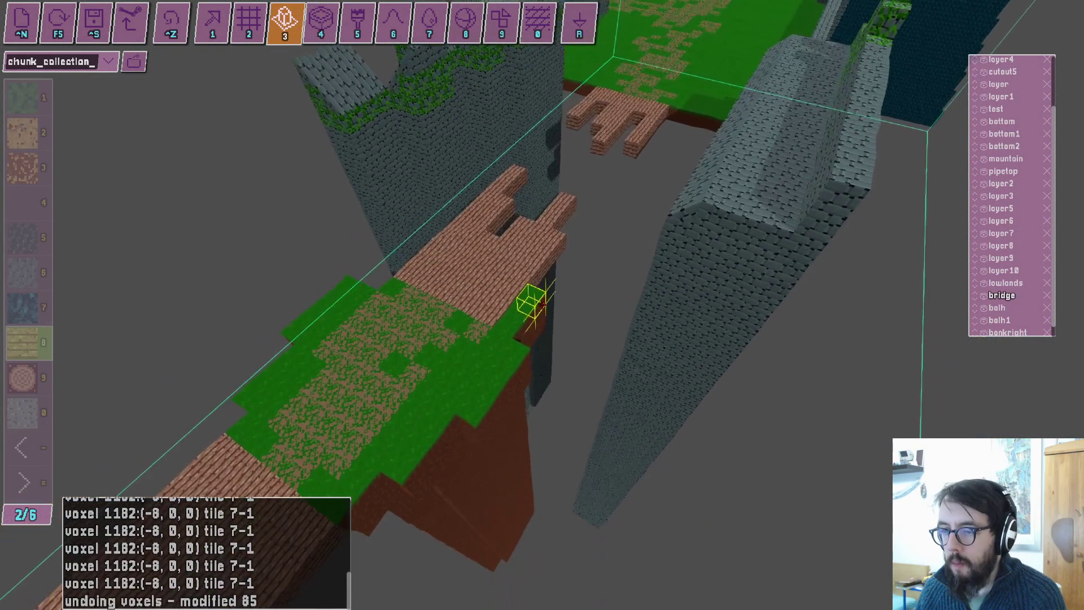
key("s")
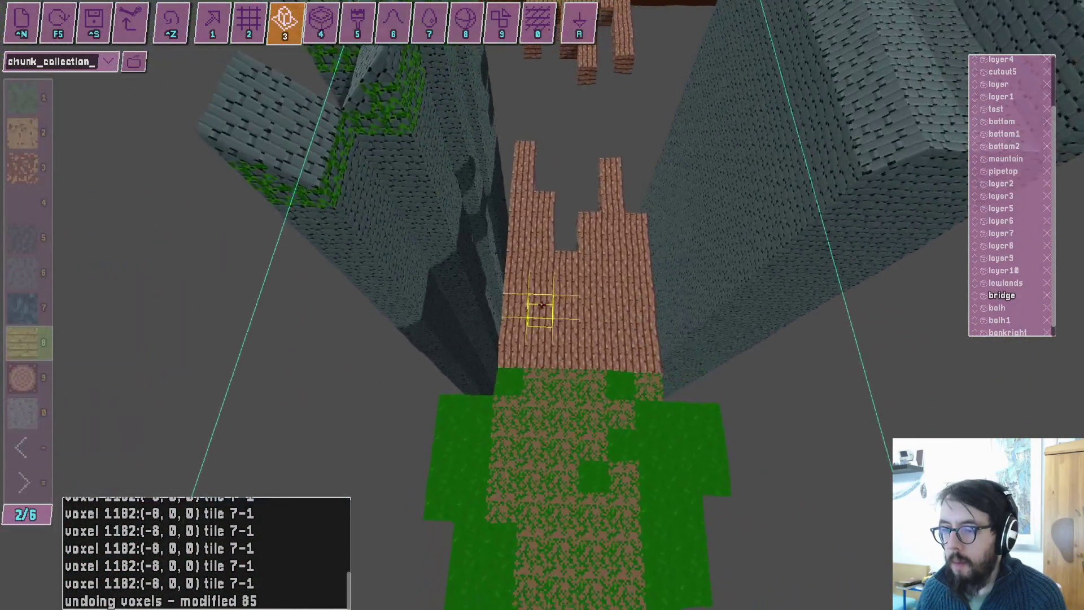
key("5")
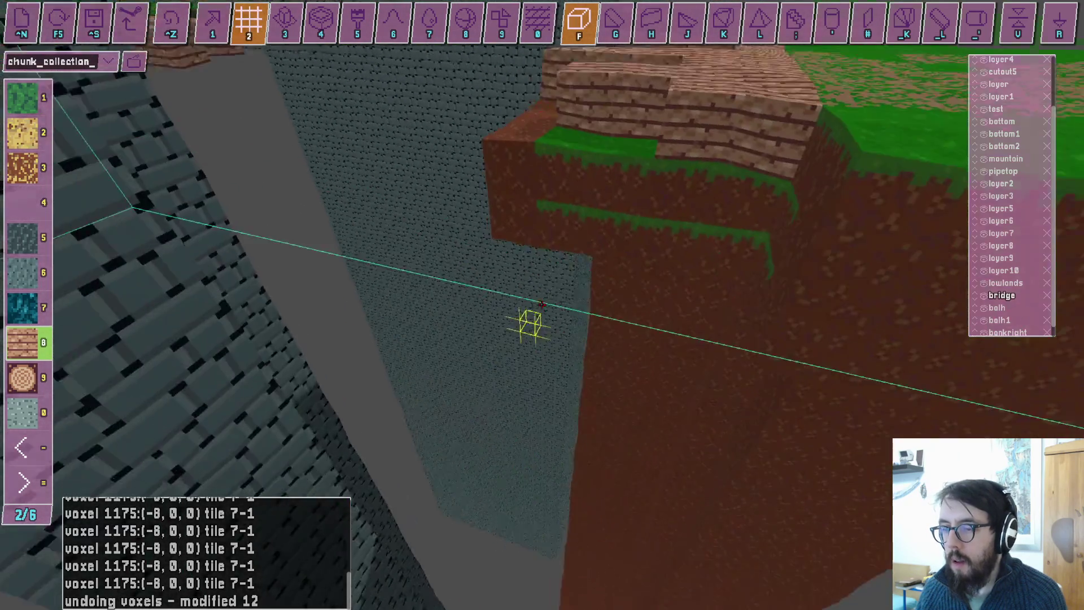
key("3")
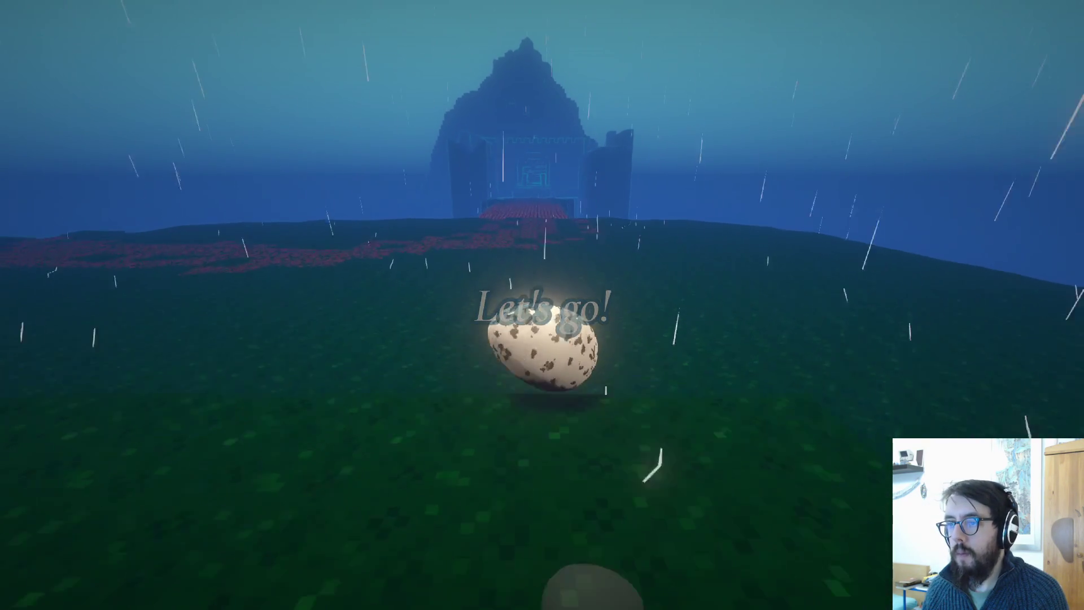
- Roll the egg along the bridge path off the edge, then resume editing along the bridge
key("w")
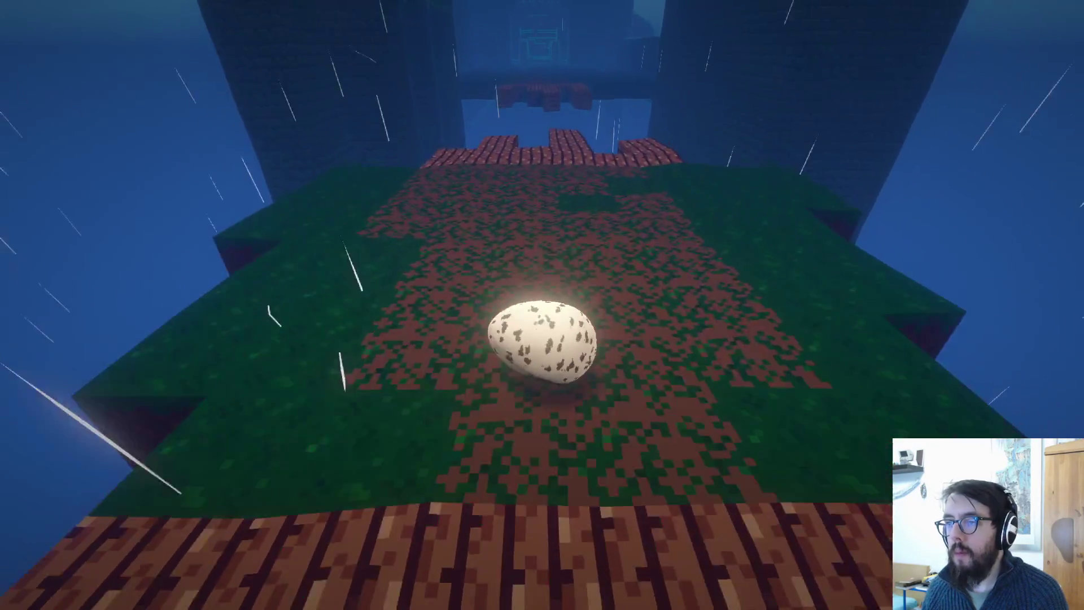
key("w")
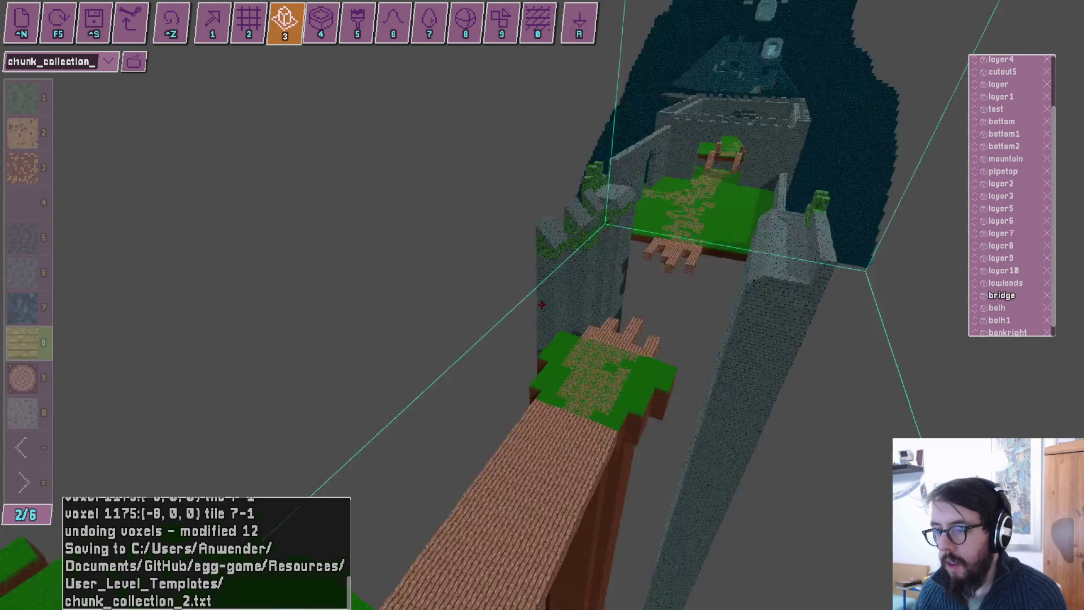
key("1")
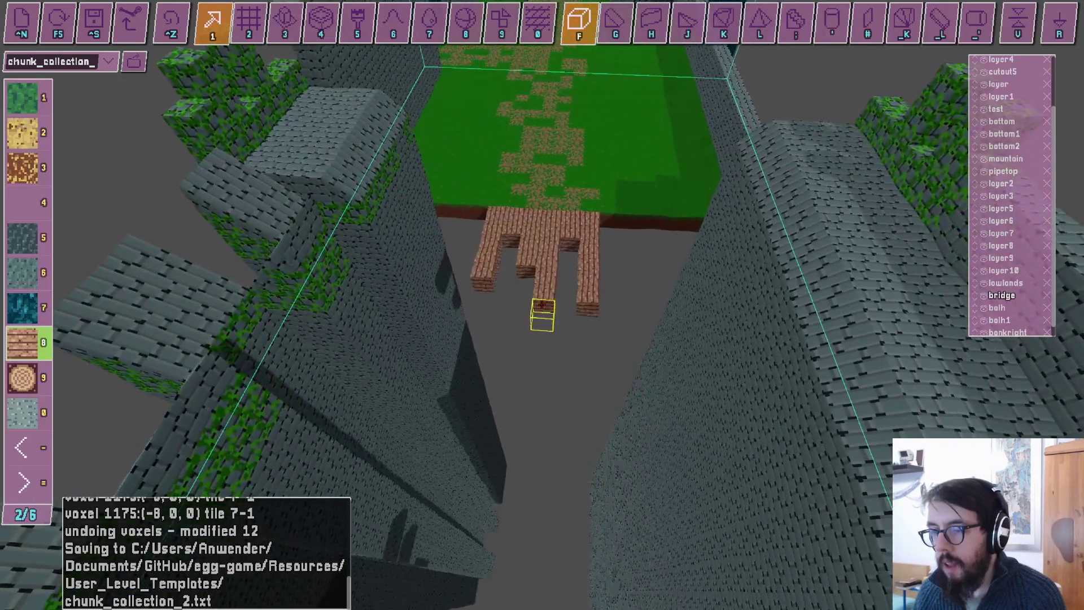
key("a")
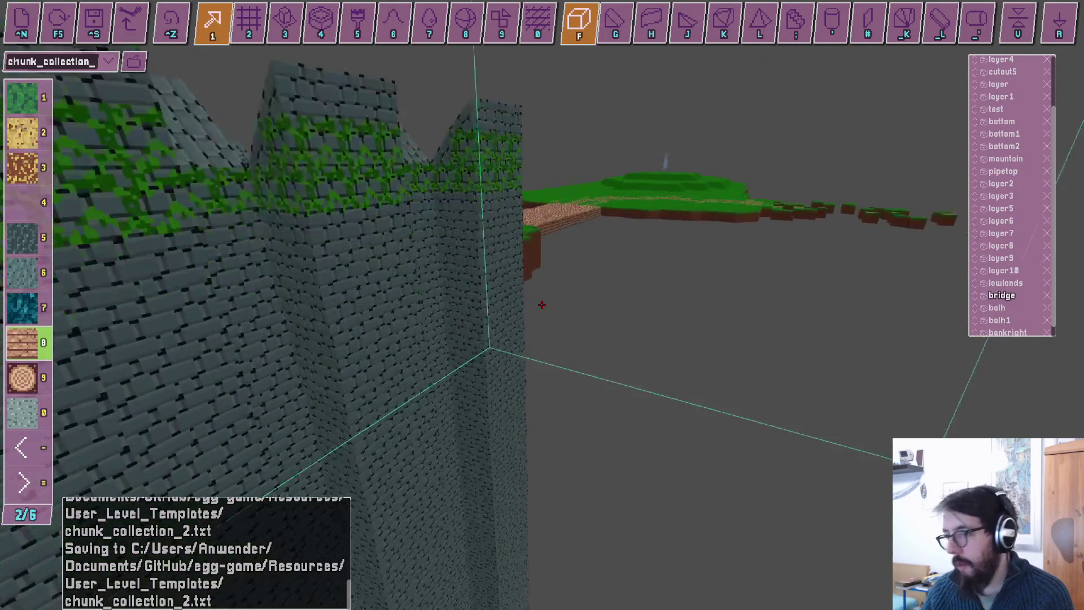
- Save the level chunk and run another quick playtest
key("ctrl+s")
key("F5")
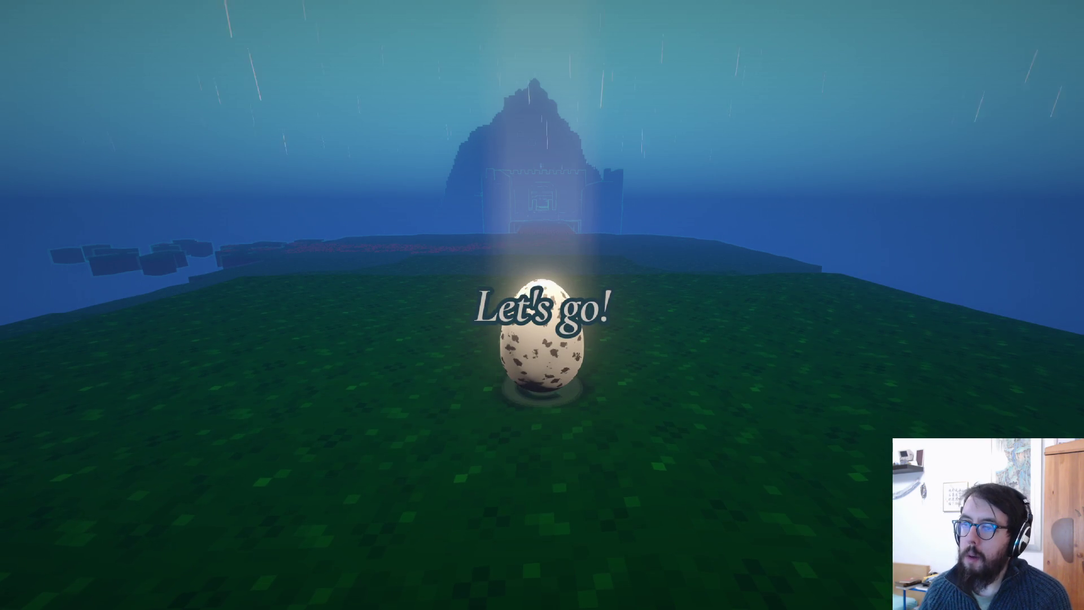
key("Escape")
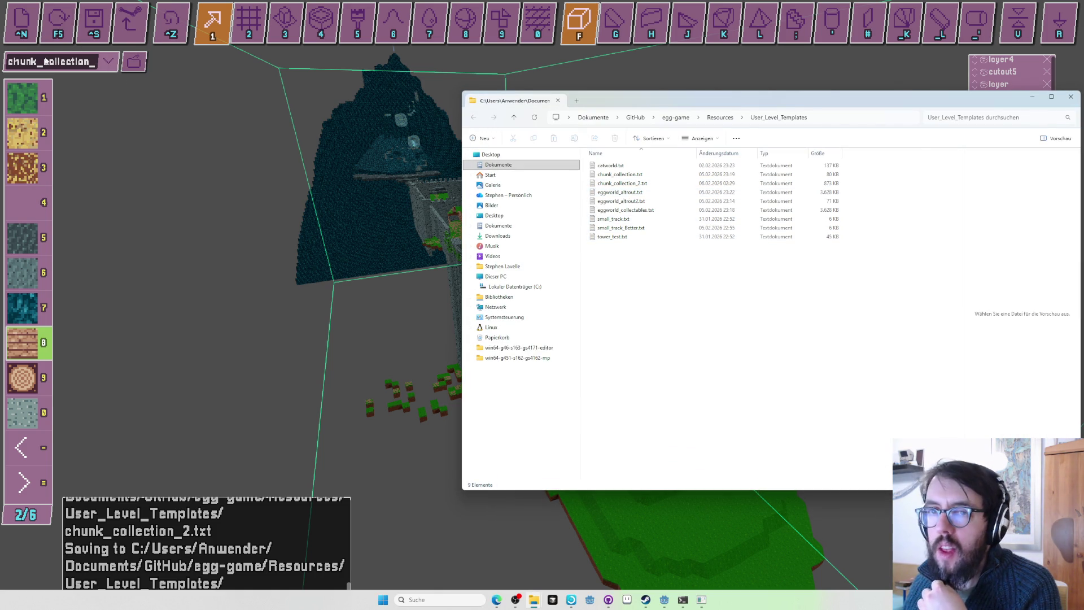
- Preview chunk_collection_2.txt (873 KB) in Explorer, then orbit the editor view over the whole chunk
left_click(663, 185)
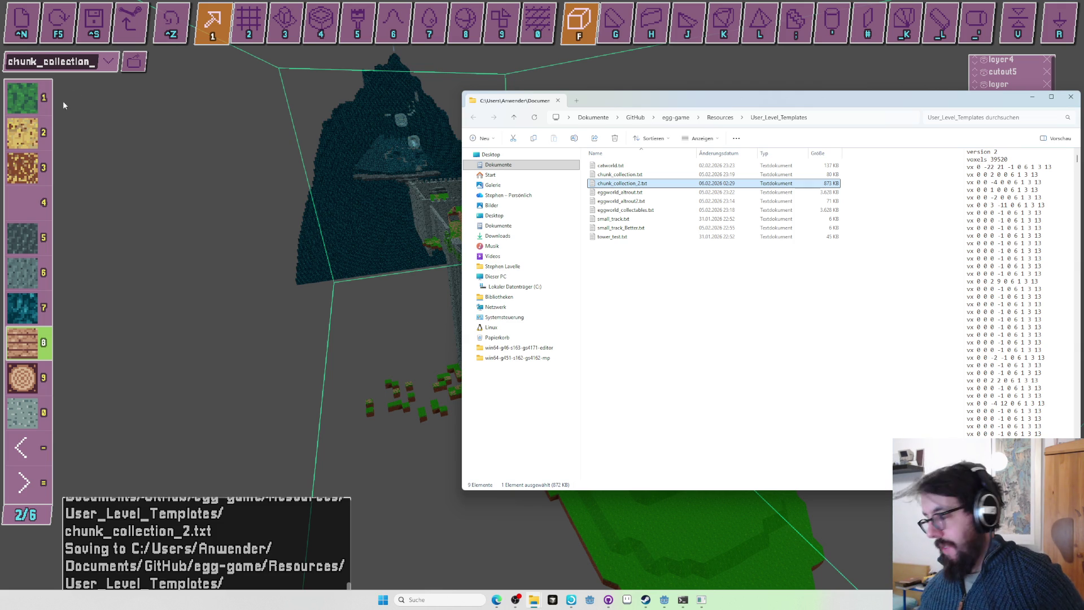
left_click(107, 62)
left_click(150, 131)
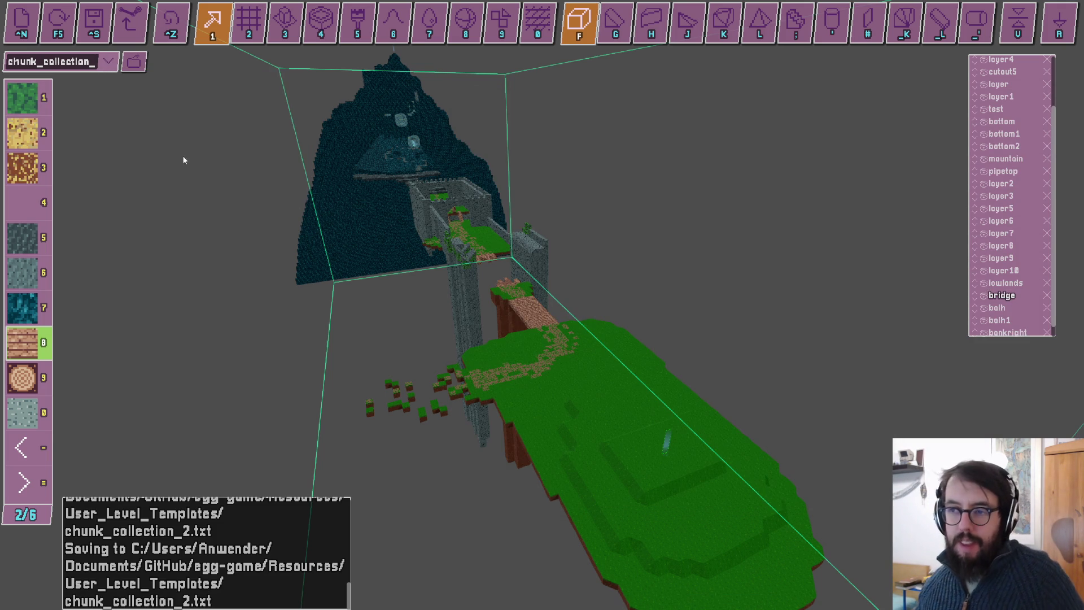
left_click_drag(597, 307, 542, 305)
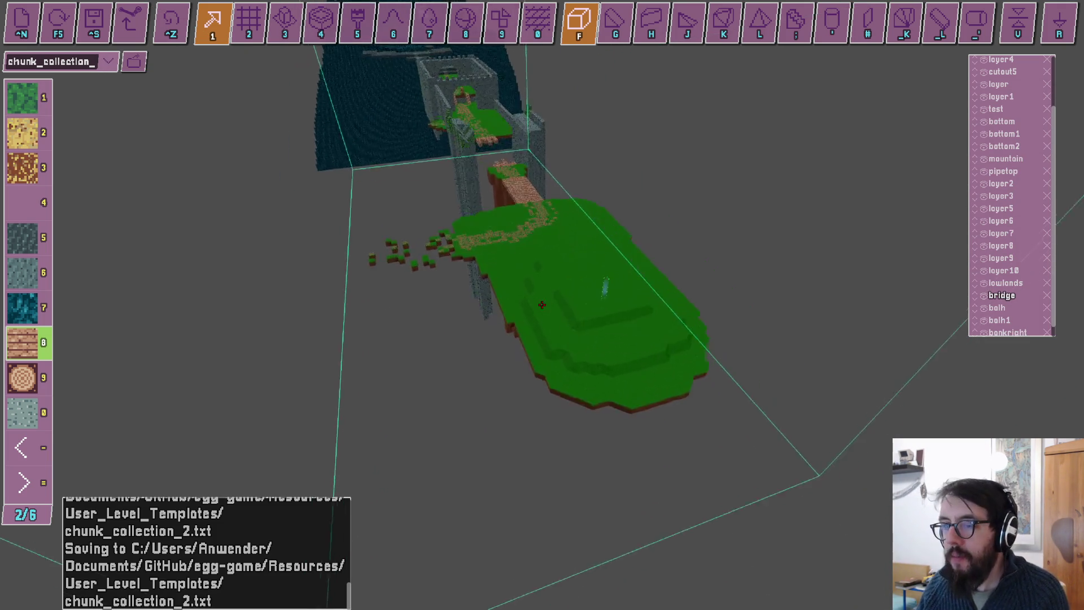